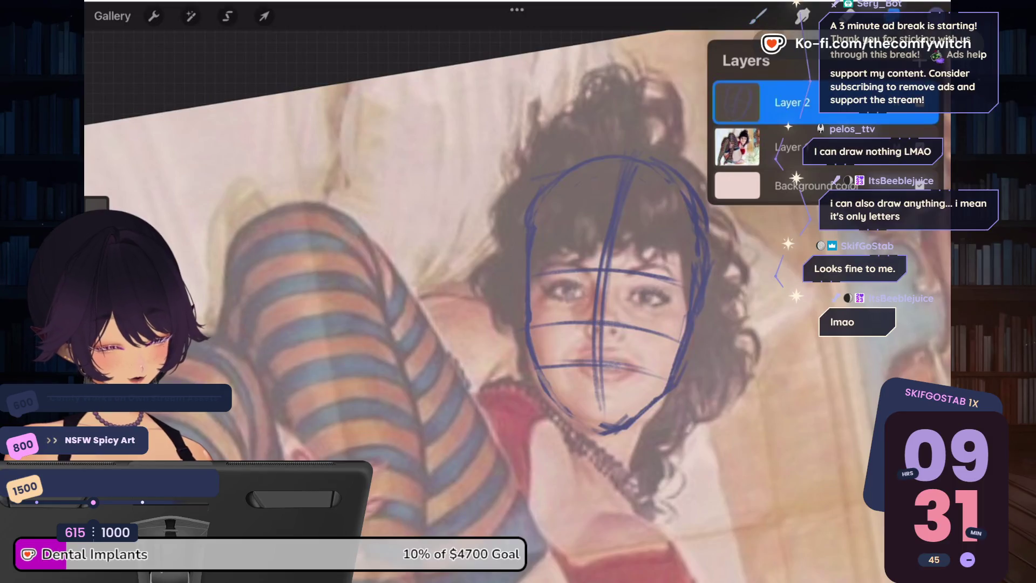
Step: Enter Liquify mode from the Adjustments menu
{"action": "left_click", "coordinate": [153, 16]}
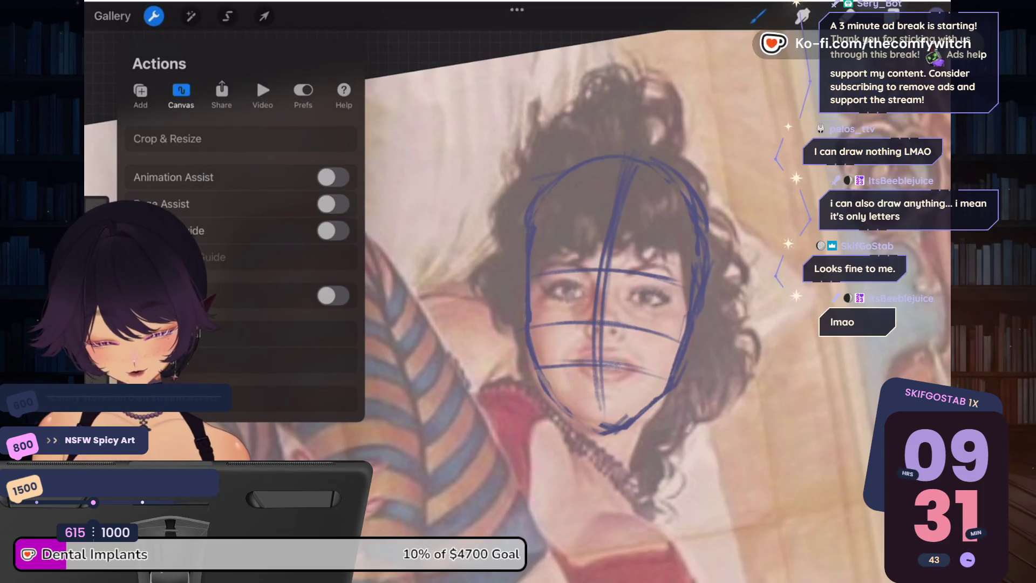
{"action": "left_click", "coordinate": [191, 16]}
{"action": "left_click", "coordinate": [162, 460]}
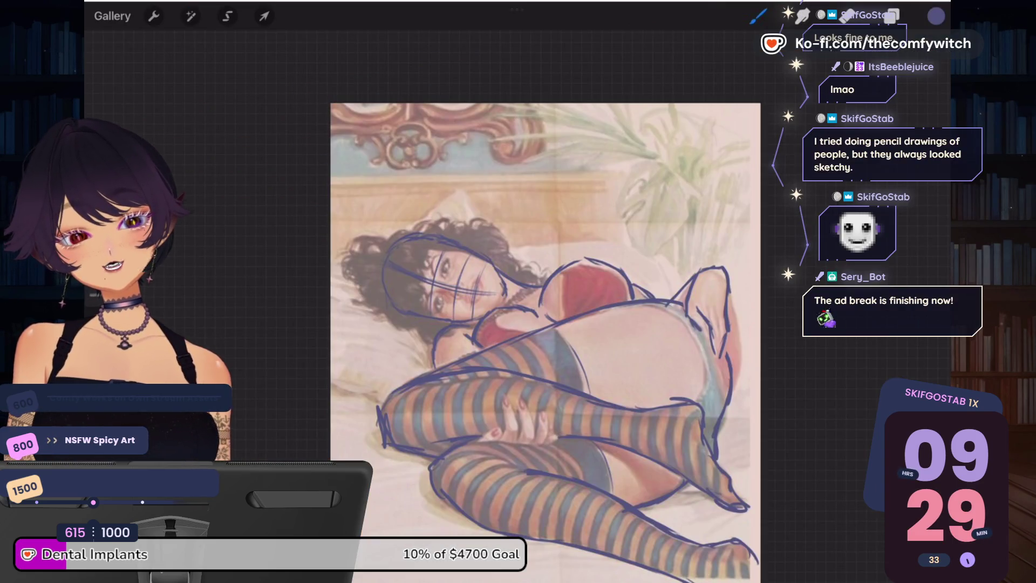
Step: Zoom in, add a short stroke near the elf's hand, and bring up the Layers list
{"action": "scroll", "coordinate": [545, 324], "scroll_direction": "up", "scroll_amount": 3}
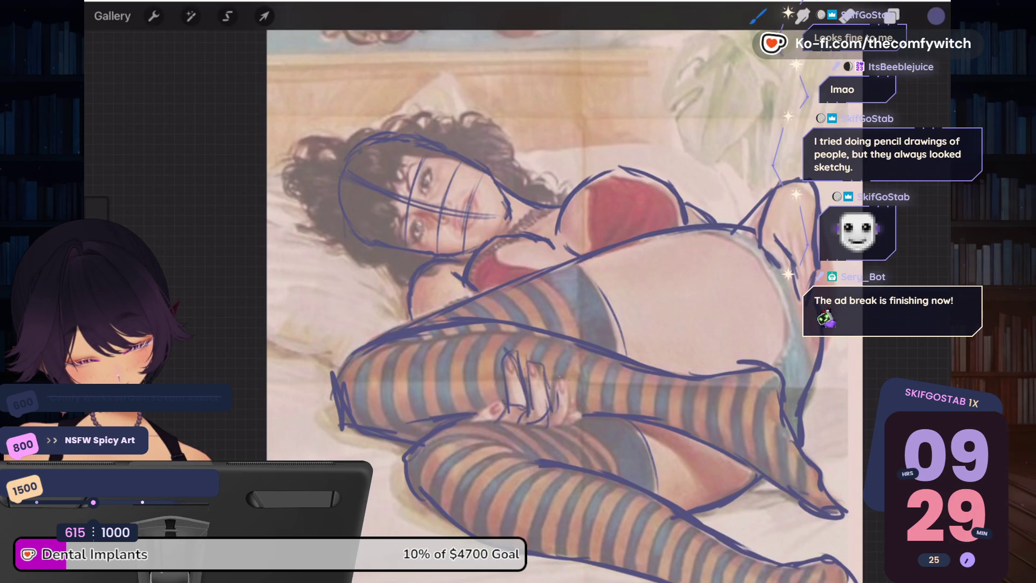
{"action": "left_click_drag", "start_coordinate": [567, 371], "coordinate": [559, 393]}
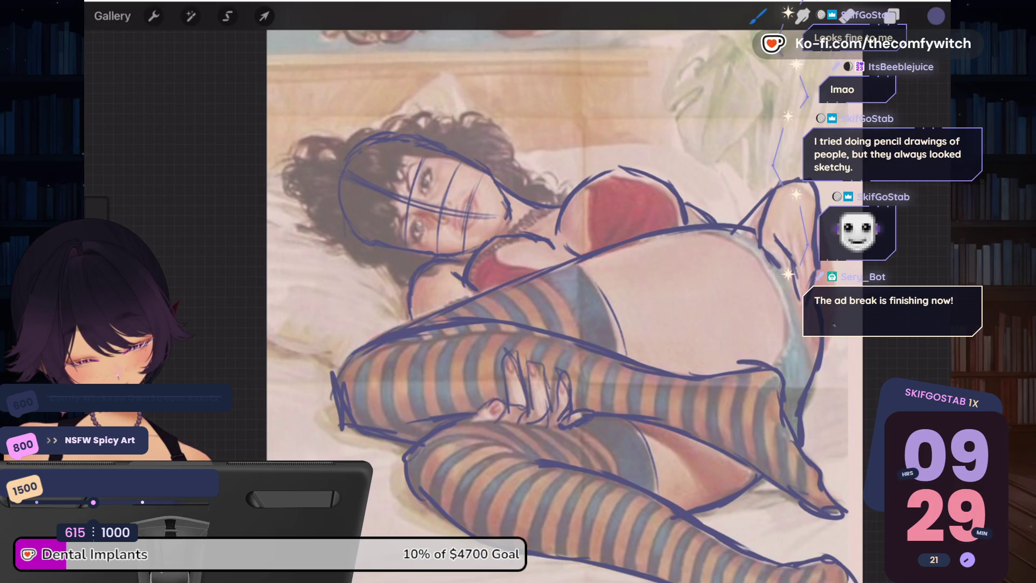
{"action": "scroll", "coordinate": [564, 302], "scroll_direction": "down", "scroll_amount": 2}
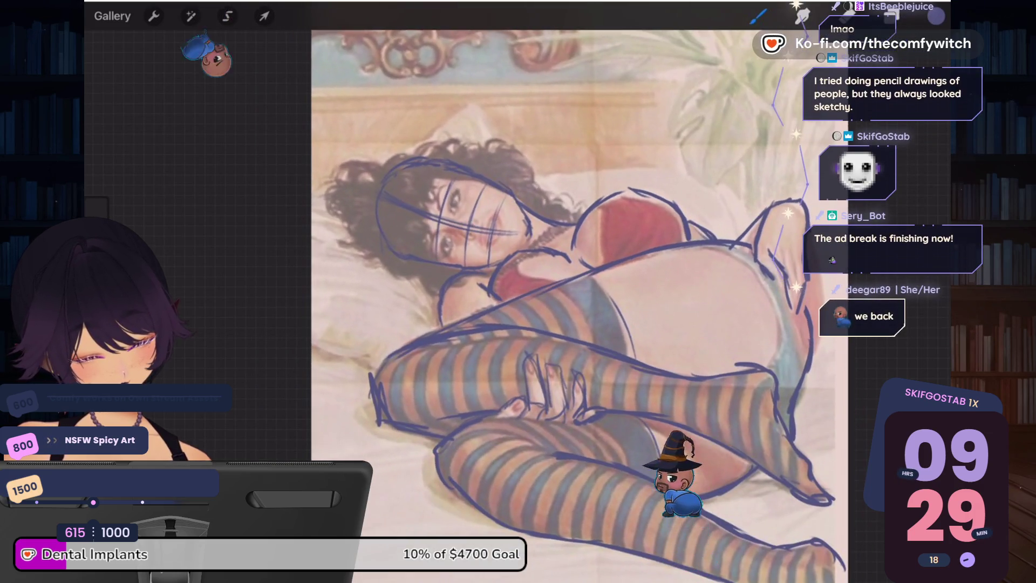
{"action": "left_click", "coordinate": [936, 16]}
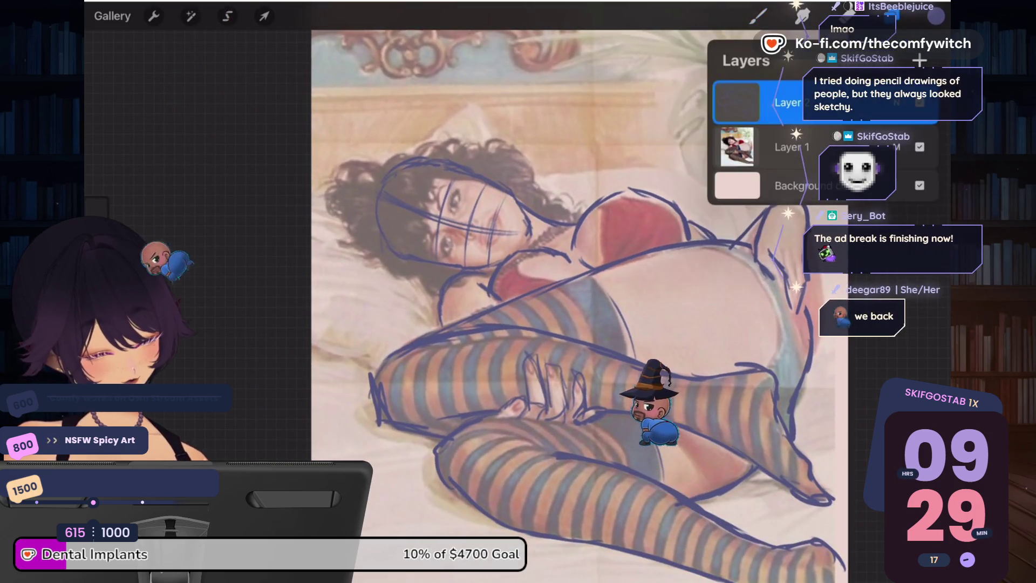
Step: Hide the reference photo layer and draw the inner edge of the pointed elf ear
{"action": "left_click", "coordinate": [919, 147]}
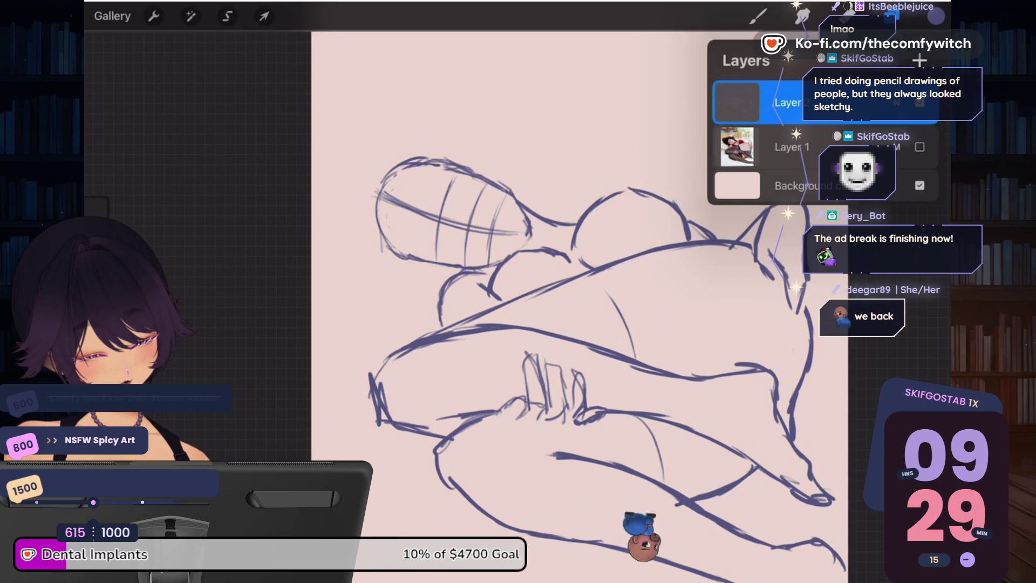
{"action": "key", "text": "ctrl+z"}
{"action": "key", "text": "ctrl+shift+z"}
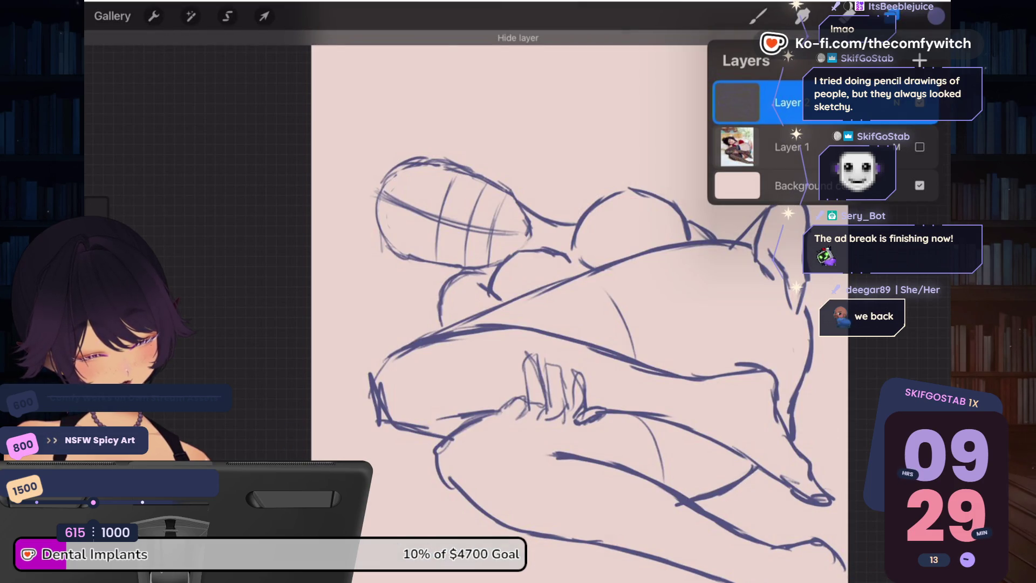
{"action": "scroll", "coordinate": [518, 302], "scroll_direction": "up", "scroll_amount": 3}
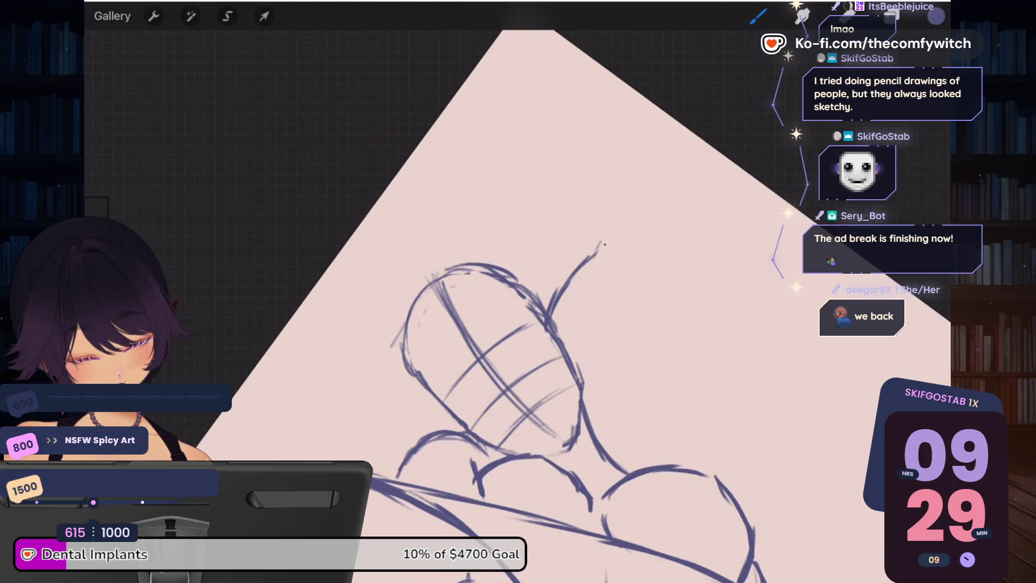
{"action": "left_click_drag", "start_coordinate": [595, 273], "coordinate": [576, 367]}
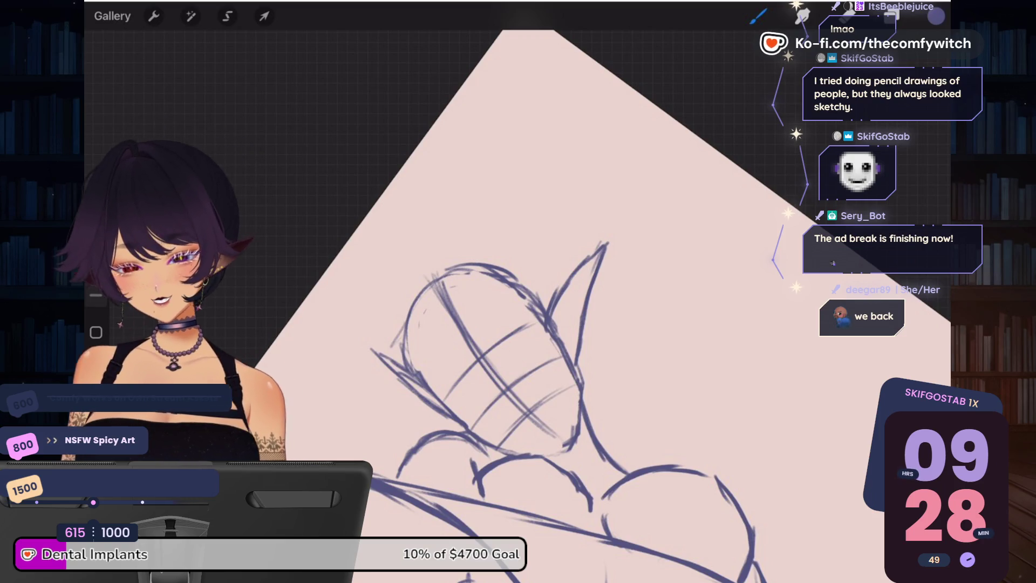
Step: Make the reference photo layer (Layer 1) visible again
{"action": "scroll", "coordinate": [540, 351], "scroll_direction": "down", "scroll_amount": 5}
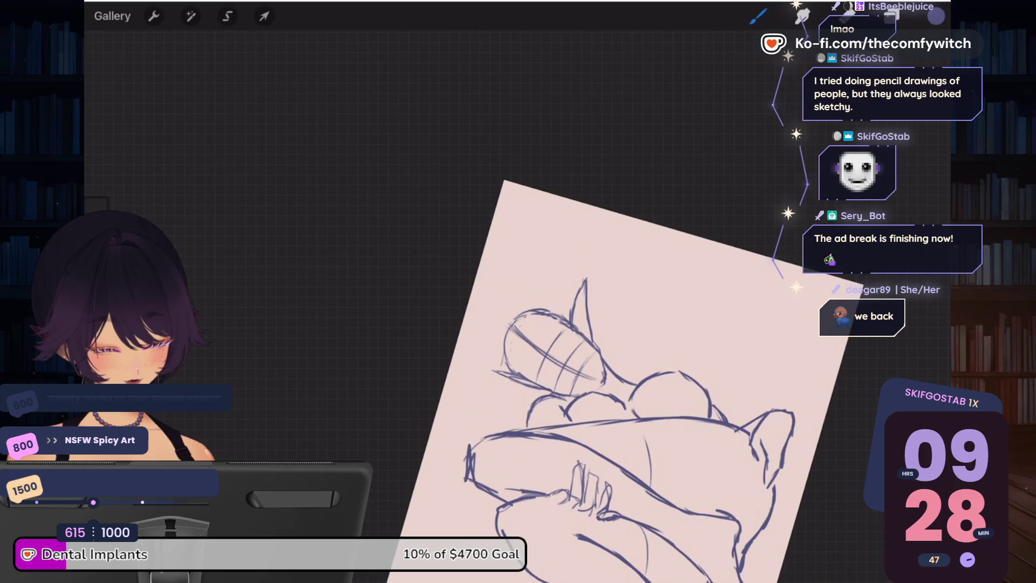
{"action": "left_click", "coordinate": [936, 16]}
{"action": "left_click", "coordinate": [919, 147]}
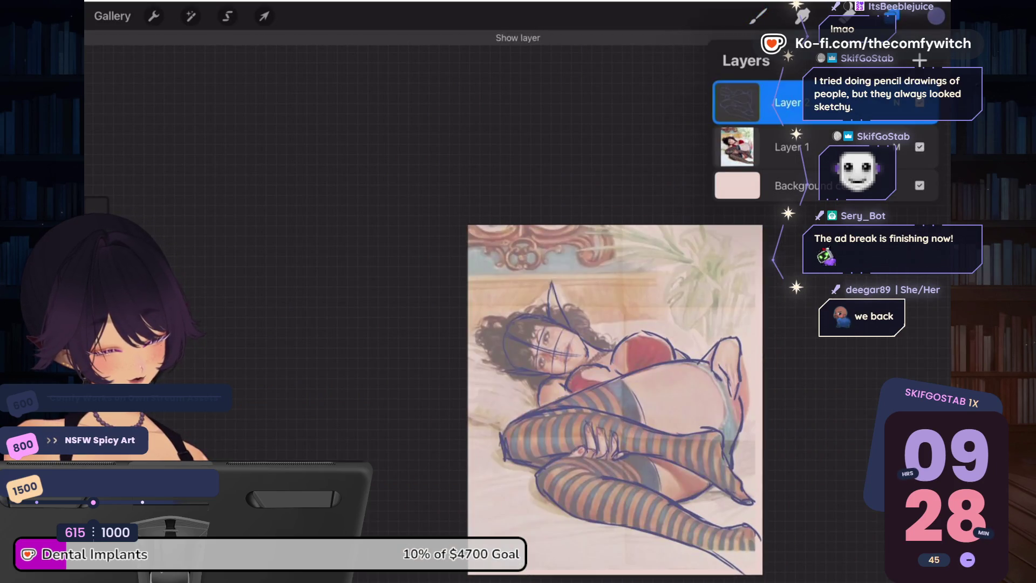
{"action": "left_click", "coordinate": [936, 16]}
Step: Draw a long stroke rightward from the head, then reset the view to fit the screen
{"action": "scroll", "coordinate": [615, 399], "scroll_direction": "up", "scroll_amount": 3}
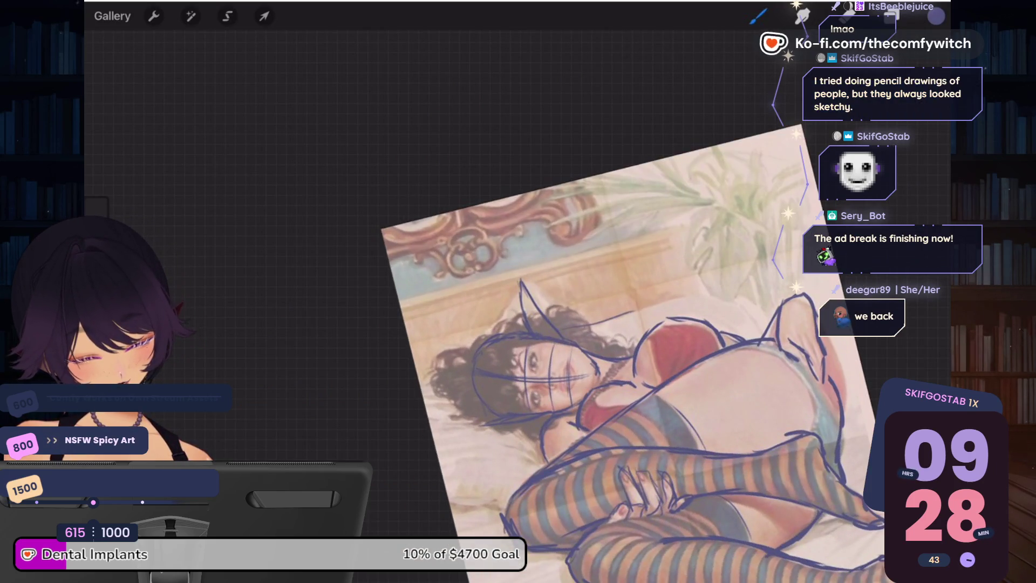
{"action": "left_click_drag", "start_coordinate": [585, 328], "coordinate": [739, 284]}
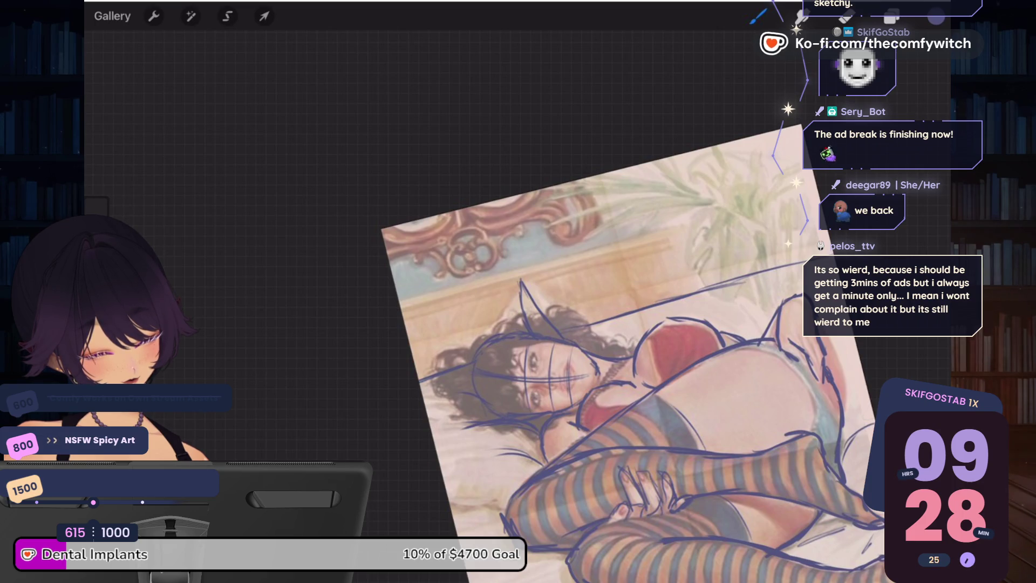
{"action": "key", "text": "ctrl+0"}
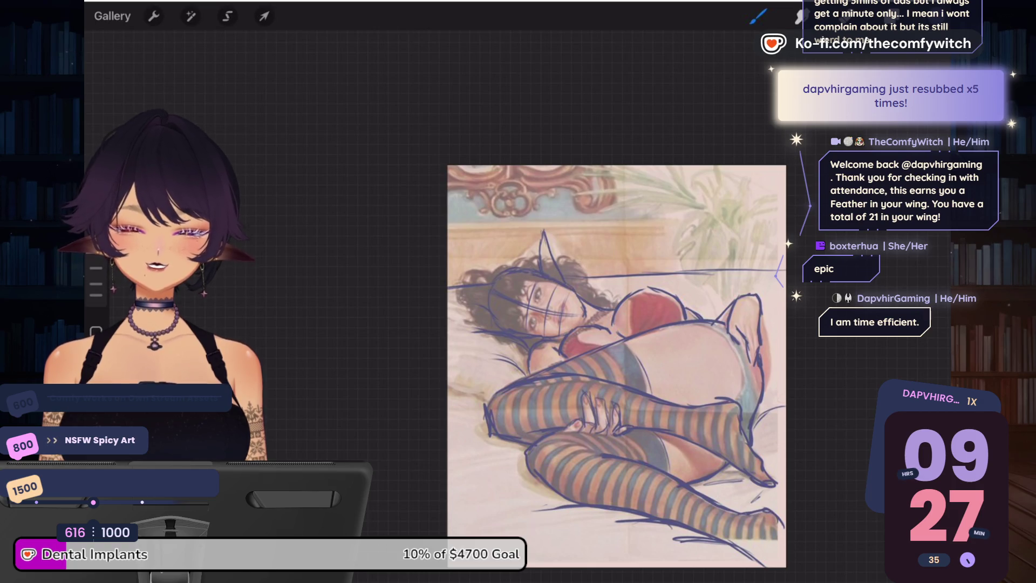
{"action": "left_click", "coordinate": [877, 17]}
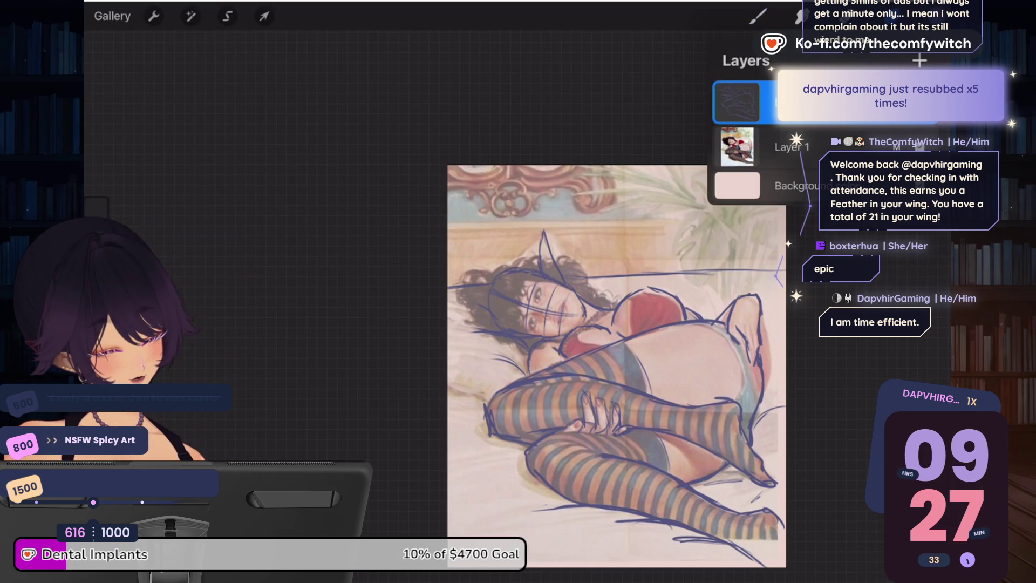
{"action": "left_click", "coordinate": [919, 146]}
{"action": "left_click", "coordinate": [919, 146]}
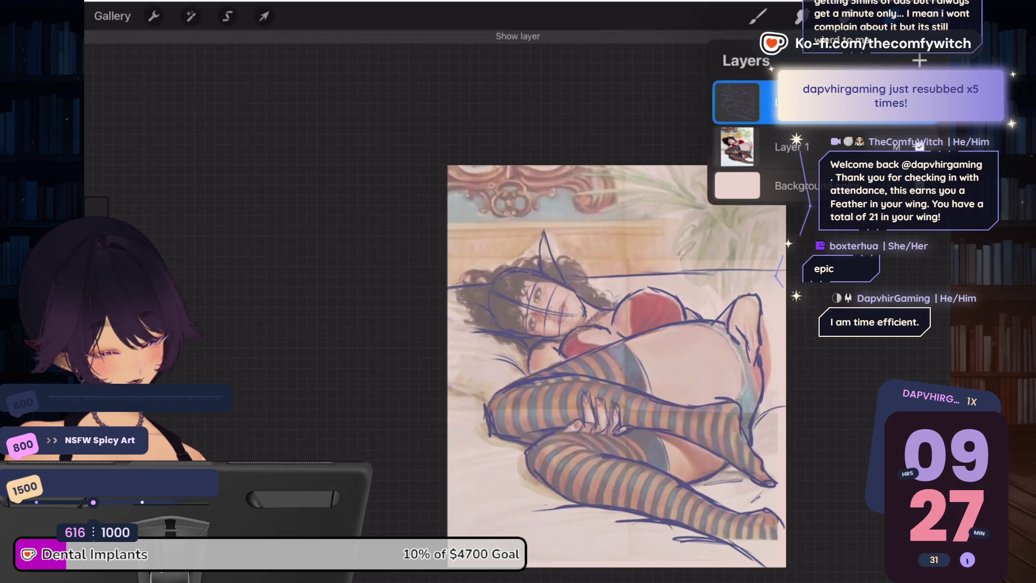
{"action": "left_click", "coordinate": [877, 16]}
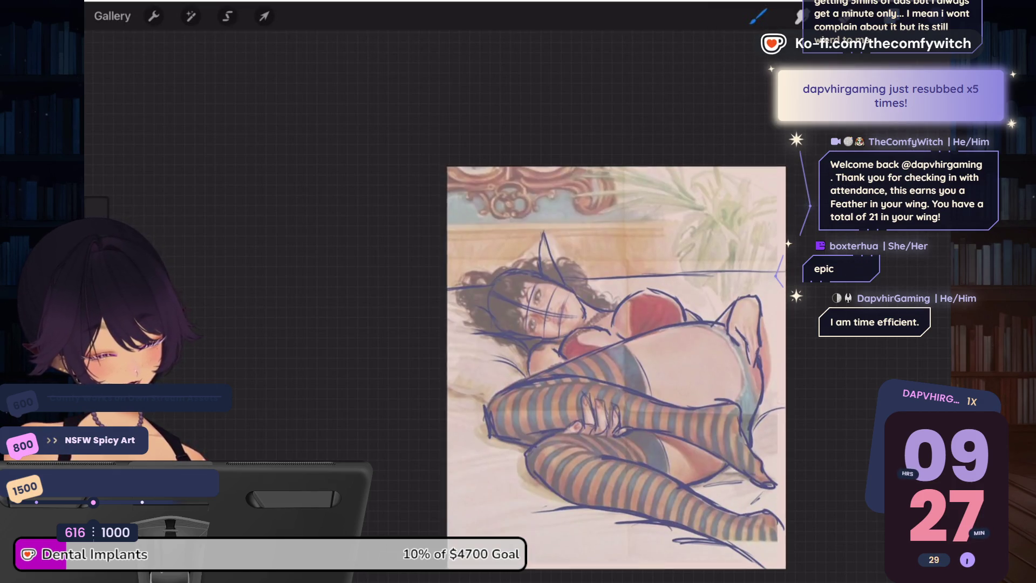
{"action": "scroll", "coordinate": [633, 283], "scroll_direction": "up", "scroll_amount": 5}
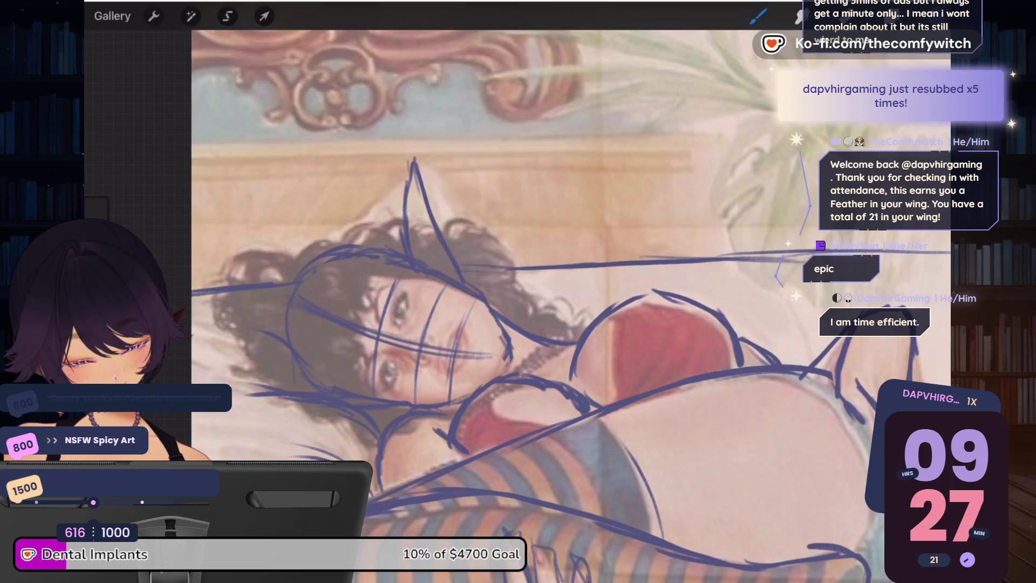
{"action": "left_click", "coordinate": [190, 16]}
{"action": "left_click", "coordinate": [135, 464]}
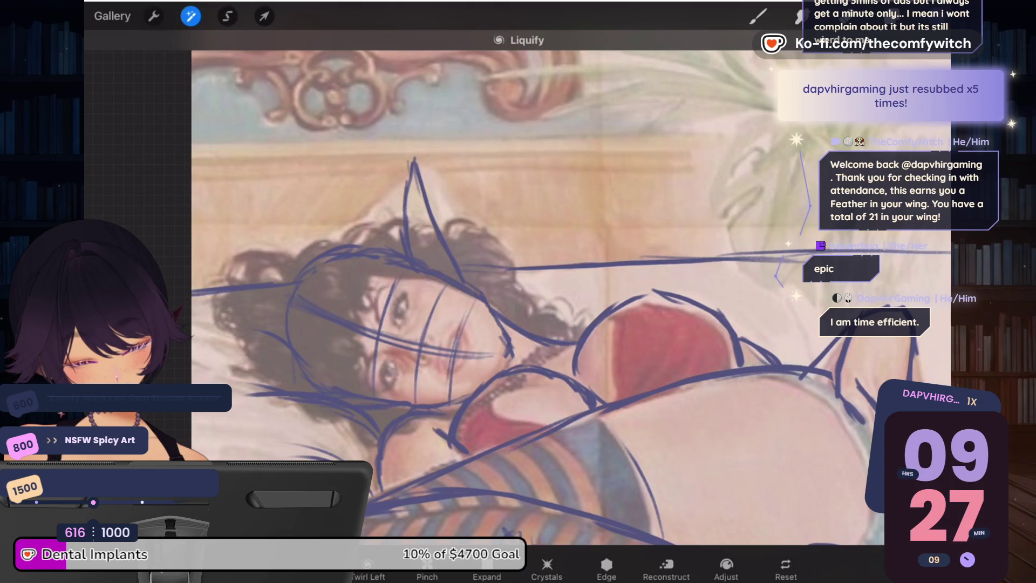
{"action": "left_click", "coordinate": [892, 16]}
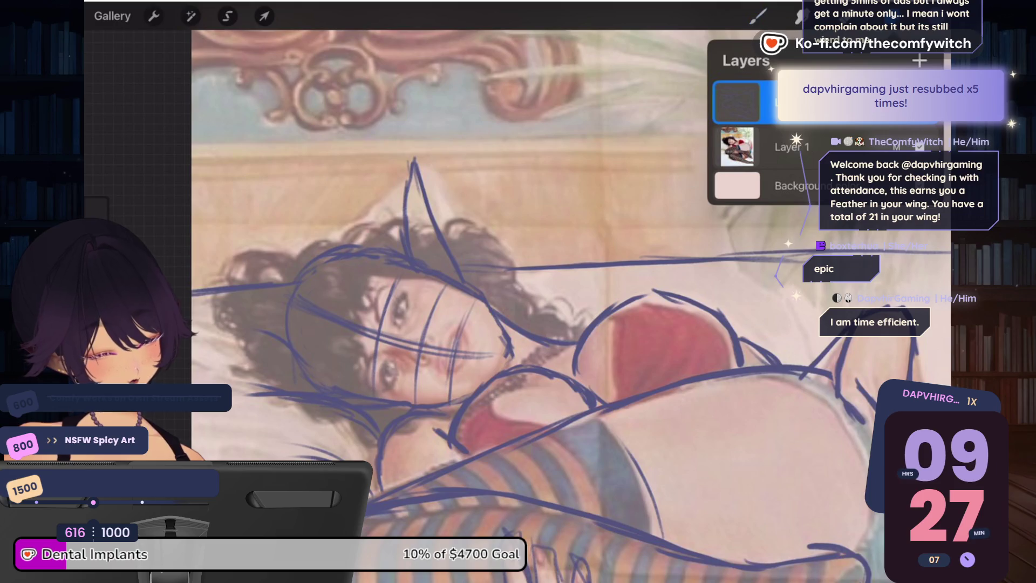
{"action": "left_click", "coordinate": [758, 16]}
{"action": "scroll", "coordinate": [571, 302], "scroll_direction": "down", "scroll_amount": 5}
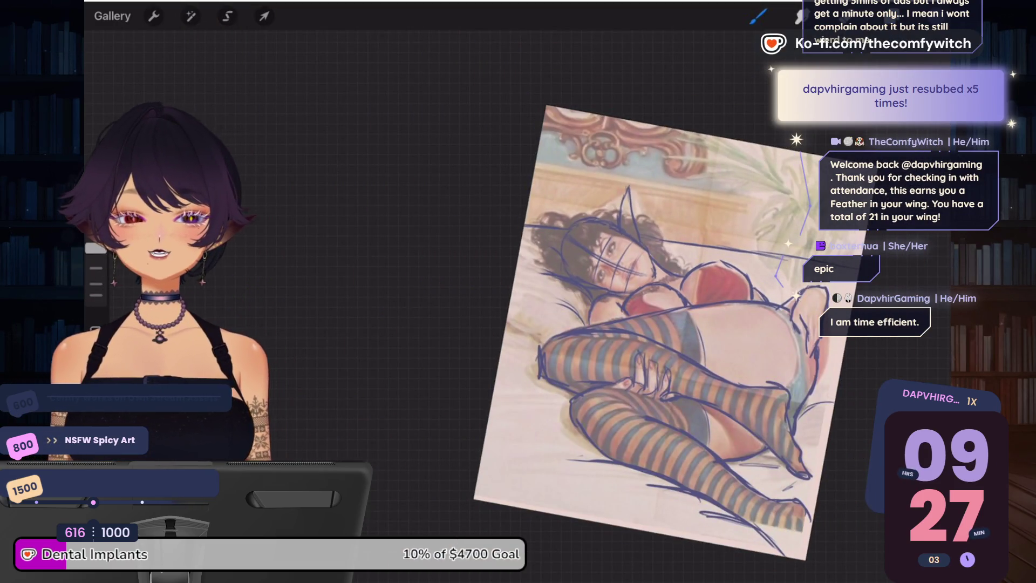
{"action": "scroll", "coordinate": [659, 329], "scroll_direction": "up", "scroll_amount": 3}
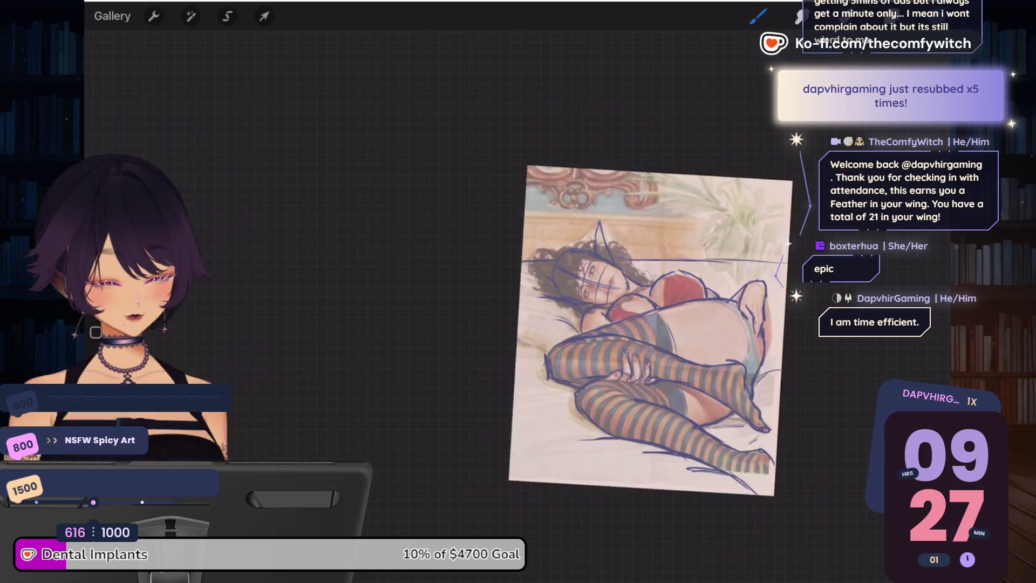
{"action": "scroll", "coordinate": [548, 361], "scroll_direction": "up", "scroll_amount": 1}
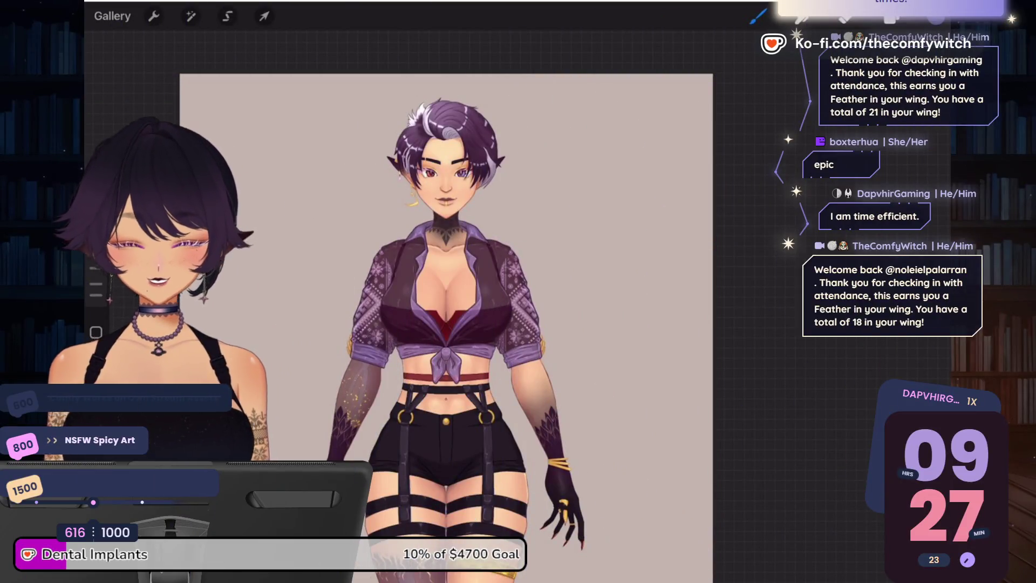
{"action": "scroll", "coordinate": [448, 302], "scroll_direction": "up", "scroll_amount": 5}
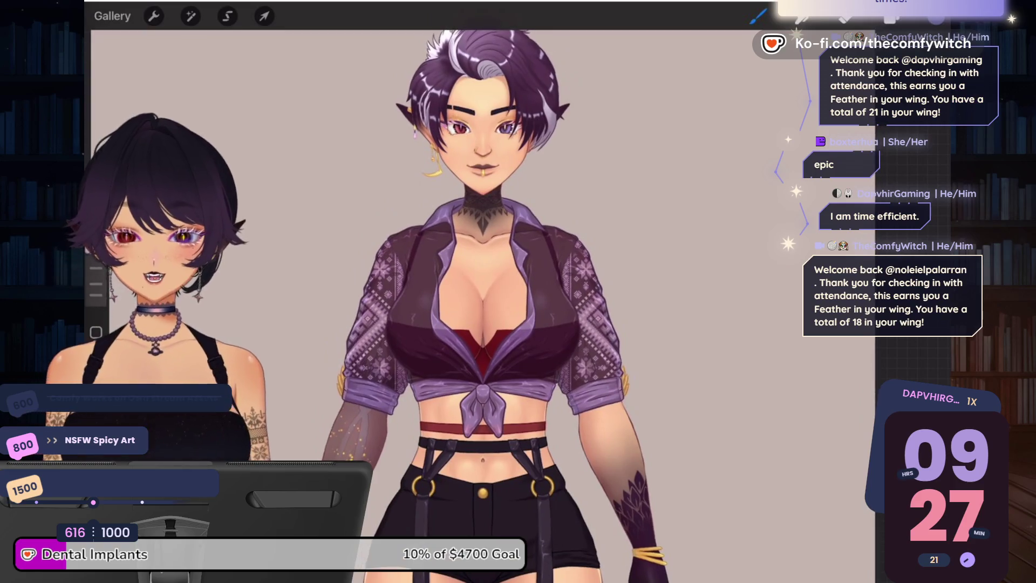
{"action": "scroll", "coordinate": [455, 126], "scroll_direction": "up", "scroll_amount": 5}
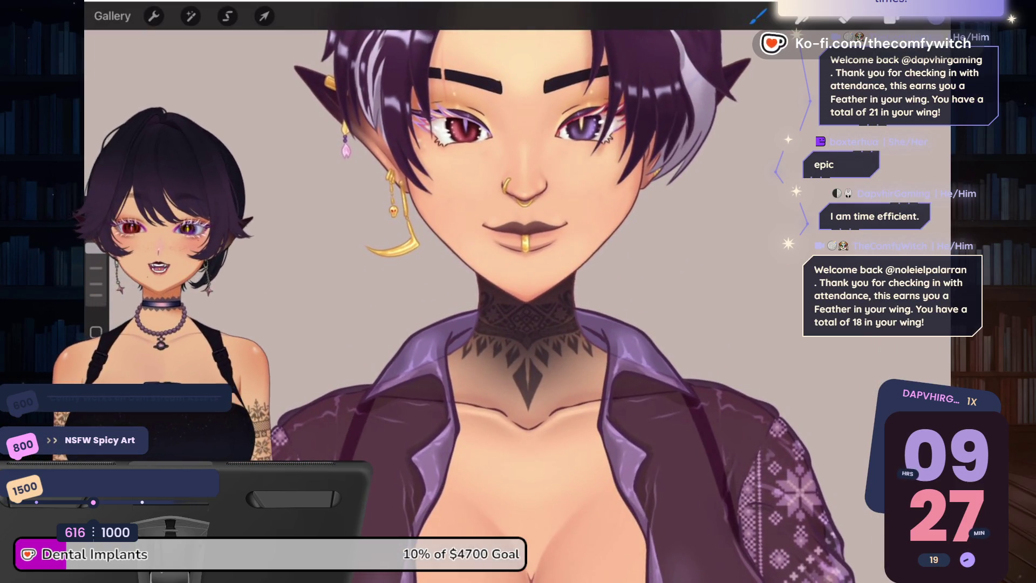
{"action": "scroll", "coordinate": [561, 302], "scroll_direction": "down", "scroll_amount": 5}
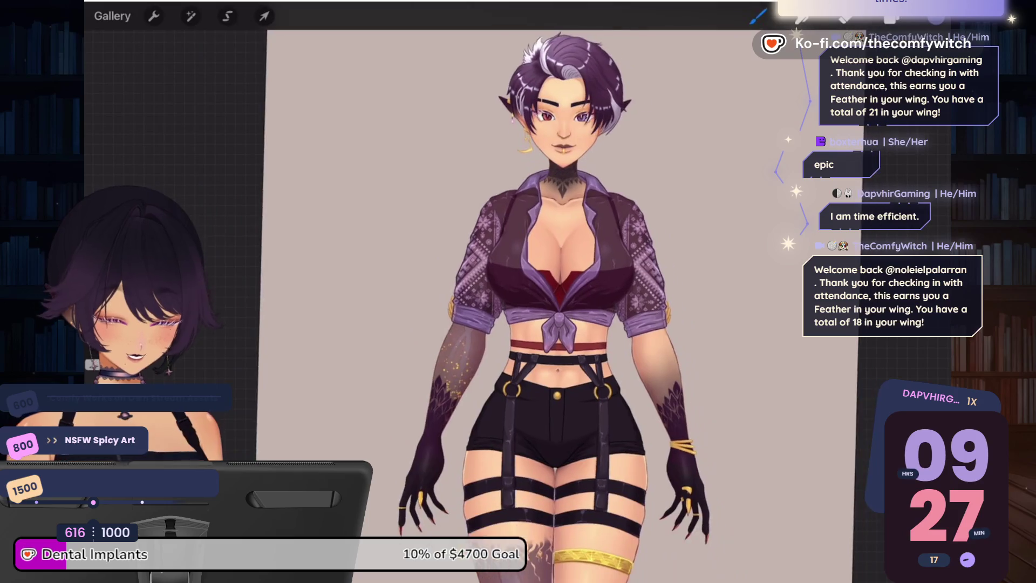
{"action": "scroll", "coordinate": [561, 303], "scroll_direction": "up", "scroll_amount": 1}
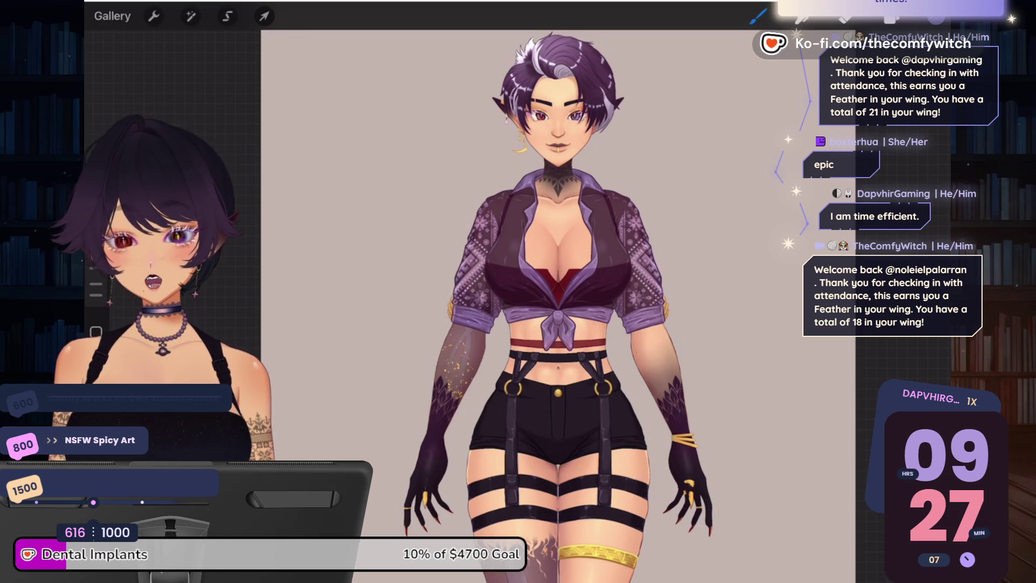
{"action": "scroll", "coordinate": [558, 302], "scroll_direction": "down", "scroll_amount": 5}
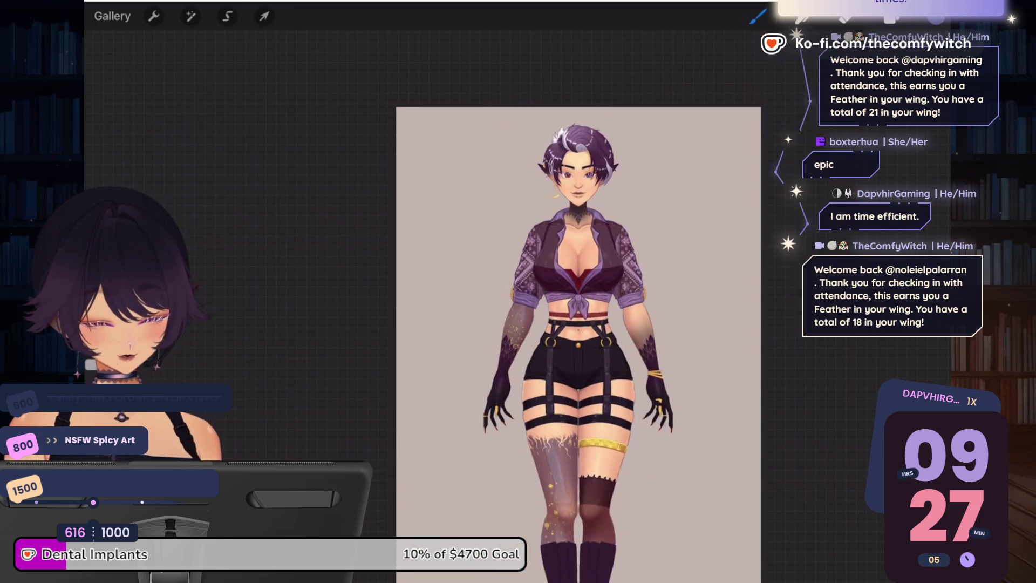
{"action": "scroll", "coordinate": [589, 346], "scroll_direction": "down", "scroll_amount": 2}
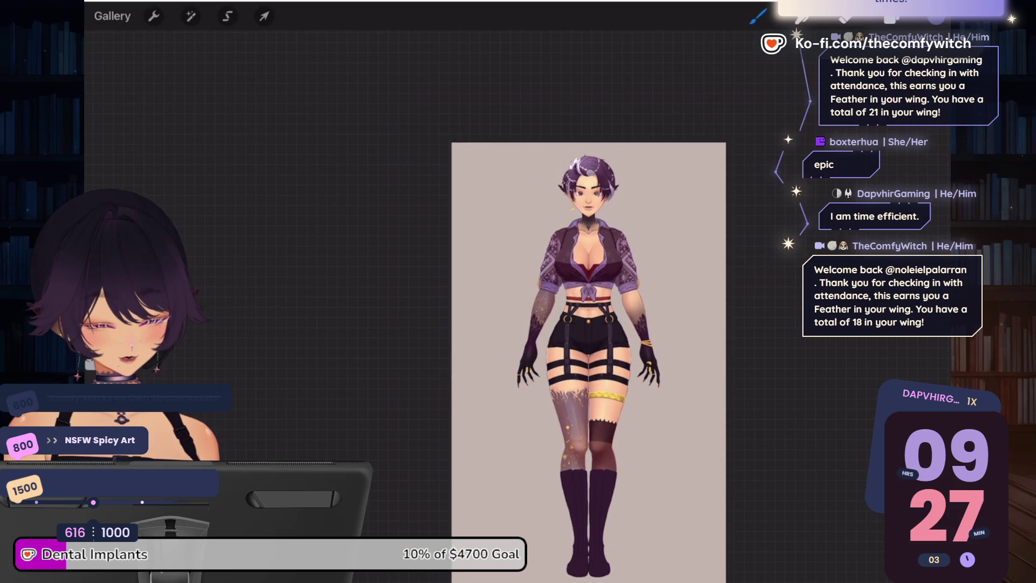
{"action": "scroll", "coordinate": [589, 432], "scroll_direction": "up", "scroll_amount": 6}
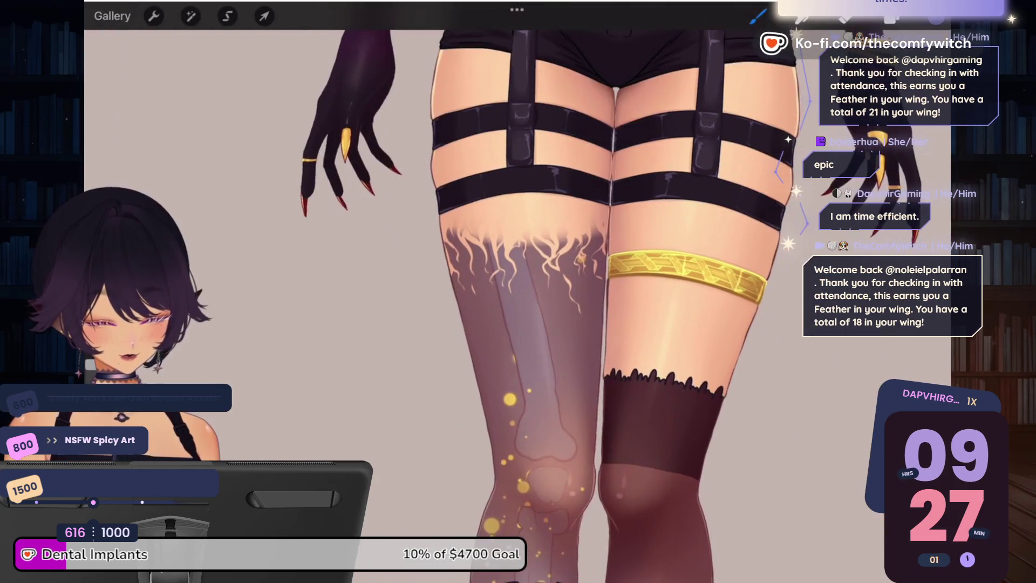
{"action": "scroll", "coordinate": [561, 302], "scroll_direction": "up", "scroll_amount": 5}
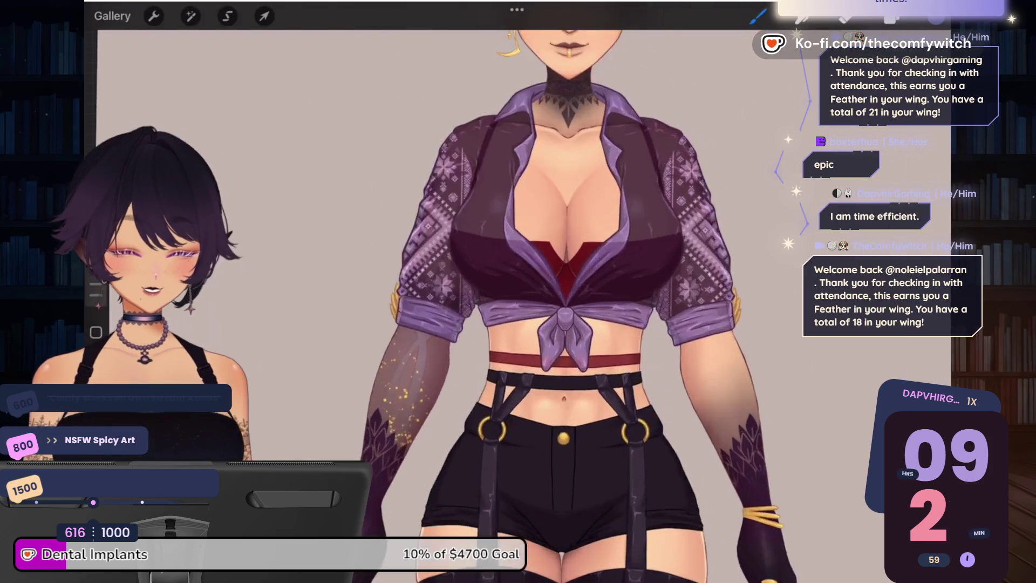
{"action": "scroll", "coordinate": [561, 303], "scroll_direction": "down", "scroll_amount": 3}
{"action": "scroll", "coordinate": [539, 216], "scroll_direction": "up", "scroll_amount": 5}
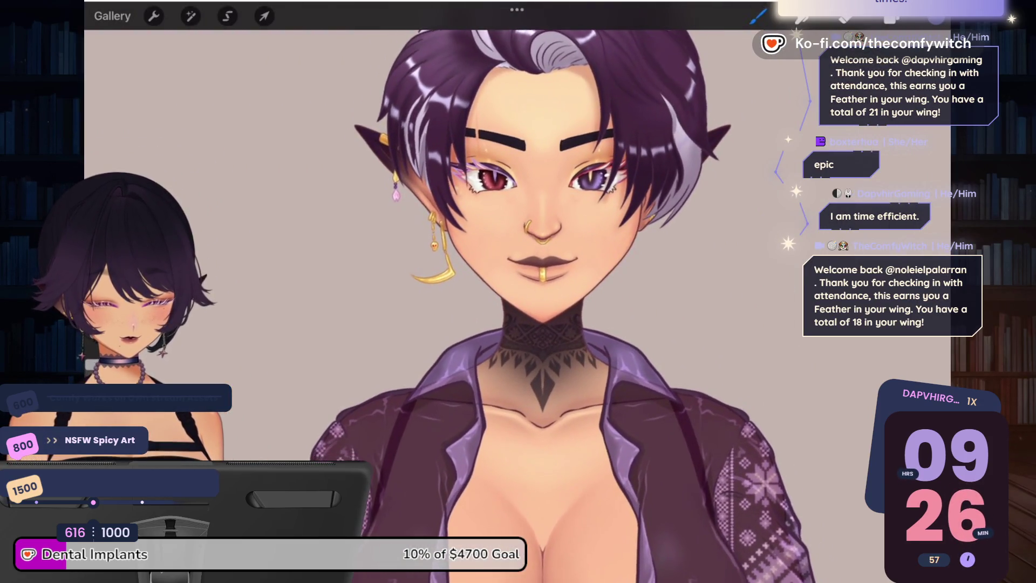
{"action": "scroll", "coordinate": [540, 216], "scroll_direction": "down", "scroll_amount": 1}
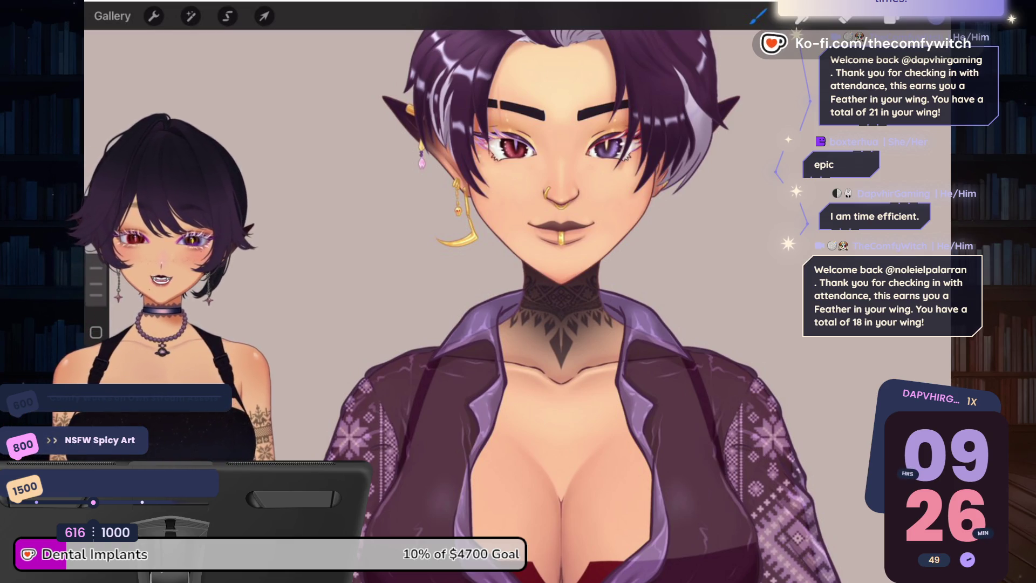
{"action": "scroll", "coordinate": [581, 302], "scroll_direction": "down", "scroll_amount": 3}
{"action": "scroll", "coordinate": [539, 302], "scroll_direction": "up", "scroll_amount": 3}
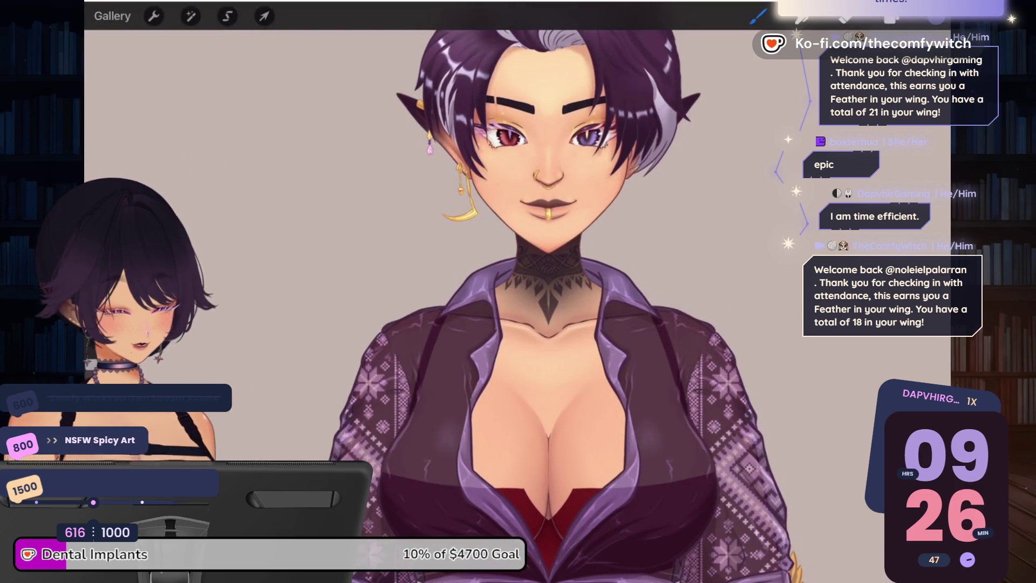
Step: Add a new empty layer and duplicate Layer 16
{"action": "left_click", "coordinate": [891, 18]}
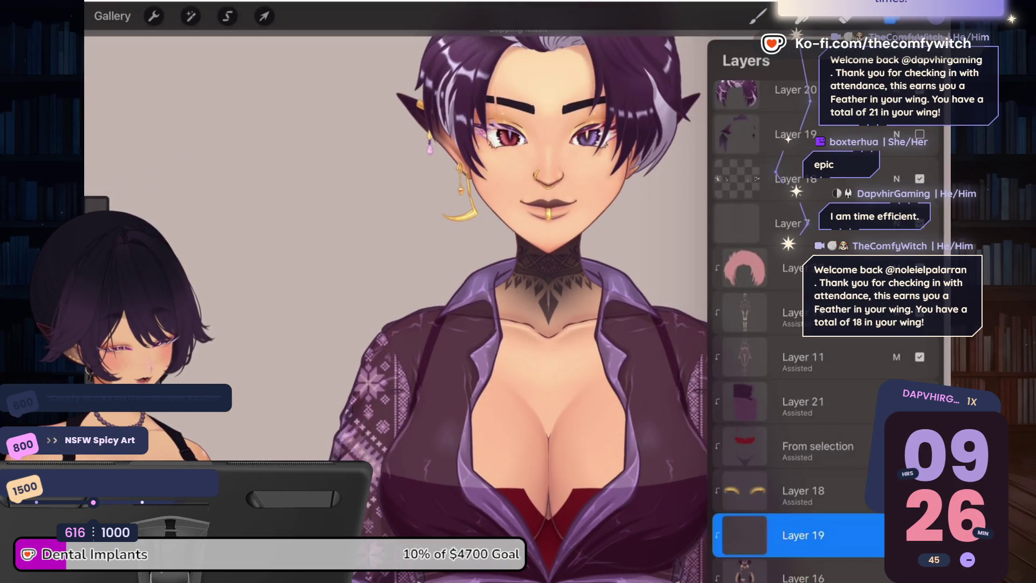
{"action": "left_click", "coordinate": [930, 61]}
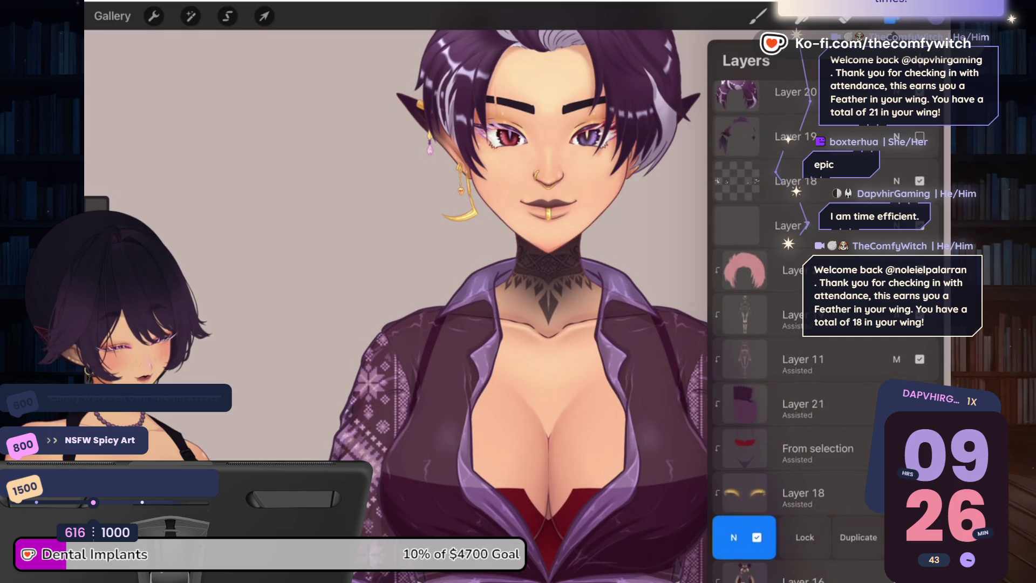
{"action": "left_click_drag", "start_coordinate": [841, 536], "coordinate": [744, 536]}
{"action": "left_click", "coordinate": [858, 537]}
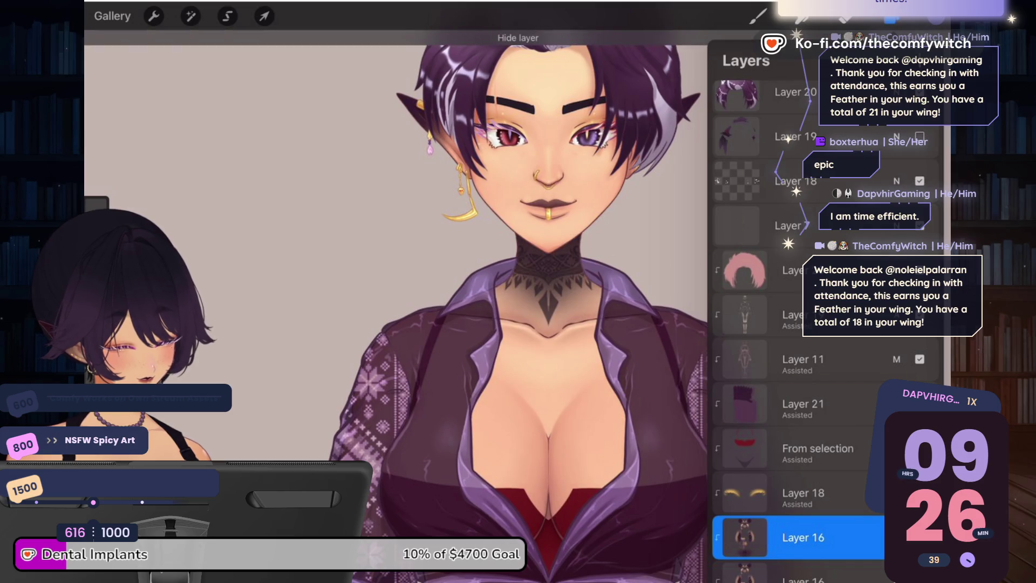
{"action": "left_click", "coordinate": [936, 16]}
Step: With a blending brush at 15%, smudge dark shading across the neck, redoing strokes as needed
{"action": "left_click", "coordinate": [758, 16]}
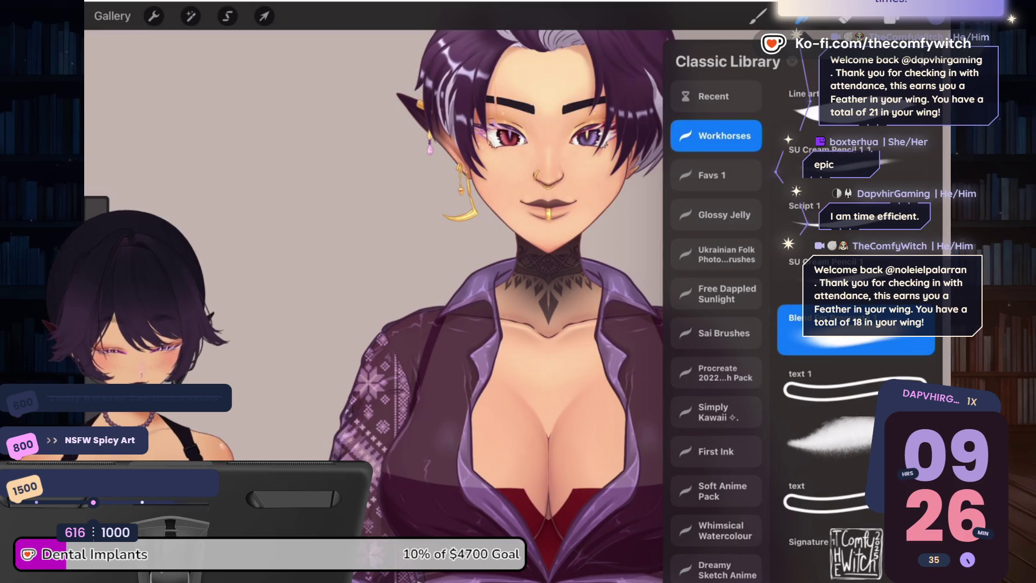
{"action": "left_click", "coordinate": [757, 17]}
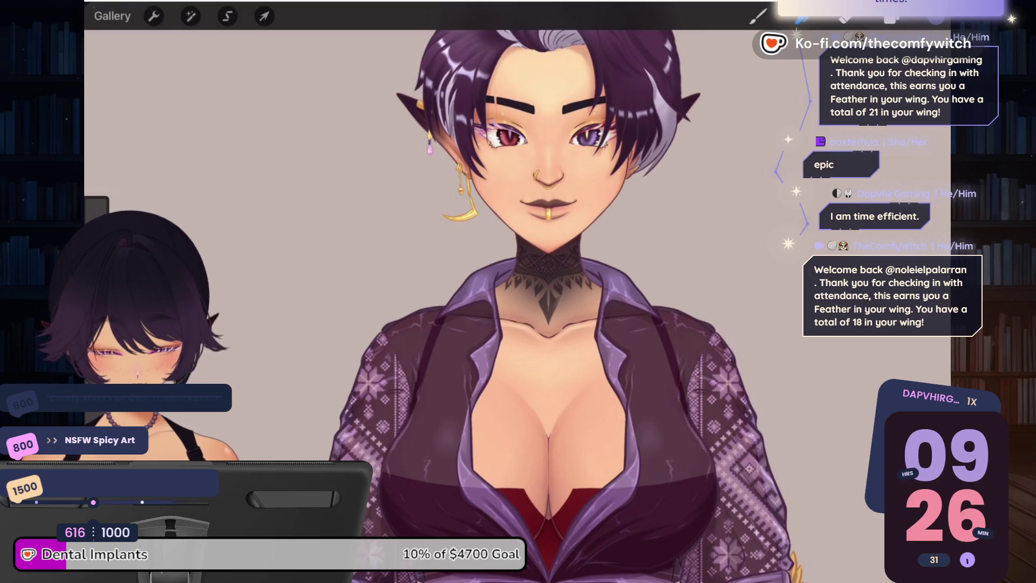
{"action": "left_click_drag", "start_coordinate": [97, 313], "coordinate": [97, 305]}
{"action": "mouse_move", "coordinate": [557, 303]}
{"action": "left_mouse_down"}
{"action": "mouse_move", "coordinate": [553, 286]}
{"action": "mouse_move", "coordinate": [550, 319]}
{"action": "mouse_move", "coordinate": [537, 287]}
{"action": "left_mouse_up"}
{"action": "key", "text": "ctrl+z"}
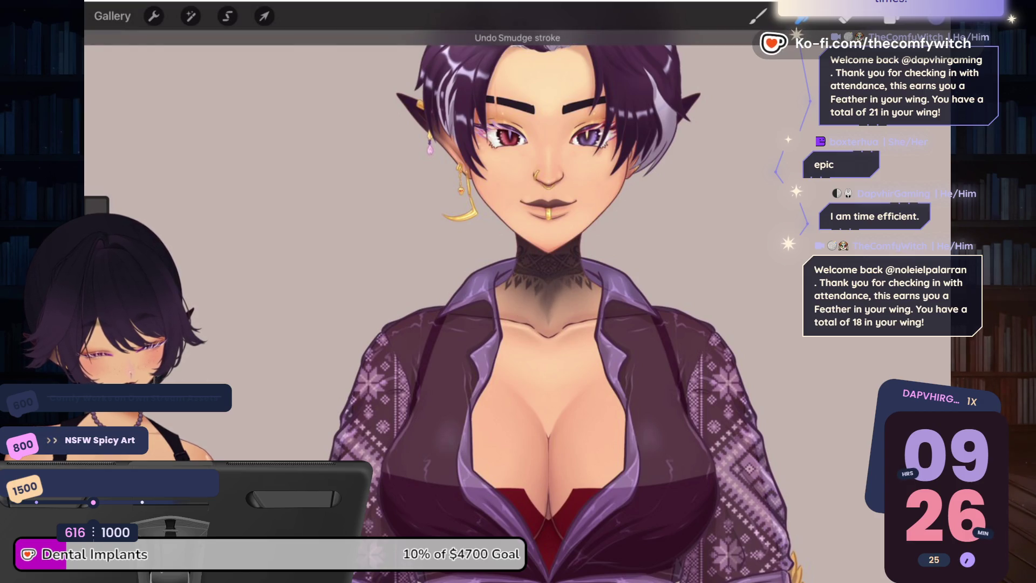
{"action": "key", "text": "ctrl+z"}
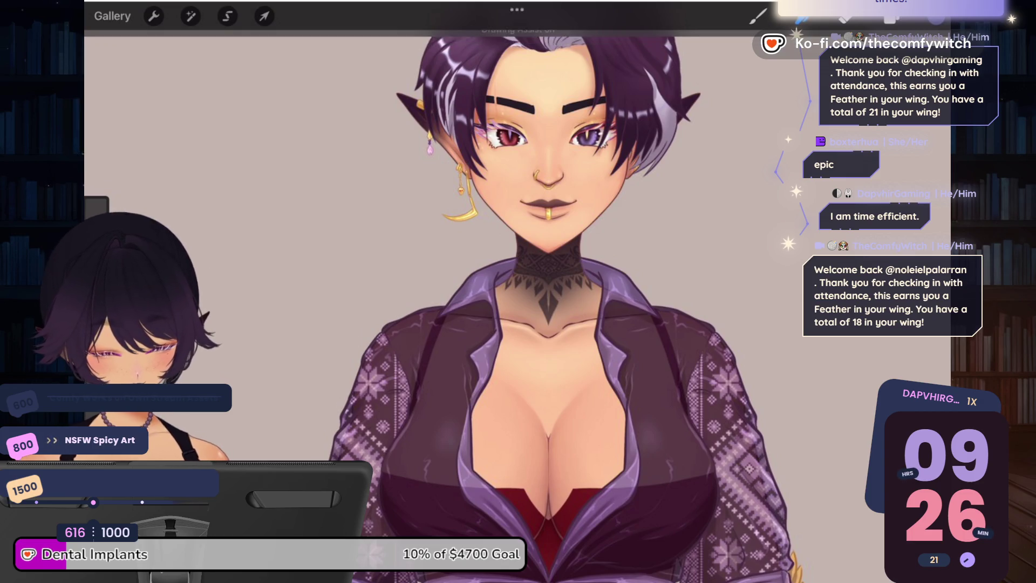
{"action": "mouse_move", "coordinate": [553, 302]}
{"action": "left_mouse_down"}
{"action": "mouse_move", "coordinate": [578, 287]}
{"action": "mouse_move", "coordinate": [573, 262]}
{"action": "mouse_move", "coordinate": [557, 319]}
{"action": "left_mouse_up"}
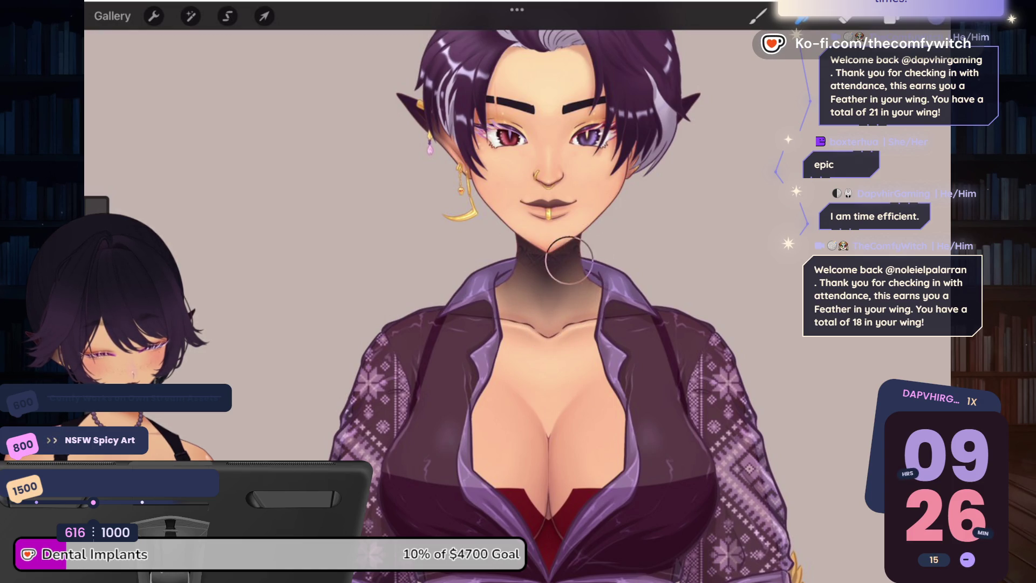
{"action": "mouse_move", "coordinate": [568, 260]}
{"action": "left_mouse_down"}
{"action": "mouse_move", "coordinate": [586, 242]}
{"action": "mouse_move", "coordinate": [561, 257]}
{"action": "mouse_move", "coordinate": [554, 283]}
{"action": "mouse_move", "coordinate": [544, 277]}
{"action": "mouse_move", "coordinate": [555, 249]}
{"action": "mouse_move", "coordinate": [550, 273]}
{"action": "mouse_move", "coordinate": [588, 290]}
{"action": "mouse_move", "coordinate": [573, 283]}
{"action": "left_mouse_up"}
{"action": "scroll", "coordinate": [567, 178], "scroll_direction": "up", "scroll_amount": 3}
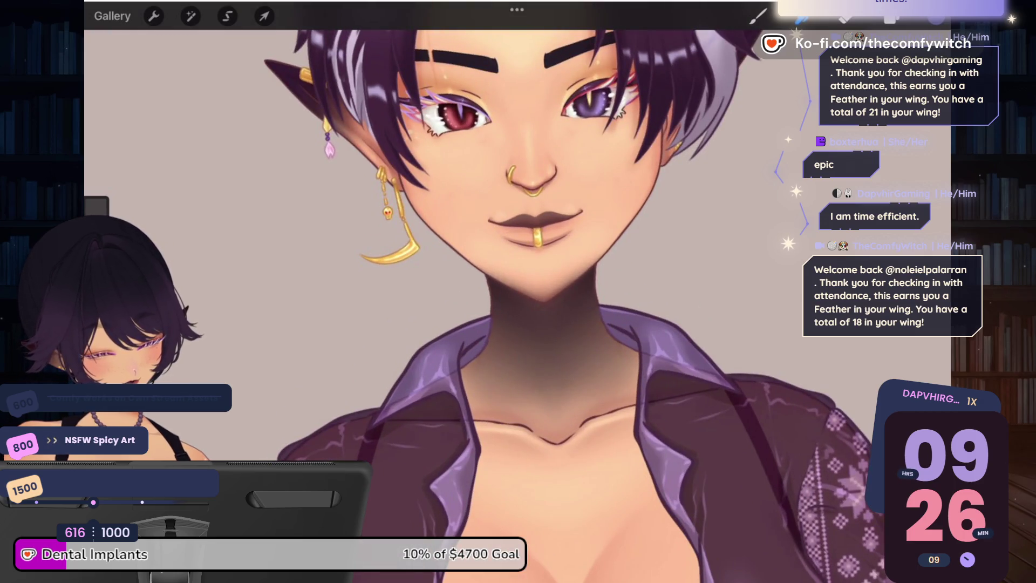
Step: Blend to brighten the highlight on the chin
{"action": "left_click", "coordinate": [801, 16]}
{"action": "left_click", "coordinate": [801, 16]}
{"action": "left_click", "coordinate": [890, 16]}
{"action": "left_click", "coordinate": [890, 17]}
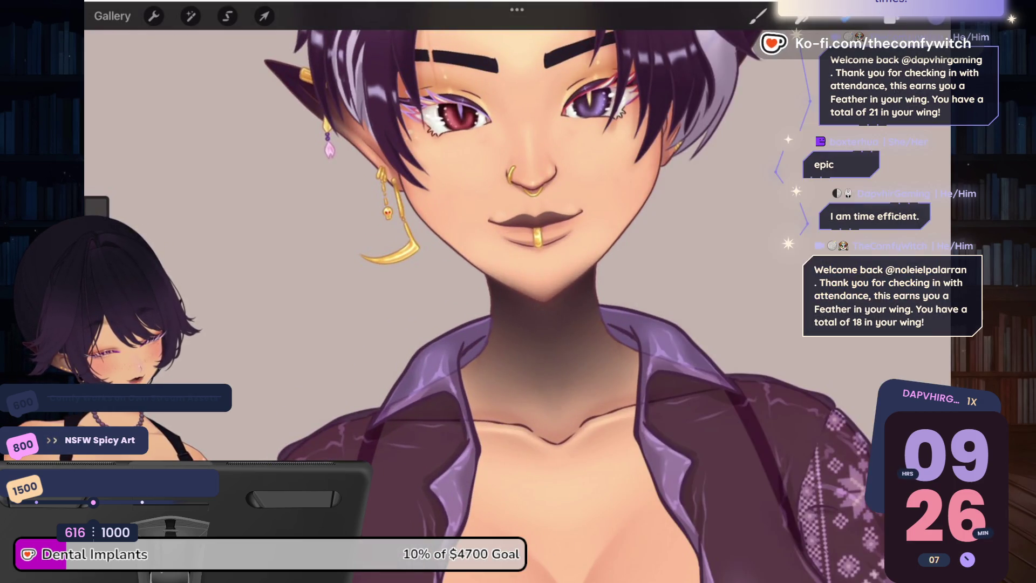
{"action": "left_click", "coordinate": [758, 16]}
{"action": "left_click", "coordinate": [758, 16]}
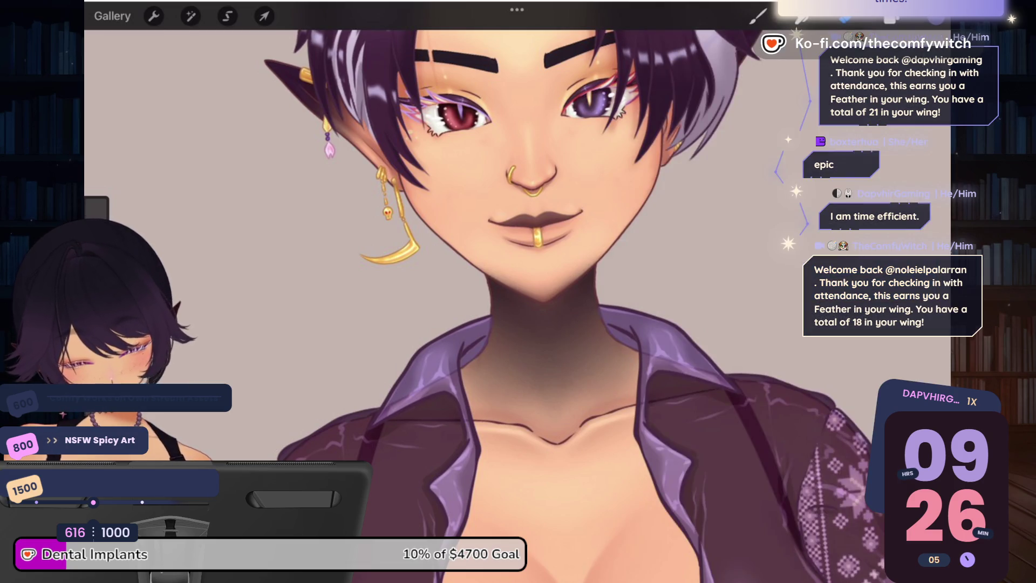
{"action": "mouse_move", "coordinate": [520, 286]}
{"action": "left_mouse_down"}
{"action": "mouse_move", "coordinate": [551, 291]}
{"action": "mouse_move", "coordinate": [572, 269]}
{"action": "mouse_move", "coordinate": [537, 291]}
{"action": "left_mouse_up"}
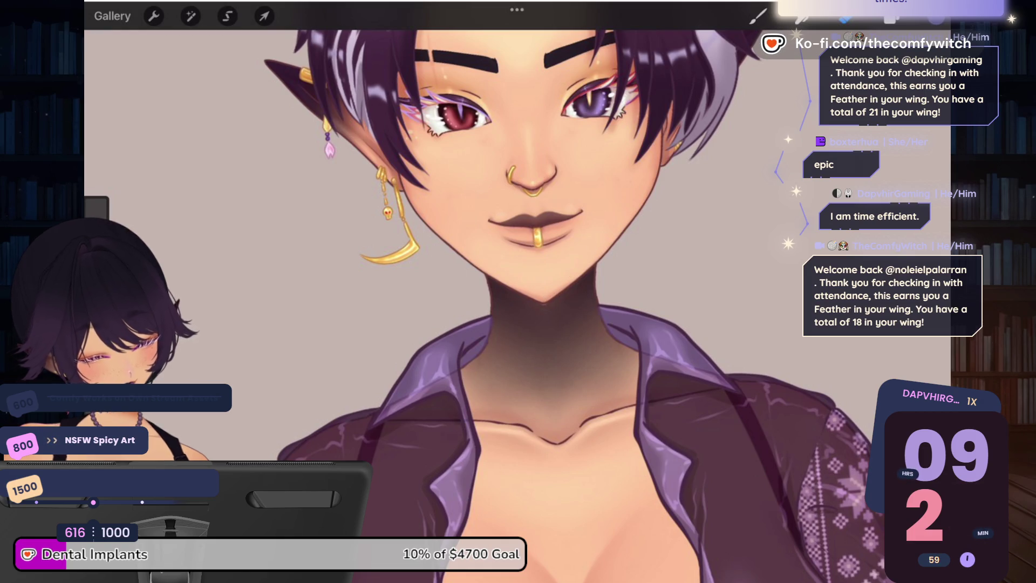
Step: Pick a palette colour, switch to a pencil brush, and adjust its size
{"action": "left_click", "coordinate": [758, 16]}
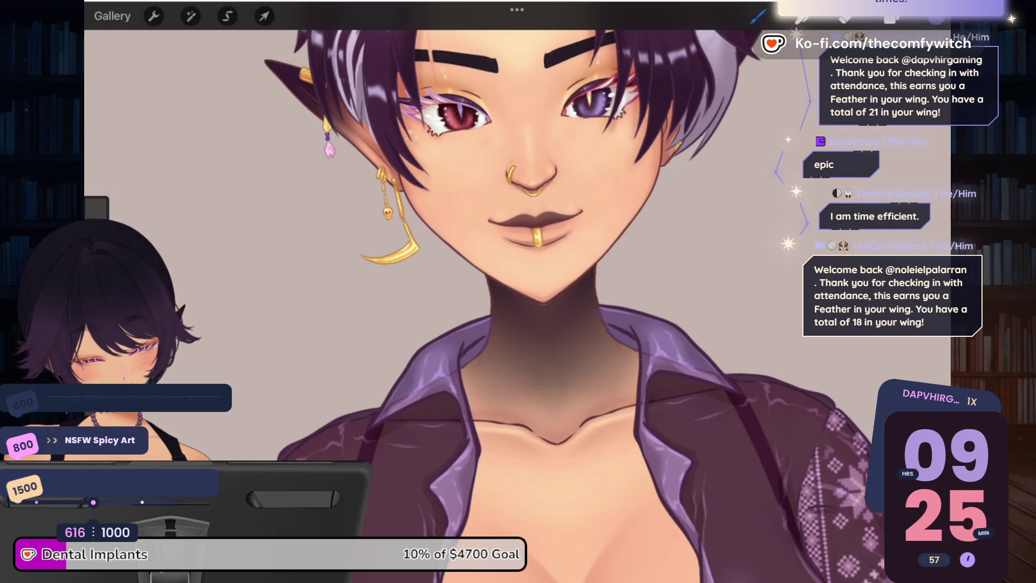
{"action": "left_click", "coordinate": [936, 17]}
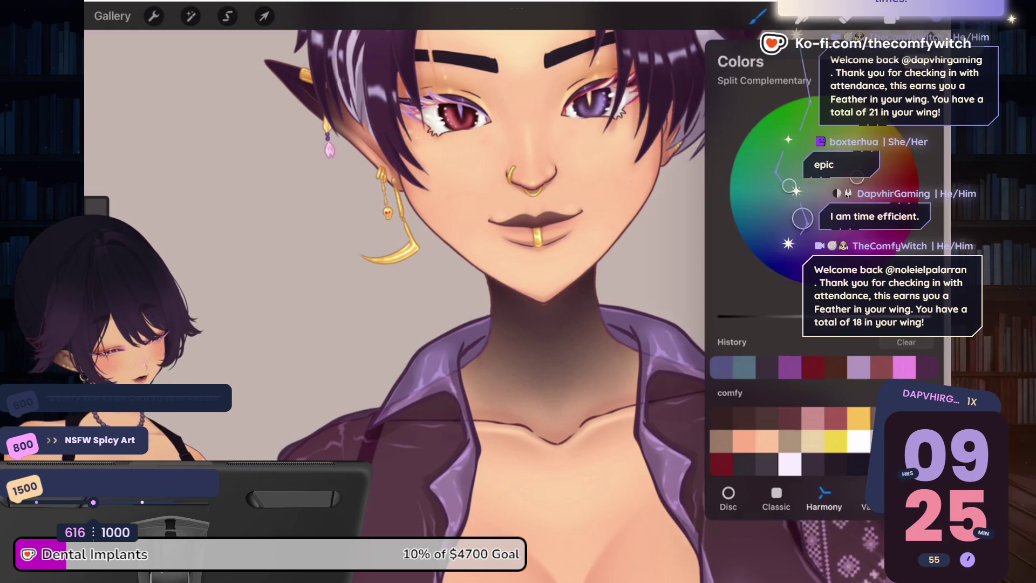
{"action": "left_click", "coordinate": [720, 441]}
{"action": "left_click", "coordinate": [758, 16]}
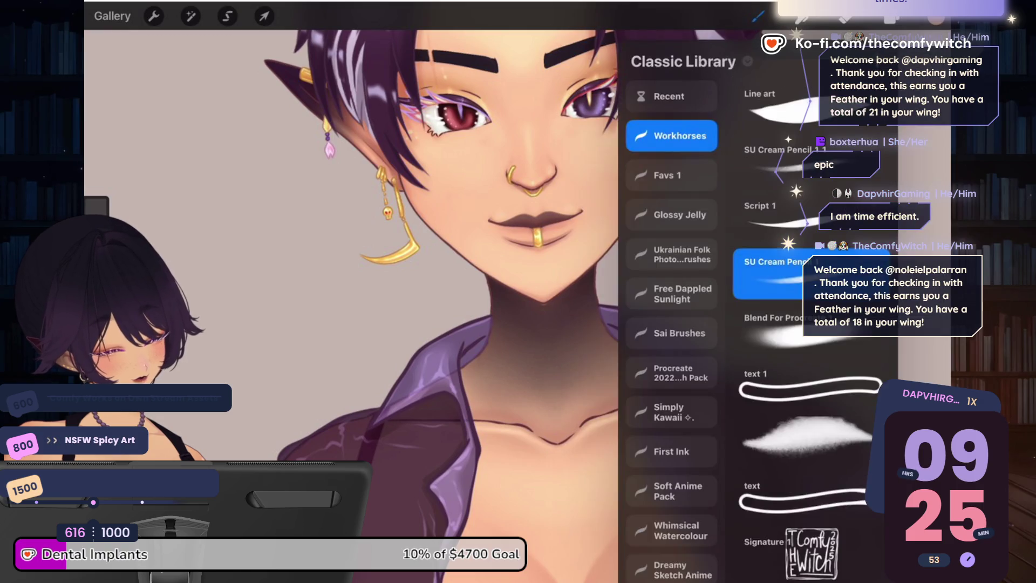
{"action": "left_click", "coordinate": [758, 16]}
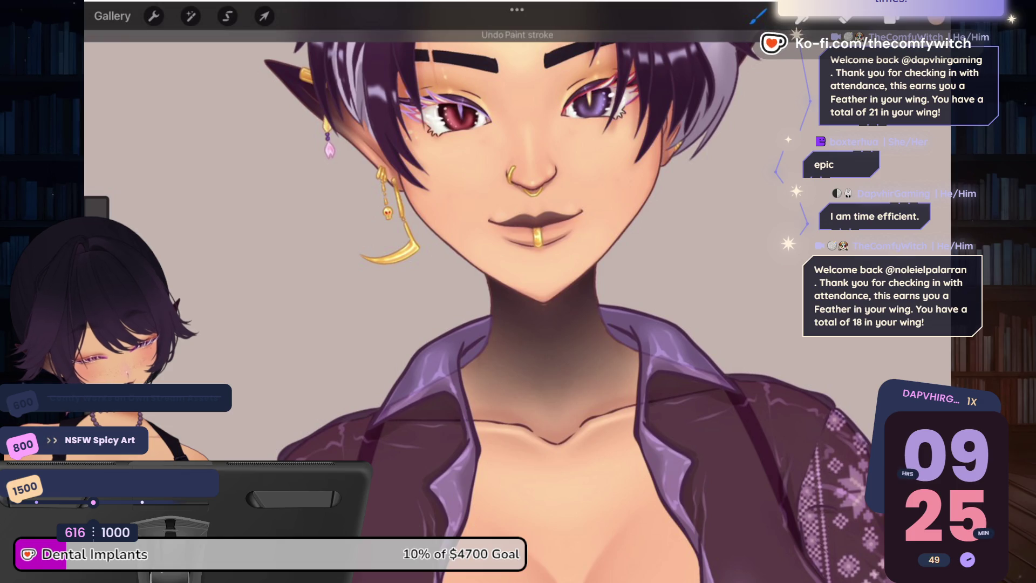
{"action": "left_click", "coordinate": [936, 16]}
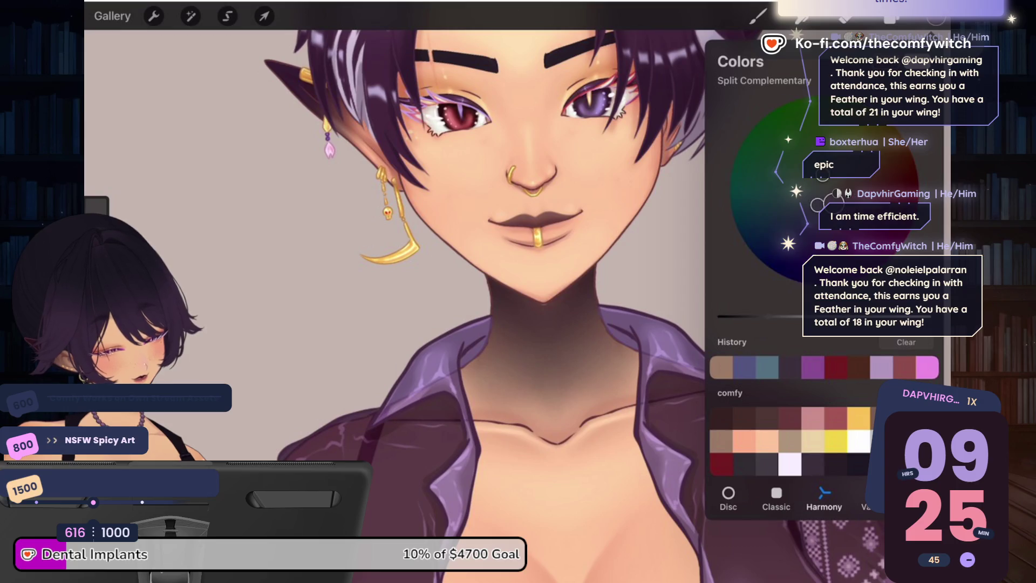
{"action": "left_click", "coordinate": [758, 16]}
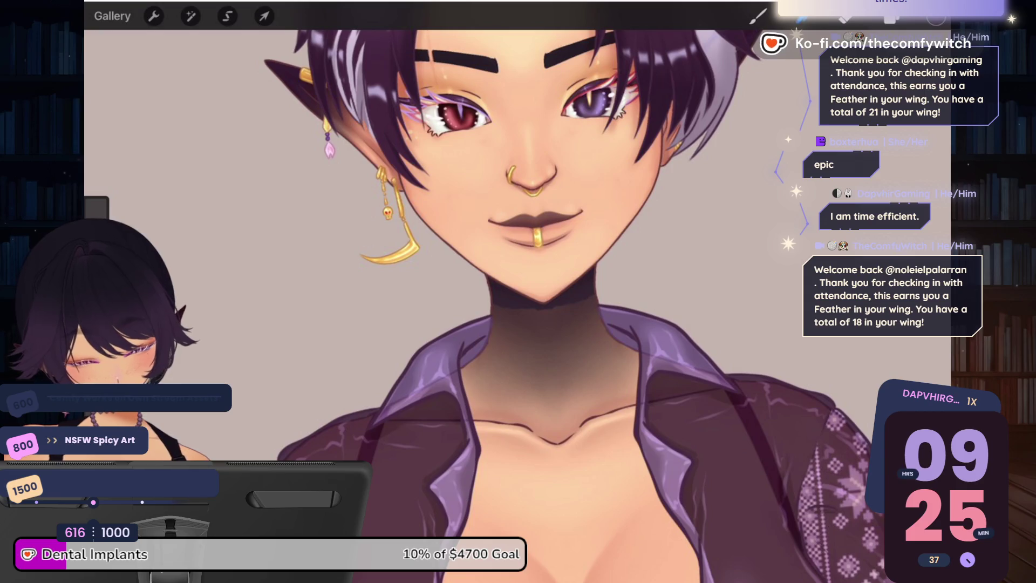
{"action": "left_click_drag", "start_coordinate": [97, 161], "coordinate": [97, 167]}
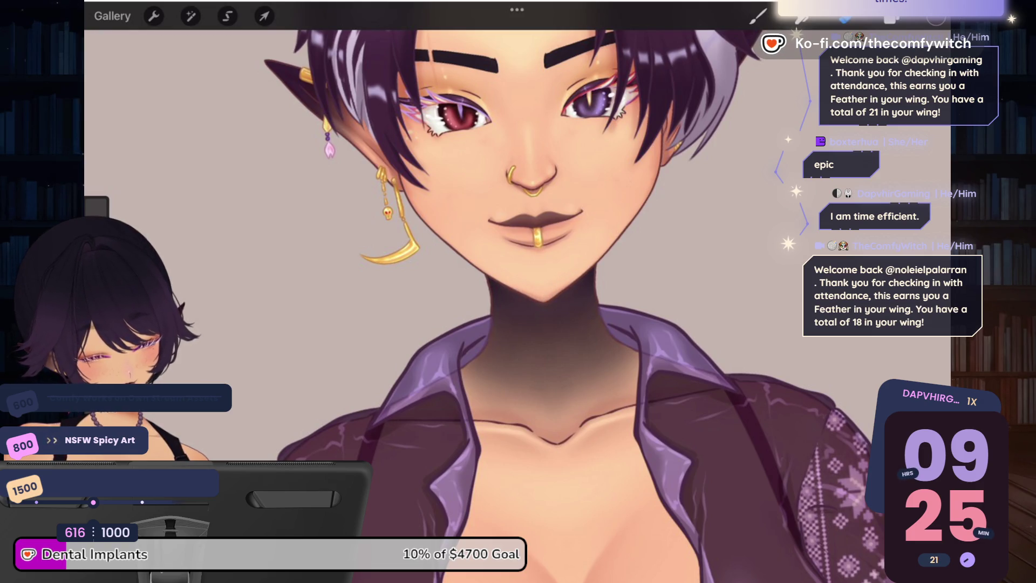
{"action": "scroll", "coordinate": [517, 302], "scroll_direction": "down", "scroll_amount": 5}
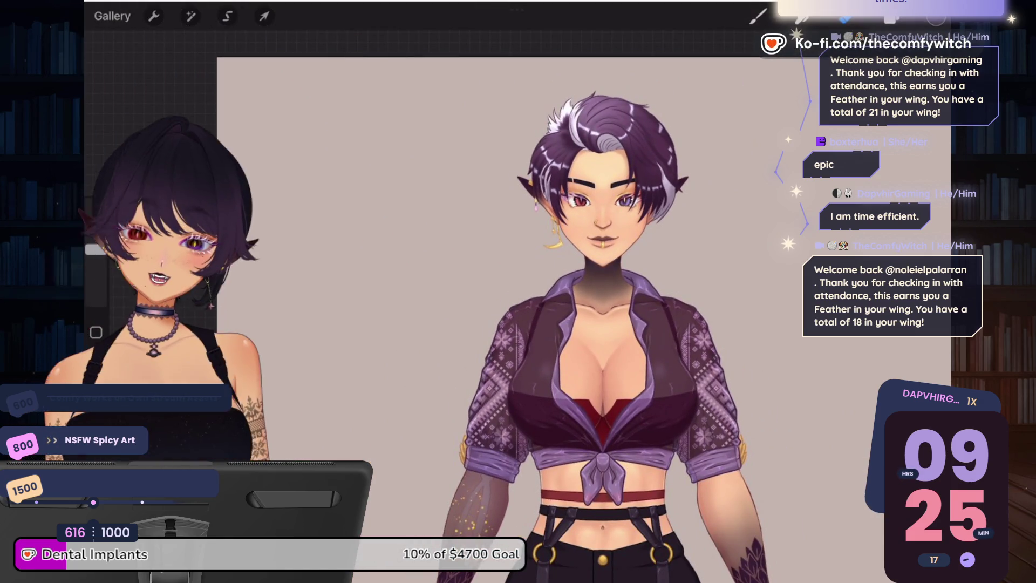
Step: Make the ornamental neck tattoo layer visible, comparing it hidden and shown
{"action": "key", "text": "l"}
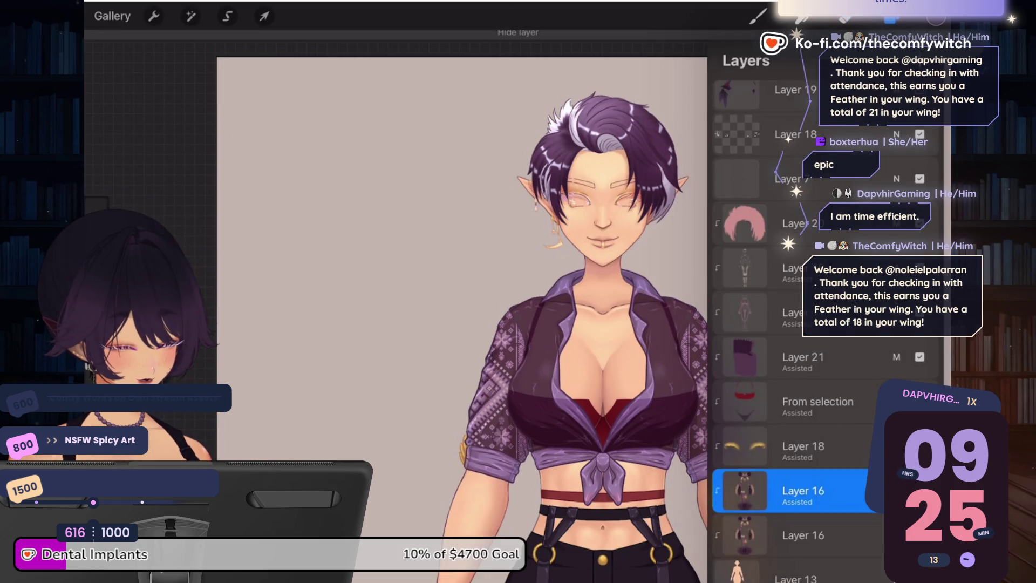
{"action": "key", "text": "ctrl+v"}
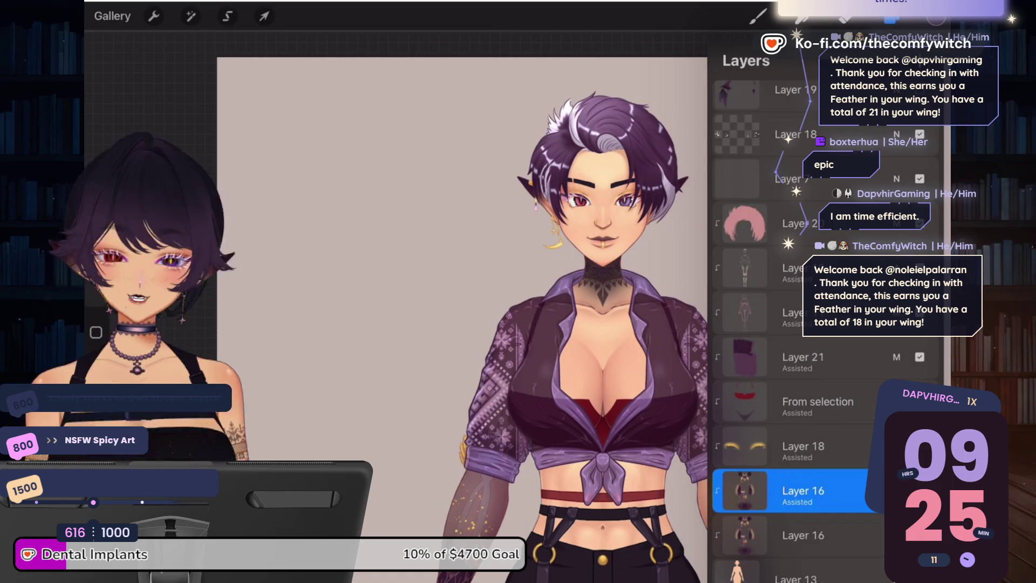
{"action": "scroll", "coordinate": [594, 216], "scroll_direction": "up", "scroll_amount": 5}
{"action": "scroll", "coordinate": [523, 324], "scroll_direction": "up", "scroll_amount": 5}
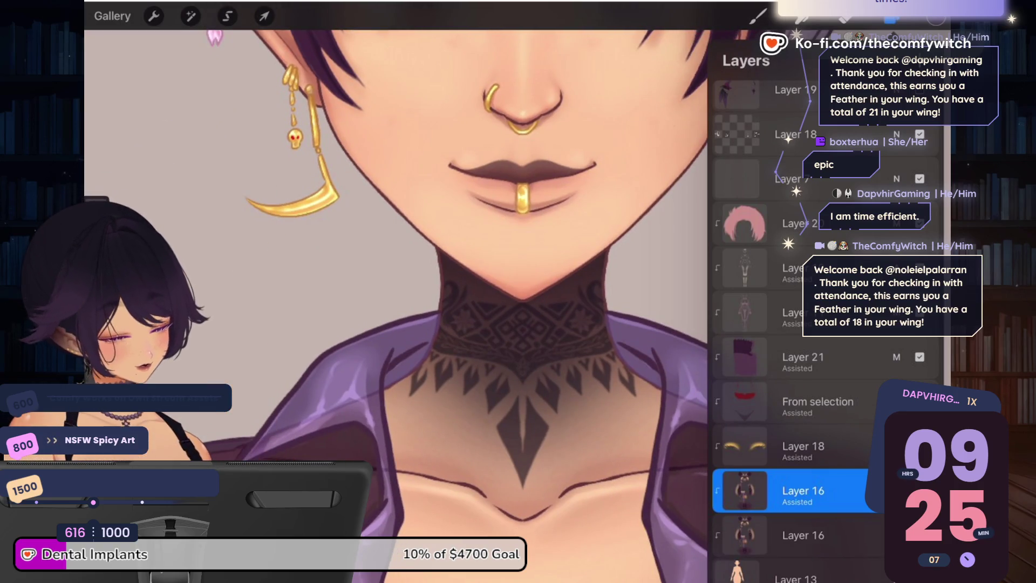
{"action": "left_click", "coordinate": [919, 490]}
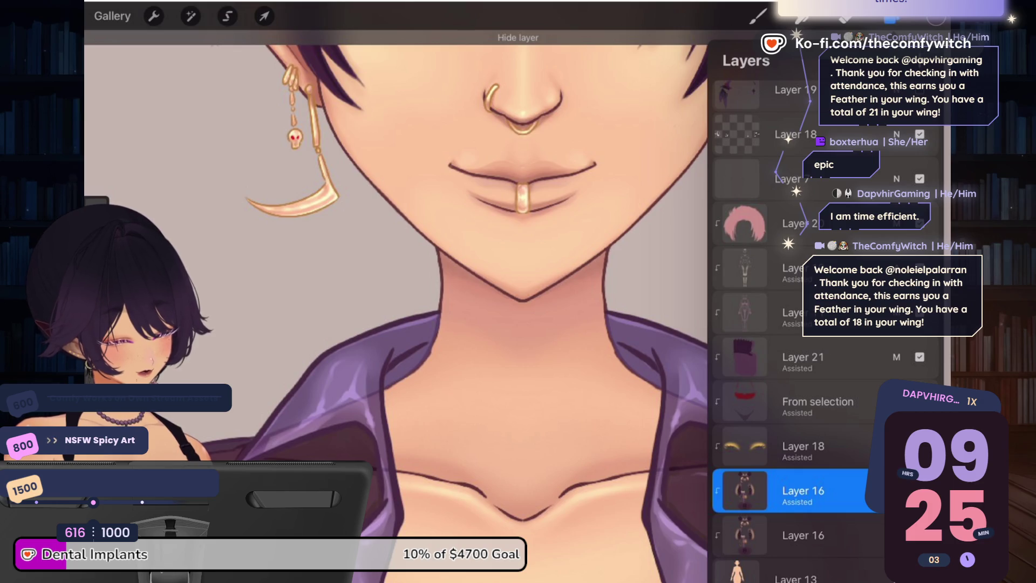
{"action": "left_click", "coordinate": [919, 490]}
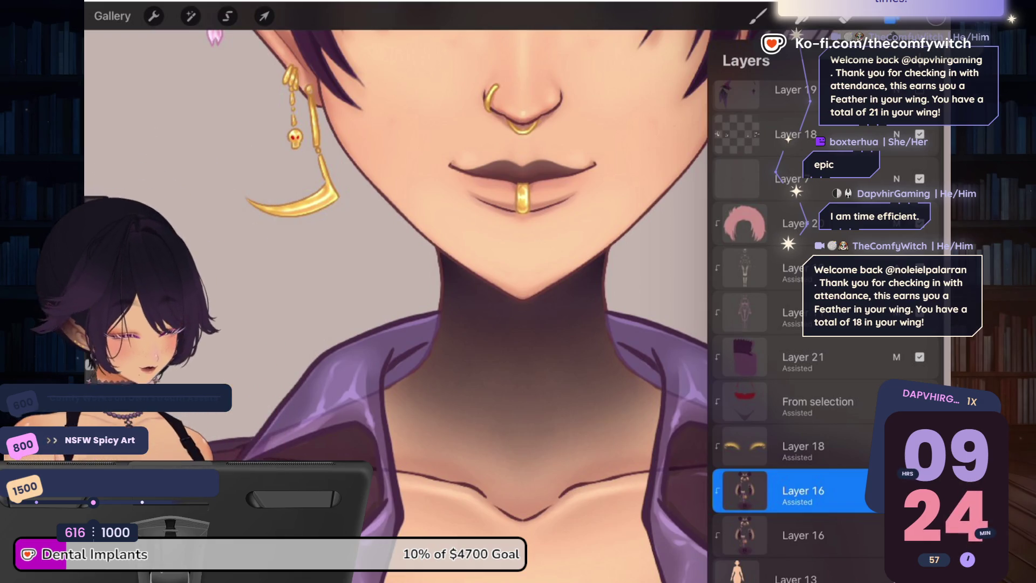
{"action": "left_click", "coordinate": [919, 490]}
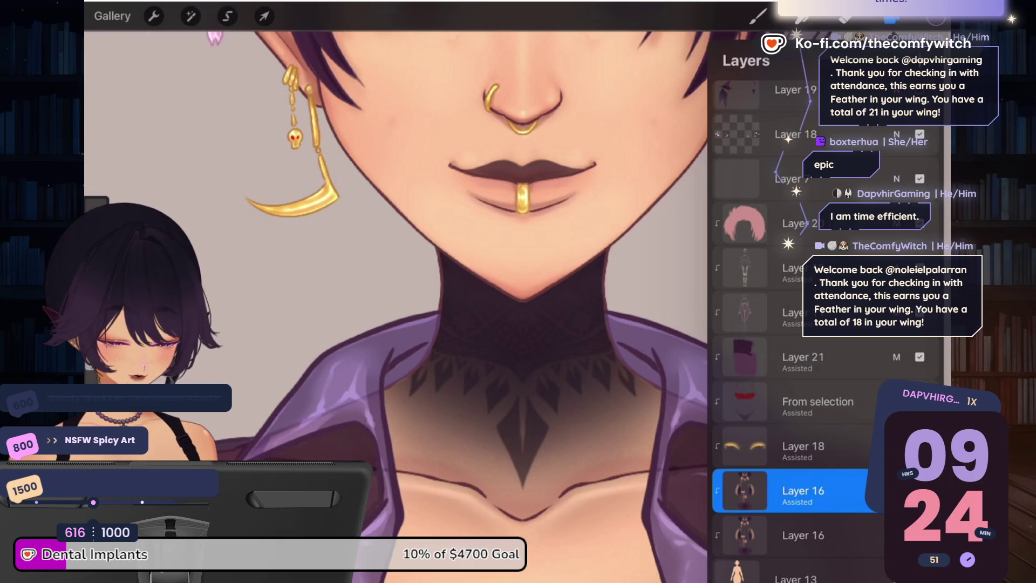
{"action": "left_click", "coordinate": [890, 17]}
Step: Paint lace trim along the edge of the dark choker
{"action": "left_click", "coordinate": [757, 16]}
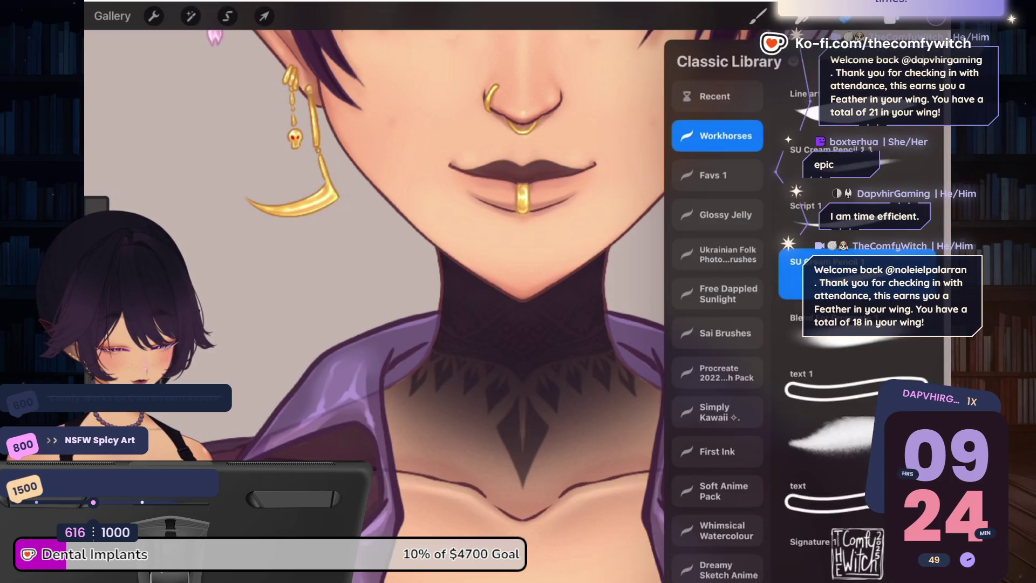
{"action": "left_click", "coordinate": [758, 17]}
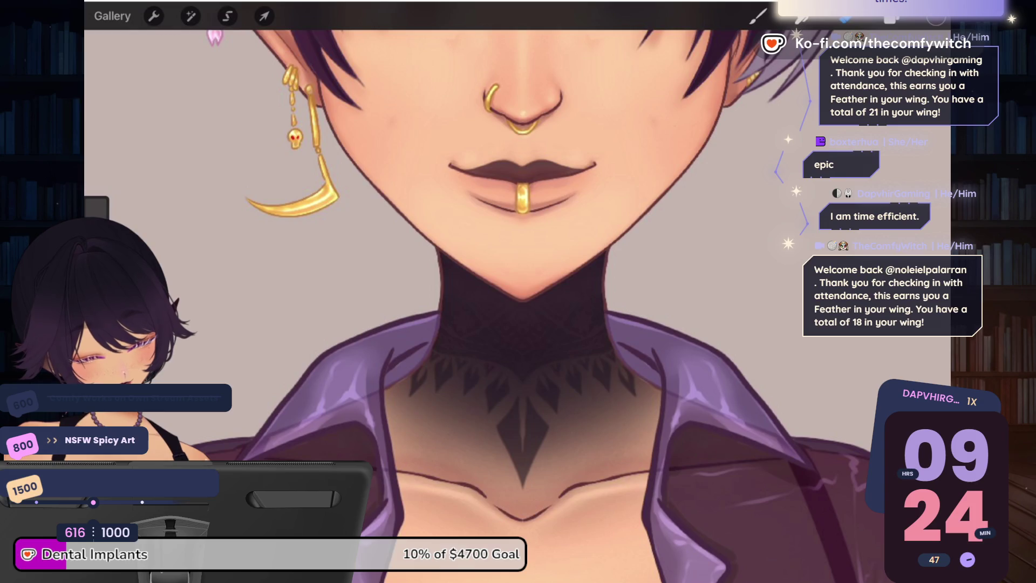
{"action": "mouse_move", "coordinate": [595, 361]}
{"action": "left_mouse_down"}
{"action": "mouse_move", "coordinate": [537, 379]}
{"action": "mouse_move", "coordinate": [616, 410]}
{"action": "mouse_move", "coordinate": [653, 448]}
{"action": "mouse_move", "coordinate": [593, 497]}
{"action": "mouse_move", "coordinate": [555, 470]}
{"action": "mouse_move", "coordinate": [545, 424]}
{"action": "left_mouse_up"}
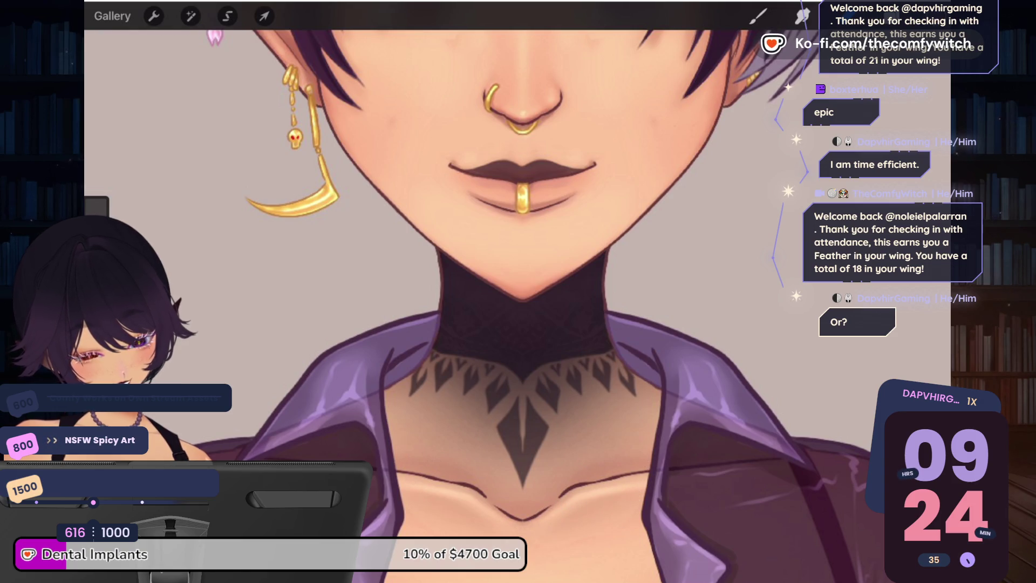
{"action": "left_click", "coordinate": [911, 15]}
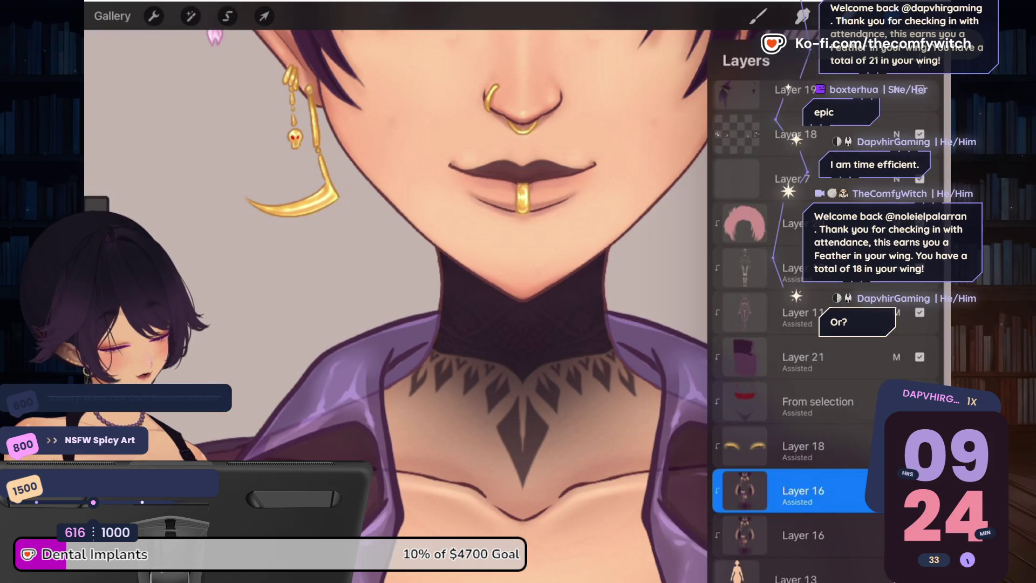
Step: Hide the chest tattoo and zoom out to review the whole character
{"action": "key", "text": "ctrl+z"}
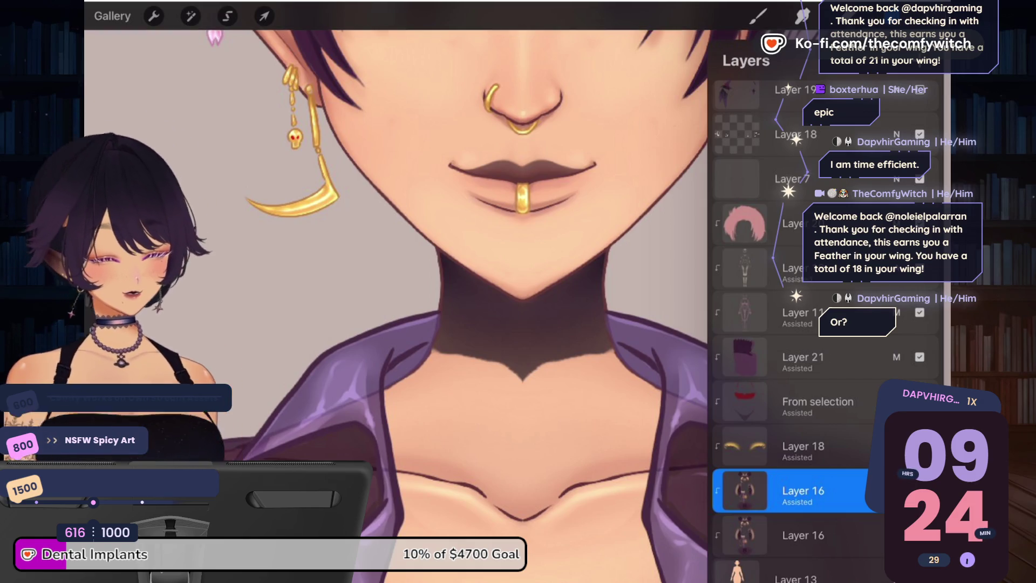
{"action": "scroll", "coordinate": [517, 291], "scroll_direction": "down", "scroll_amount": 5}
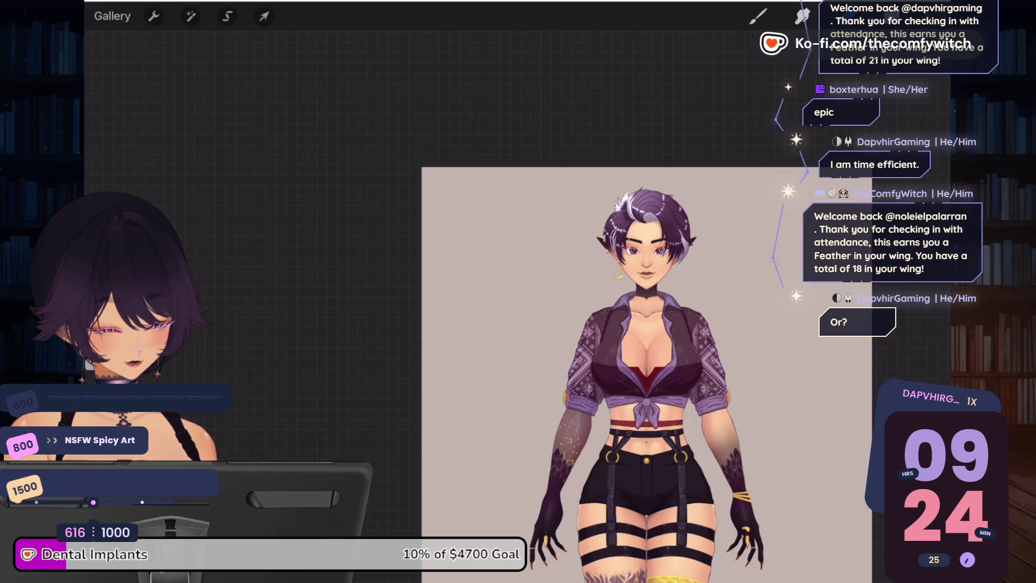
{"action": "scroll", "coordinate": [518, 292], "scroll_direction": "up", "scroll_amount": 5}
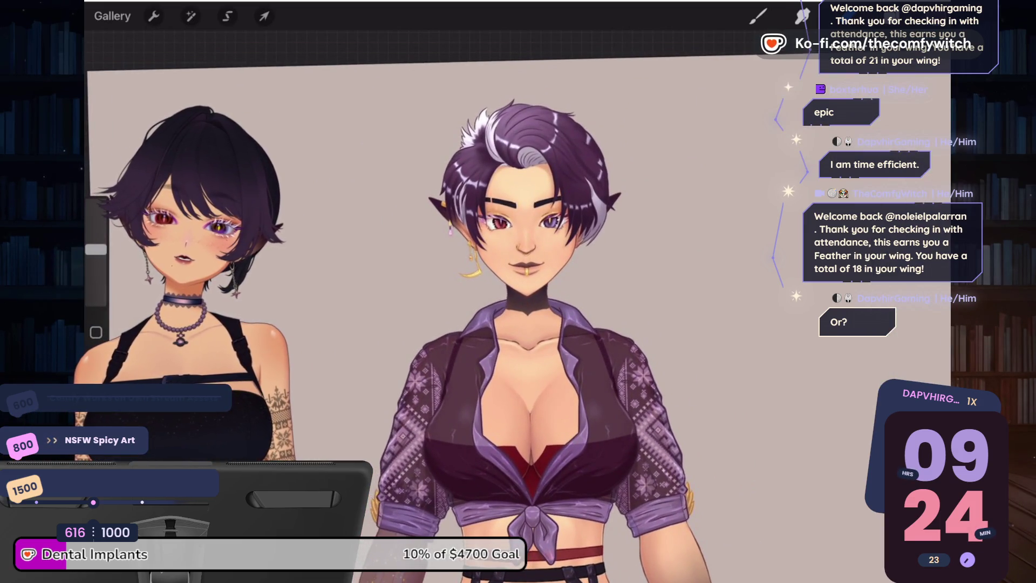
{"action": "scroll", "coordinate": [518, 291], "scroll_direction": "up", "scroll_amount": 3}
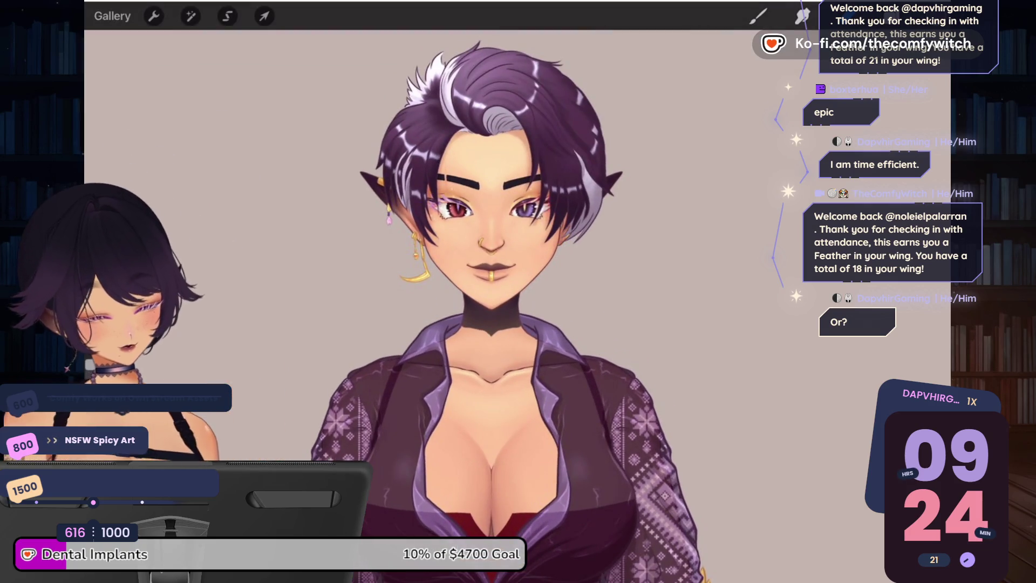
Step: Select the Line art brush from the Workhorses set and zoom back in on the neck
{"action": "left_click", "coordinate": [892, 17]}
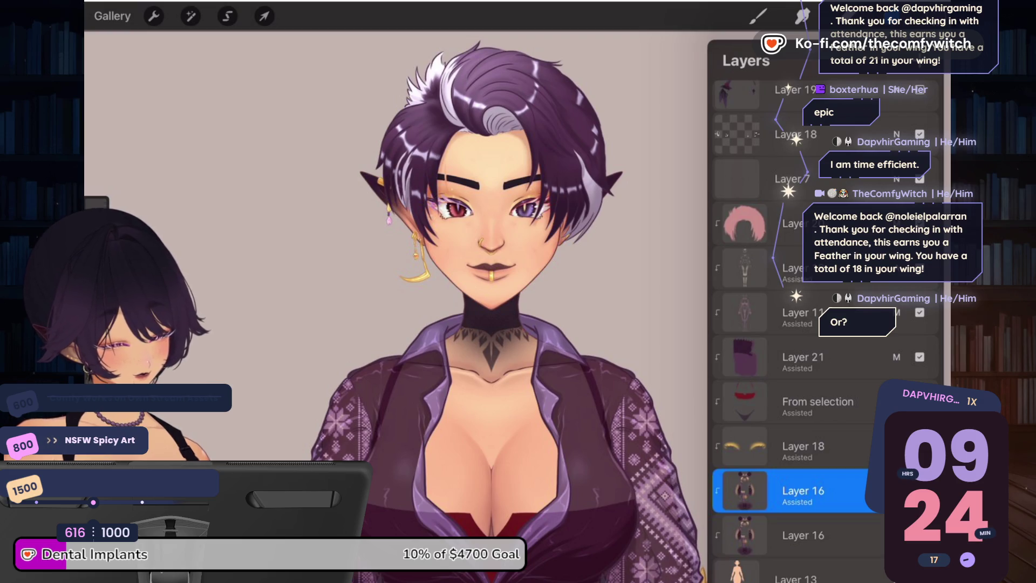
{"action": "left_click", "coordinate": [892, 17]}
{"action": "left_click", "coordinate": [758, 17]}
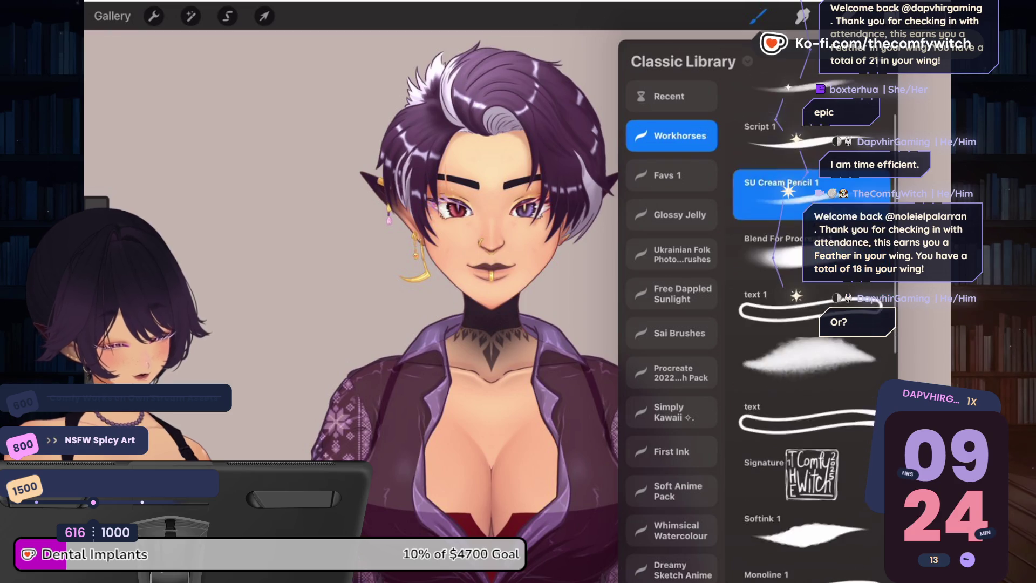
{"action": "left_click", "coordinate": [772, 108]}
{"action": "left_click", "coordinate": [758, 16]}
{"action": "scroll", "coordinate": [510, 322], "scroll_direction": "up", "scroll_amount": 5}
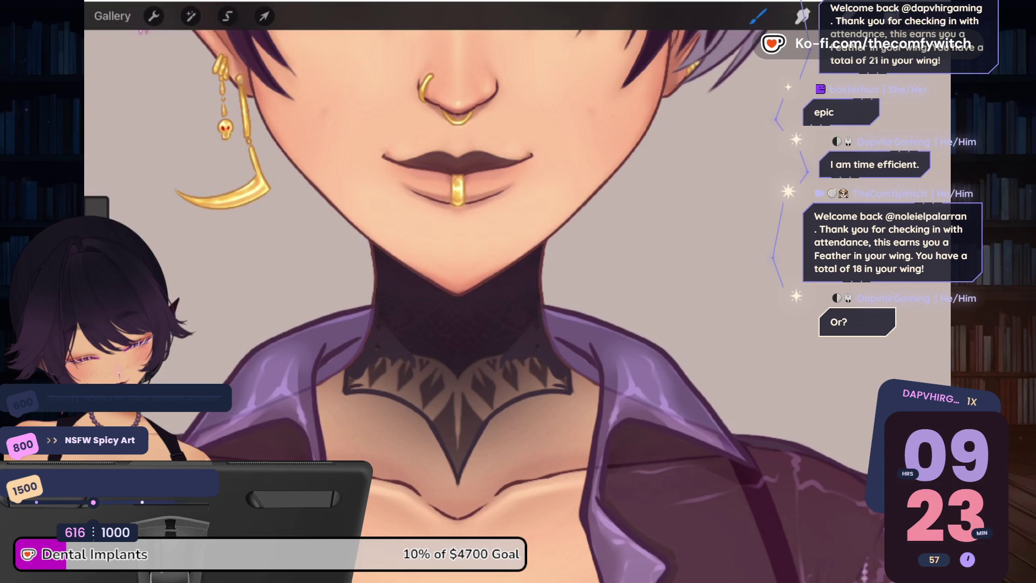
{"action": "left_click", "coordinate": [891, 17]}
Step: Hide the tattoo layer and fill the neck solid dark from jawline to chest
{"action": "left_click", "coordinate": [919, 490]}
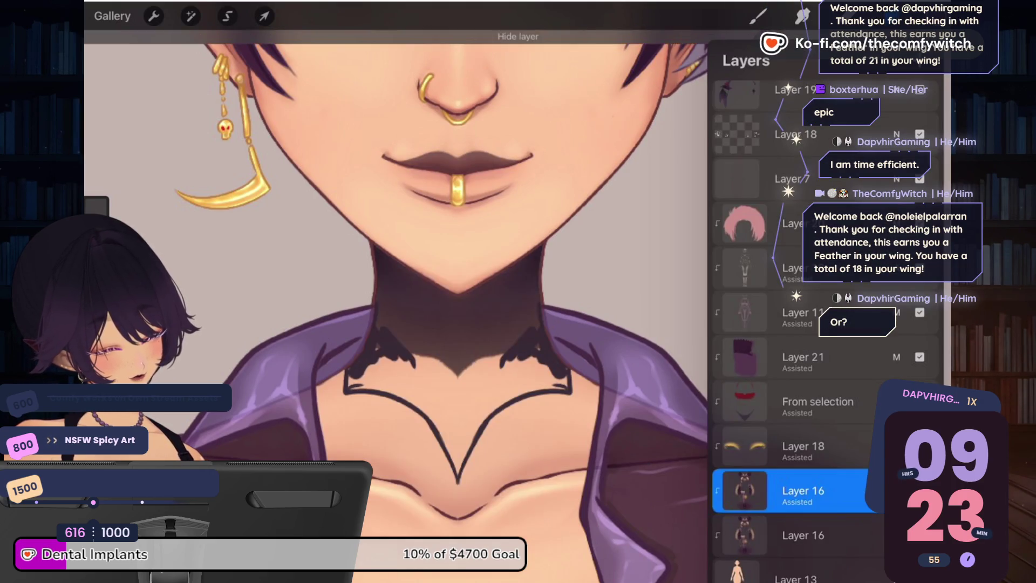
{"action": "left_click", "coordinate": [758, 17]}
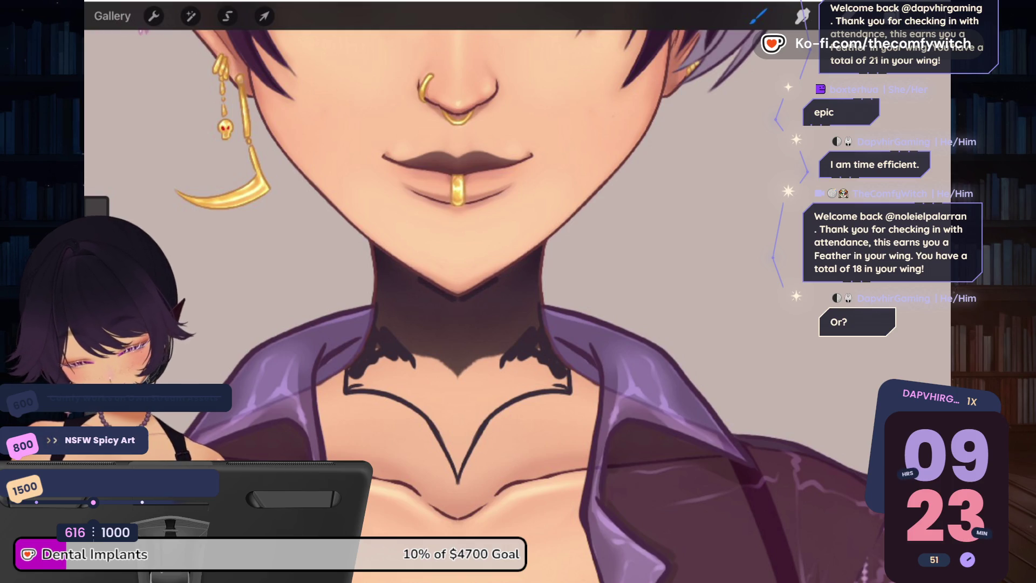
{"action": "left_click_drag", "start_coordinate": [447, 326], "coordinate": [461, 429]}
{"action": "mouse_move", "coordinate": [482, 324]}
{"action": "left_mouse_down"}
{"action": "mouse_move", "coordinate": [475, 292]}
{"action": "mouse_move", "coordinate": [437, 378]}
{"action": "mouse_move", "coordinate": [485, 298]}
{"action": "mouse_move", "coordinate": [516, 342]}
{"action": "left_mouse_up"}
{"action": "left_click_drag", "start_coordinate": [393, 294], "coordinate": [388, 340]}
{"action": "mouse_move", "coordinate": [499, 340]}
{"action": "left_mouse_down"}
{"action": "mouse_move", "coordinate": [507, 361]}
{"action": "mouse_move", "coordinate": [550, 377]}
{"action": "left_mouse_up"}
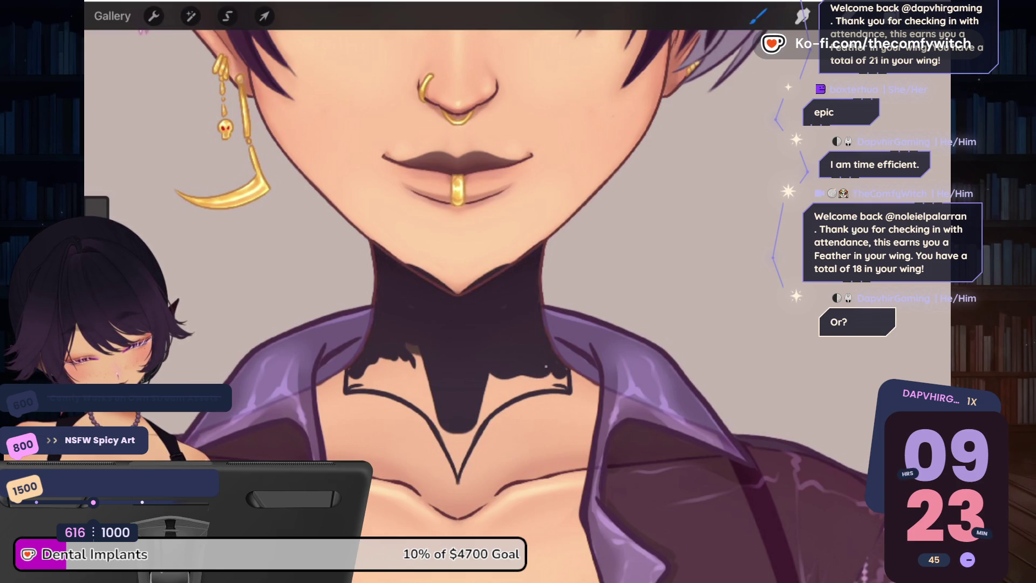
{"action": "left_click_drag", "start_coordinate": [410, 345], "coordinate": [418, 361]}
{"action": "mouse_move", "coordinate": [545, 372]}
{"action": "left_mouse_down"}
{"action": "mouse_move", "coordinate": [543, 383]}
{"action": "mouse_move", "coordinate": [488, 402]}
{"action": "mouse_move", "coordinate": [389, 399]}
{"action": "mouse_move", "coordinate": [399, 380]}
{"action": "left_mouse_up"}
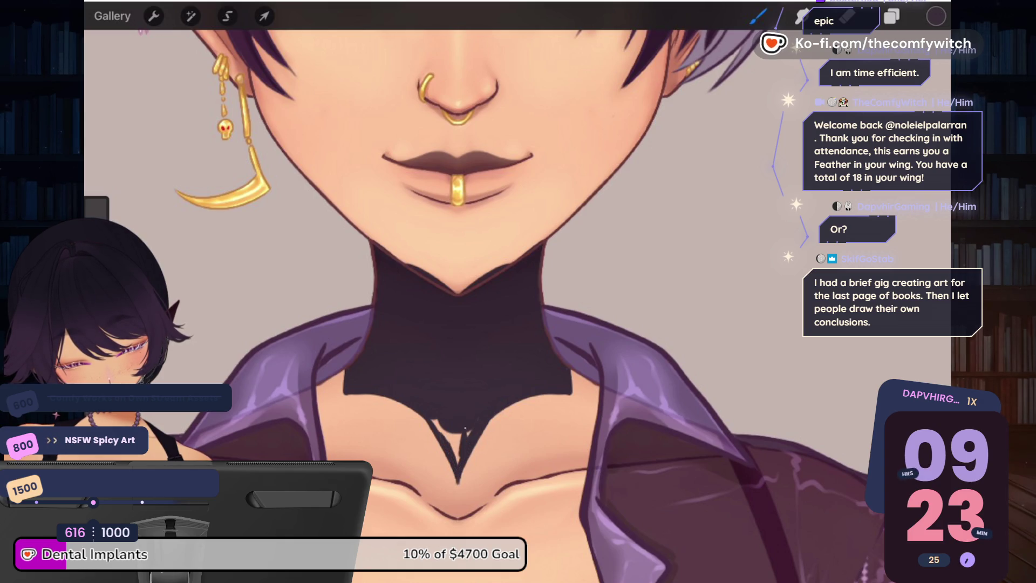
Step: Darken the collar's pointed V and zoom out to view the full figure
{"action": "left_click_drag", "start_coordinate": [465, 428], "coordinate": [459, 426]}
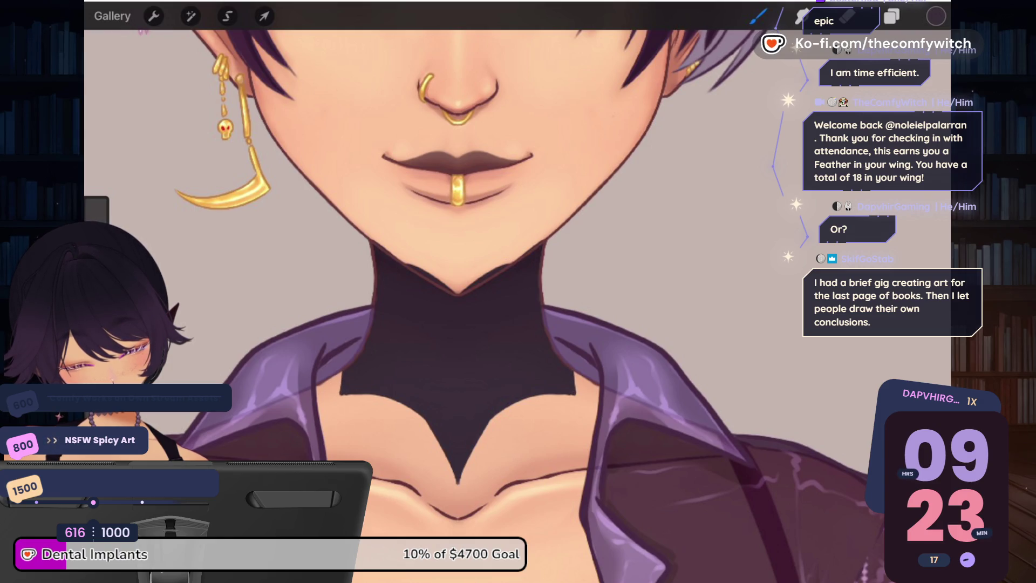
{"action": "left_click", "coordinate": [758, 16]}
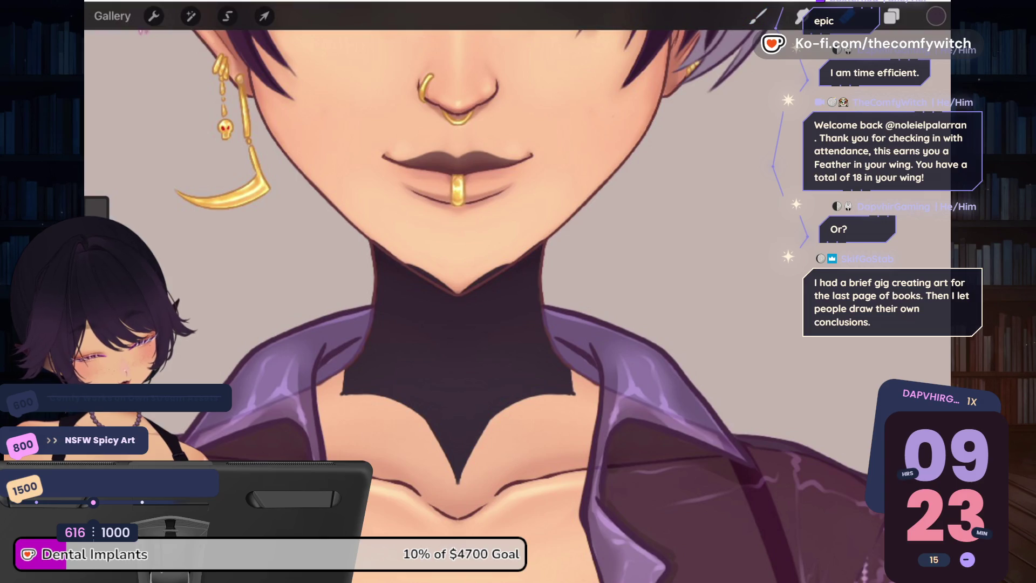
{"action": "left_click", "coordinate": [758, 16]}
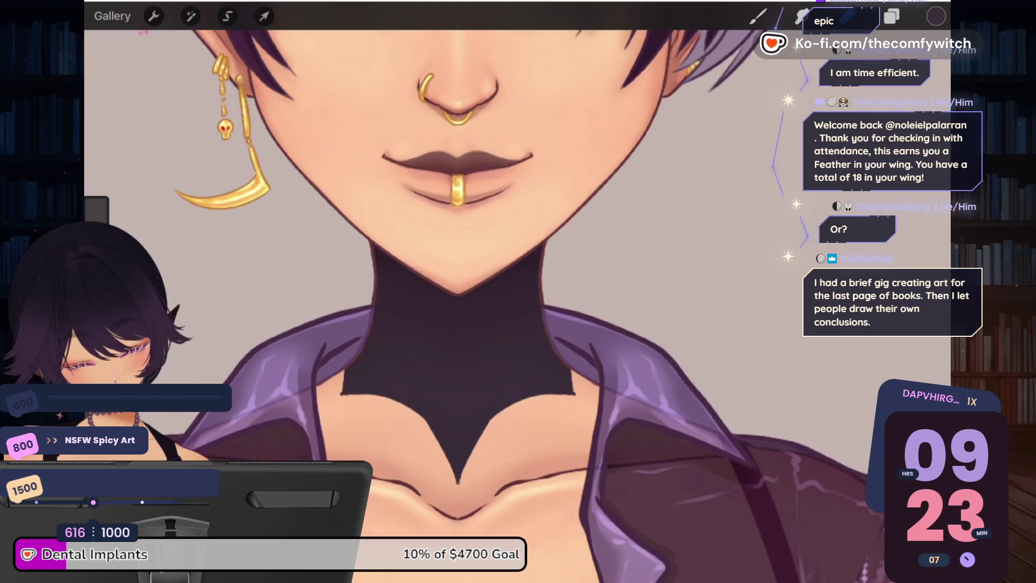
{"action": "scroll", "coordinate": [485, 324], "scroll_direction": "down", "scroll_amount": 10}
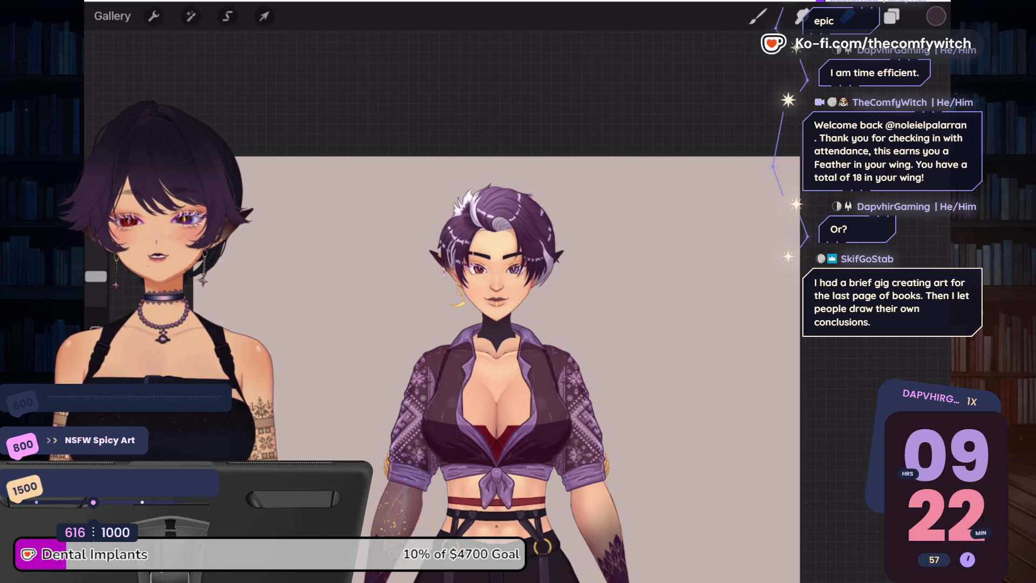
Step: Go from the elf portrait to the figure sketch canvas with its reference photo layer
{"action": "left_click", "coordinate": [892, 16]}
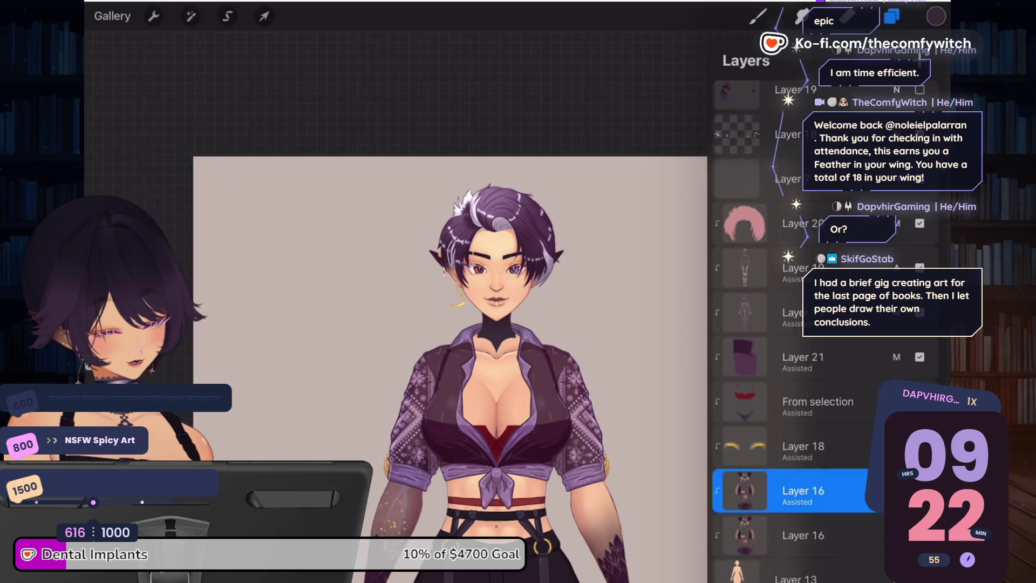
{"action": "left_click", "coordinate": [891, 16]}
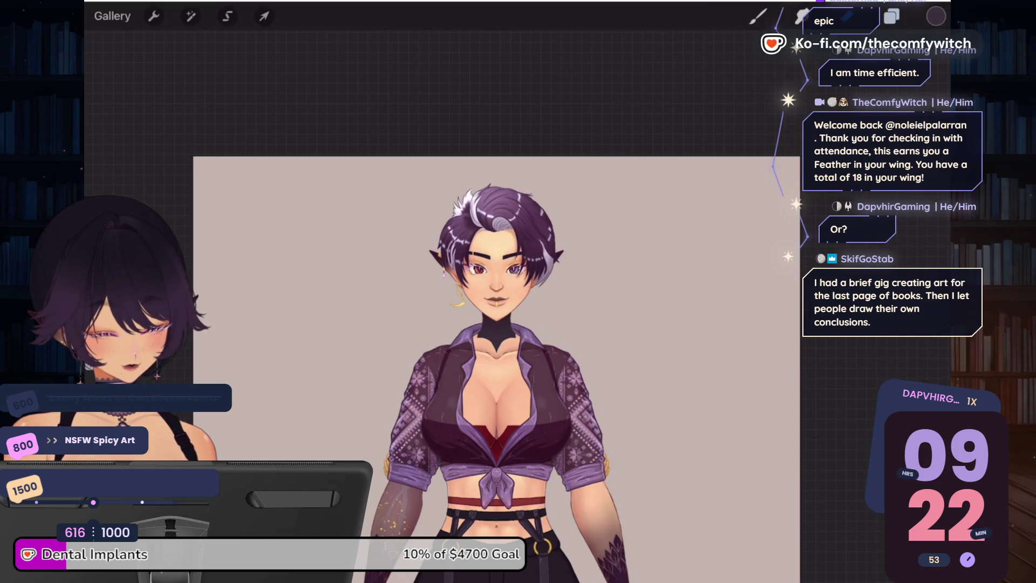
{"action": "scroll", "coordinate": [533, 377], "scroll_direction": "down", "scroll_amount": 2}
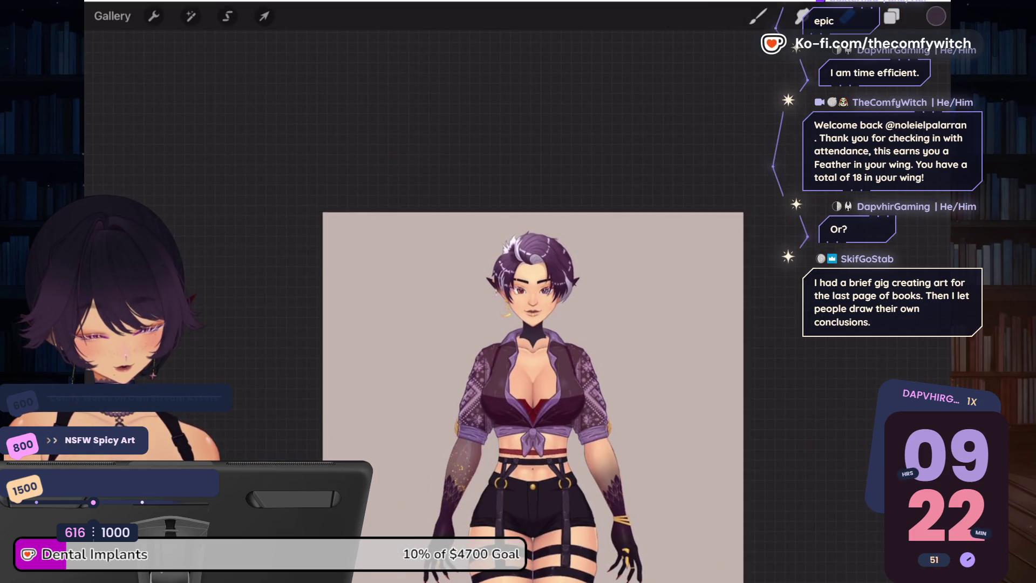
{"action": "scroll", "coordinate": [533, 410], "scroll_direction": "up", "scroll_amount": 5}
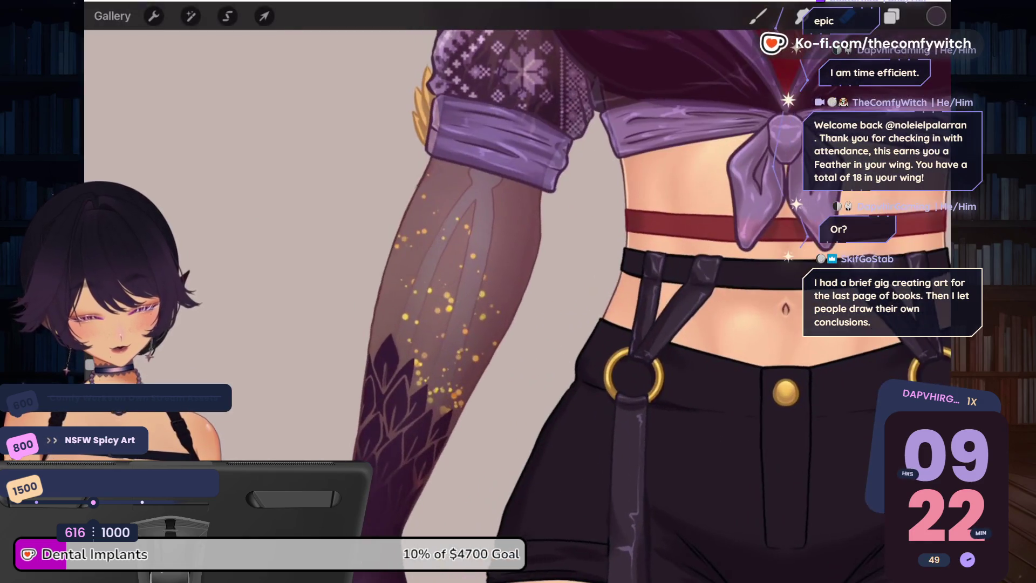
{"action": "scroll", "coordinate": [642, 302], "scroll_direction": "up", "scroll_amount": 2}
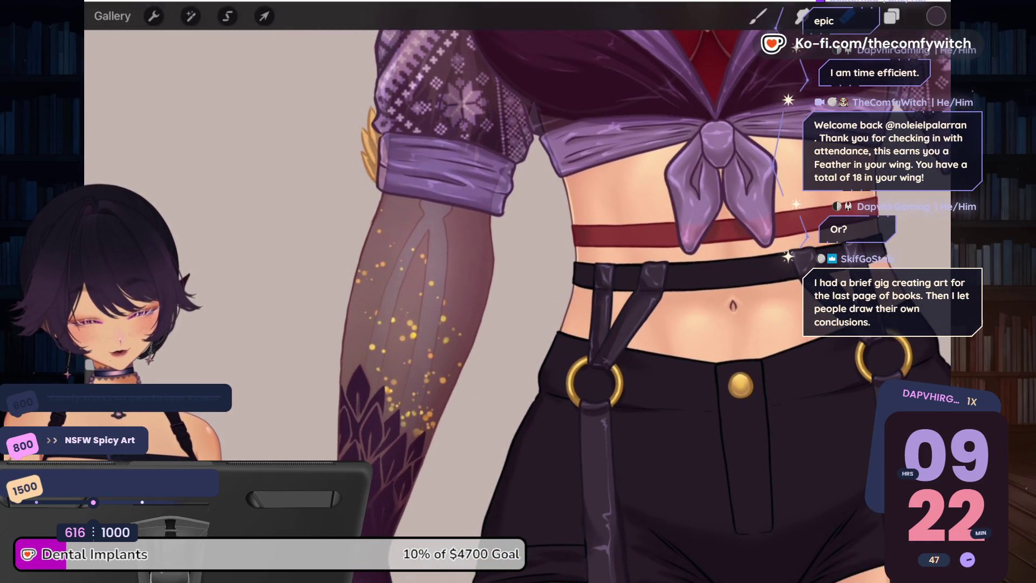
{"action": "scroll", "coordinate": [636, 302], "scroll_direction": "down", "scroll_amount": 5}
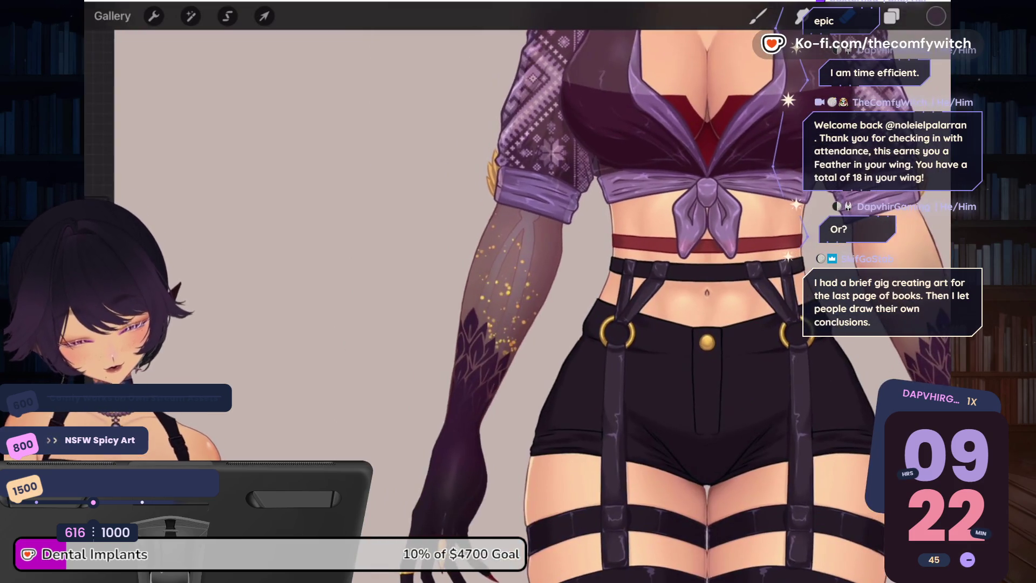
{"action": "scroll", "coordinate": [637, 302], "scroll_direction": "down", "scroll_amount": 3}
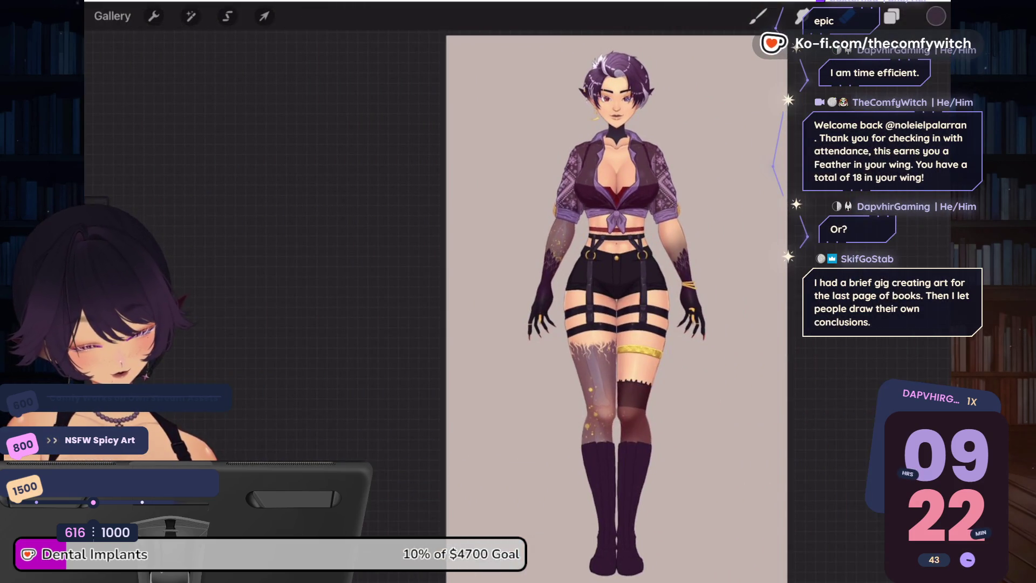
{"action": "scroll", "coordinate": [561, 302], "scroll_direction": "up", "scroll_amount": 3}
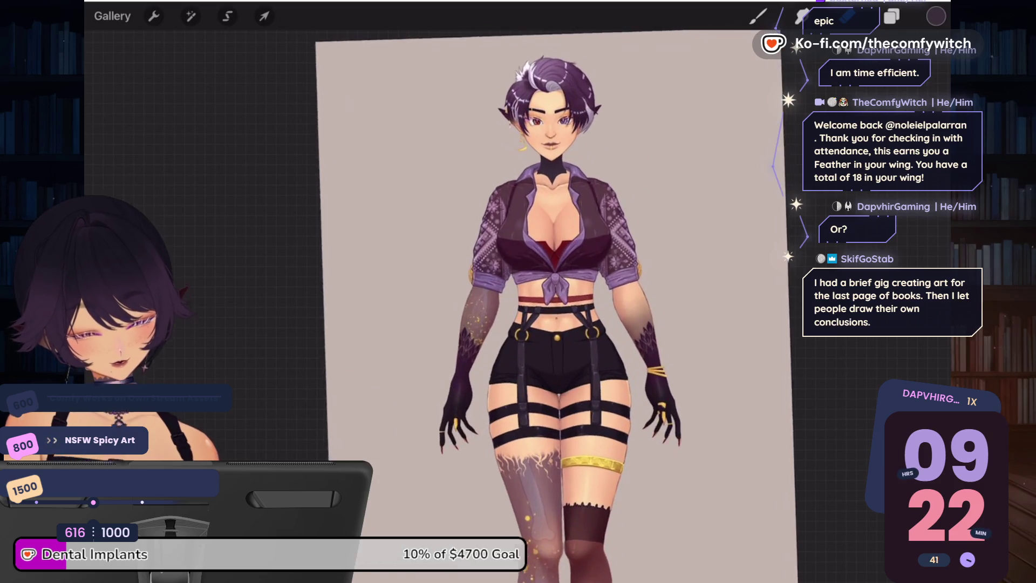
{"action": "scroll", "coordinate": [540, 302], "scroll_direction": "up", "scroll_amount": 3}
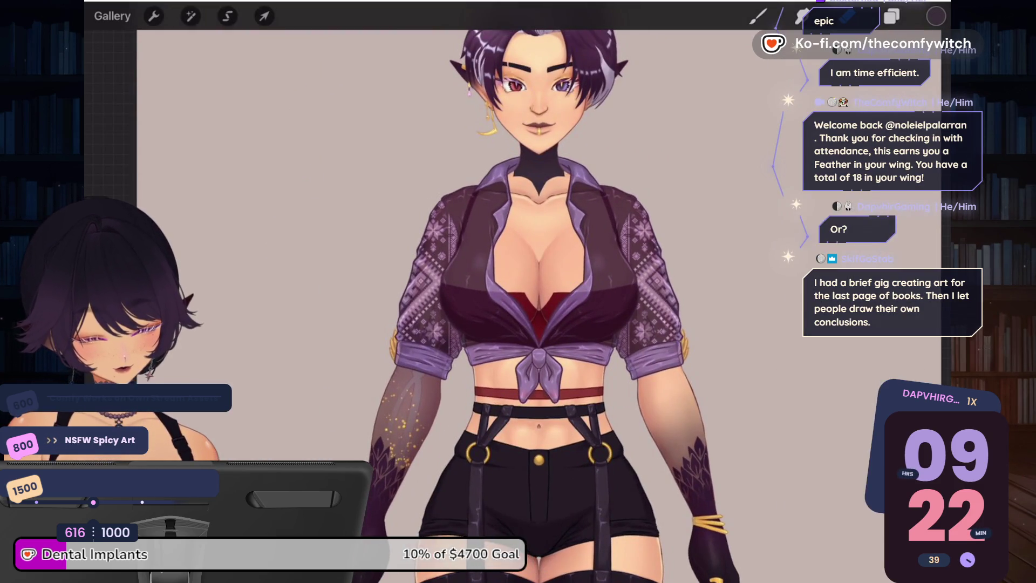
{"action": "scroll", "coordinate": [518, 302], "scroll_direction": "down", "scroll_amount": 1}
{"action": "scroll", "coordinate": [518, 216], "scroll_direction": "up", "scroll_amount": 5}
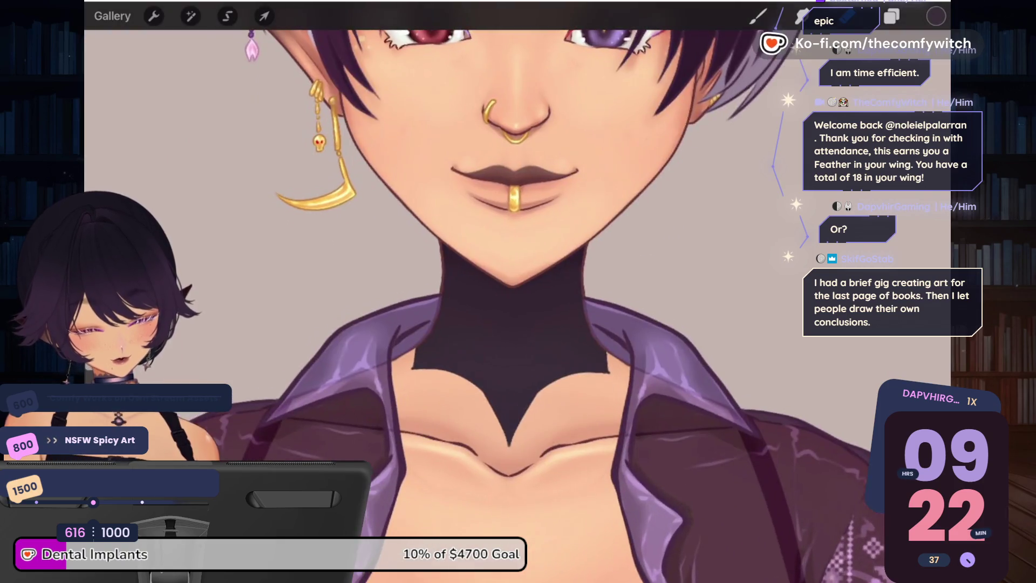
{"action": "scroll", "coordinate": [513, 243], "scroll_direction": "up", "scroll_amount": 1}
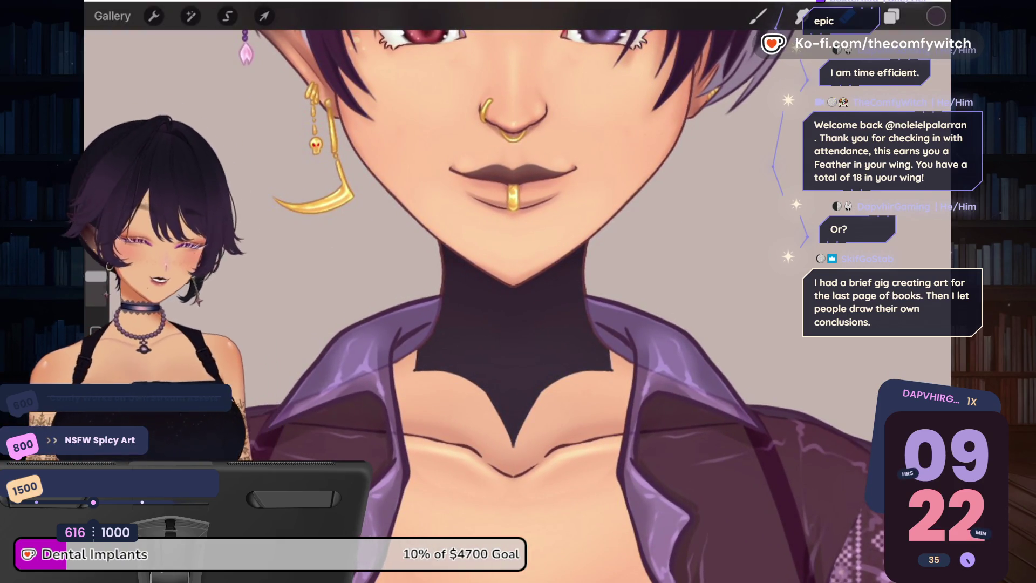
{"action": "left_click", "coordinate": [891, 16]}
{"action": "left_click", "coordinate": [891, 16]}
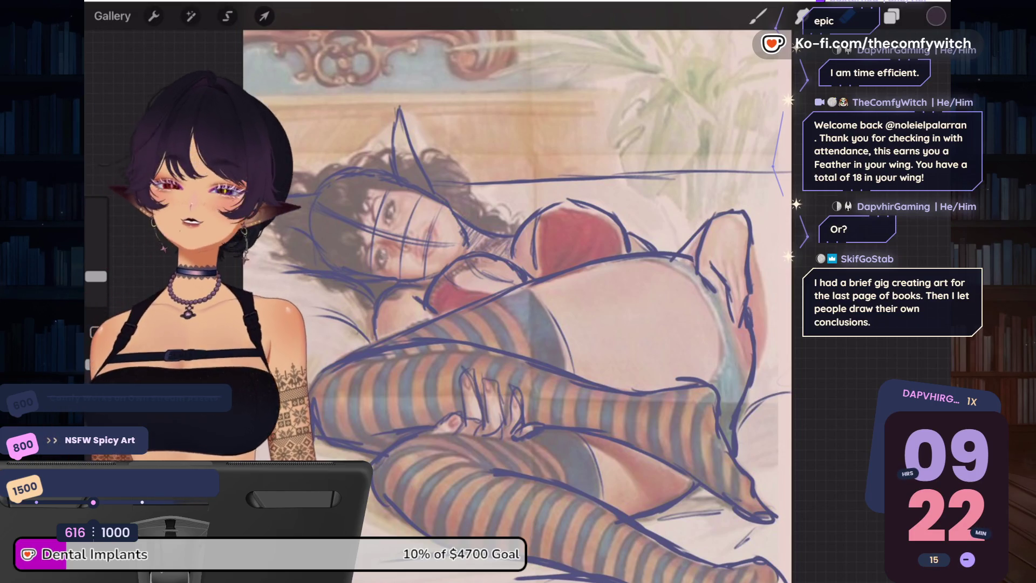
Step: Hide the reference photo layer and switch to the SU Cream Pencil brush
{"action": "left_click", "coordinate": [891, 16]}
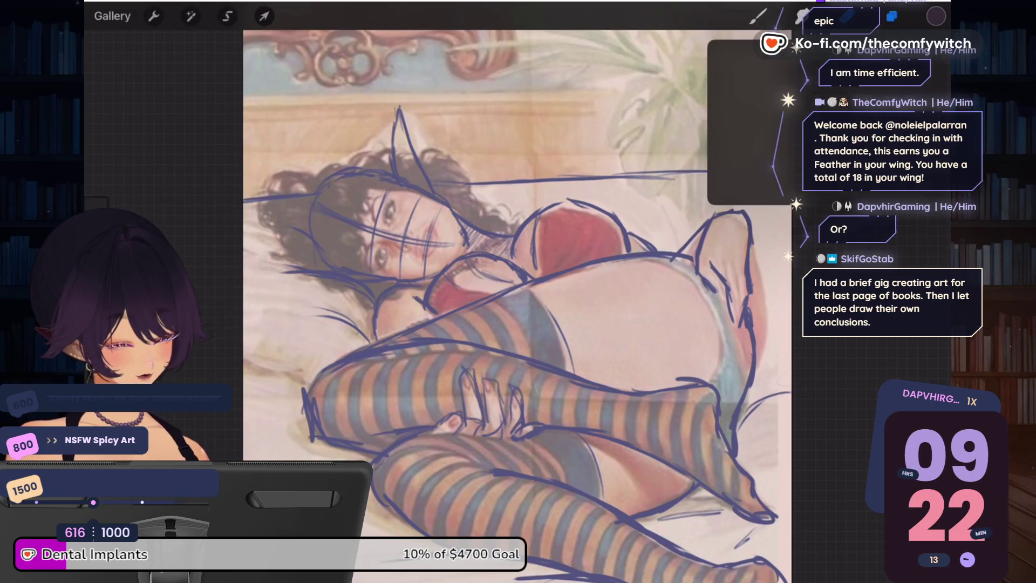
{"action": "left_click", "coordinate": [928, 147]}
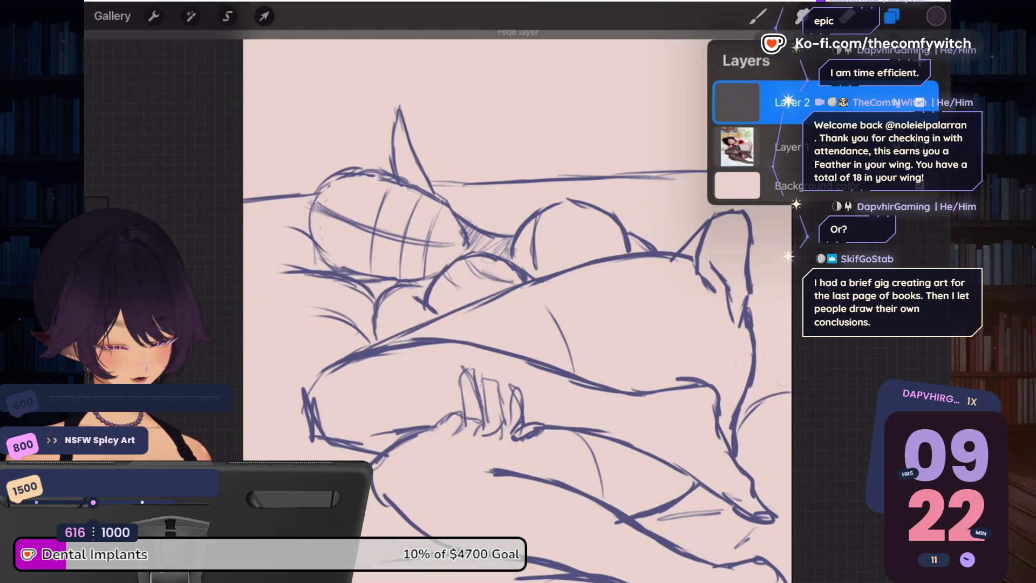
{"action": "left_click", "coordinate": [891, 16]}
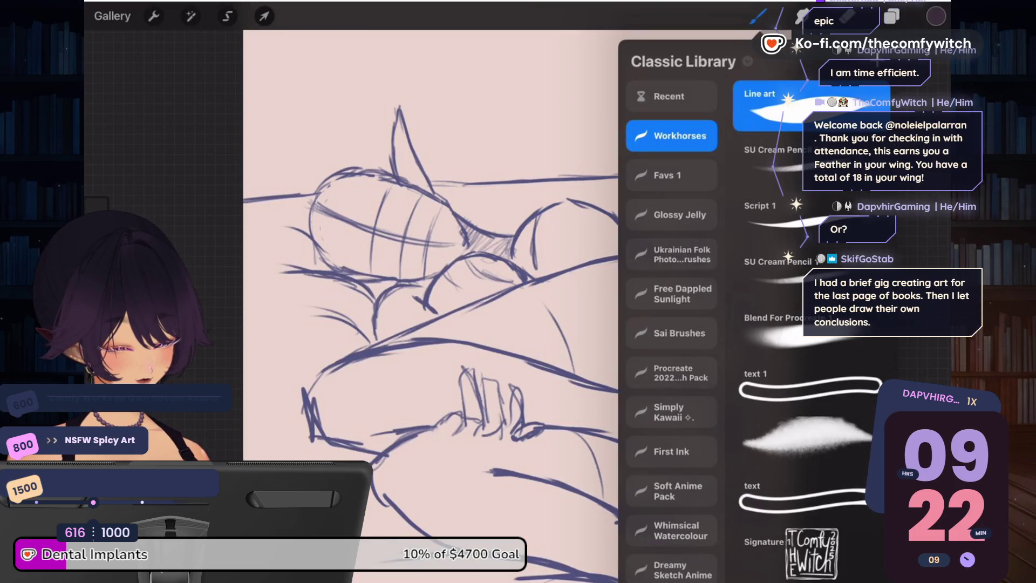
{"action": "left_click", "coordinate": [771, 272]}
{"action": "left_click", "coordinate": [891, 16]}
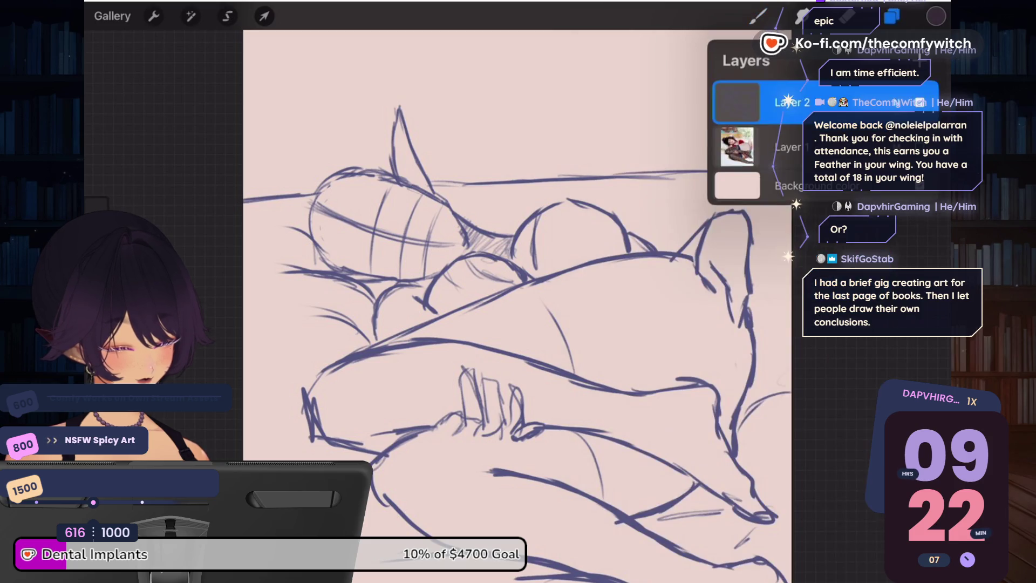
Step: Make the reference photo layer visible again
{"action": "left_click", "coordinate": [891, 16]}
{"action": "scroll", "coordinate": [569, 281], "scroll_direction": "down", "scroll_amount": 3}
{"action": "left_click", "coordinate": [891, 17]}
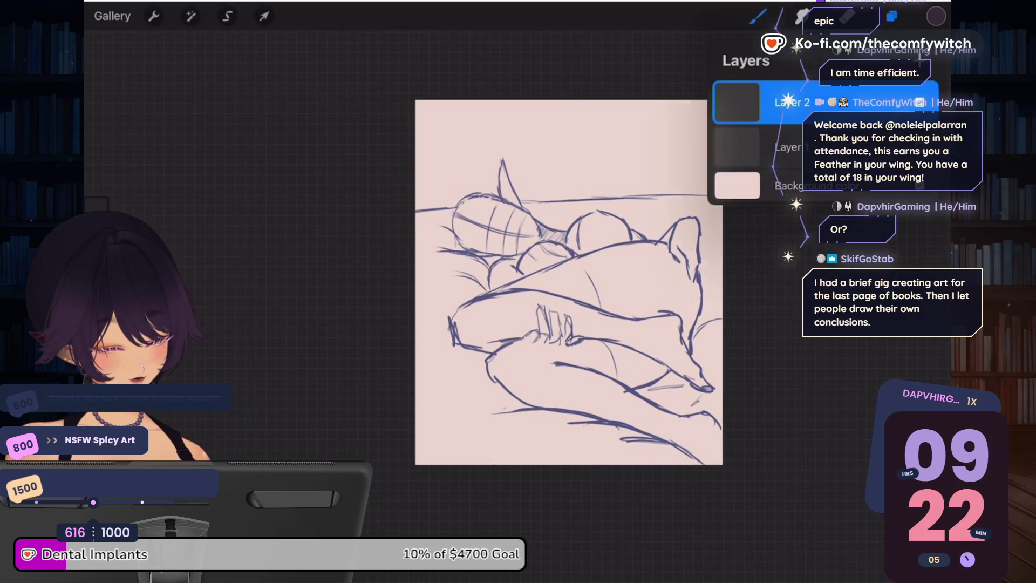
{"action": "left_click", "coordinate": [920, 147]}
{"action": "left_click", "coordinate": [891, 16]}
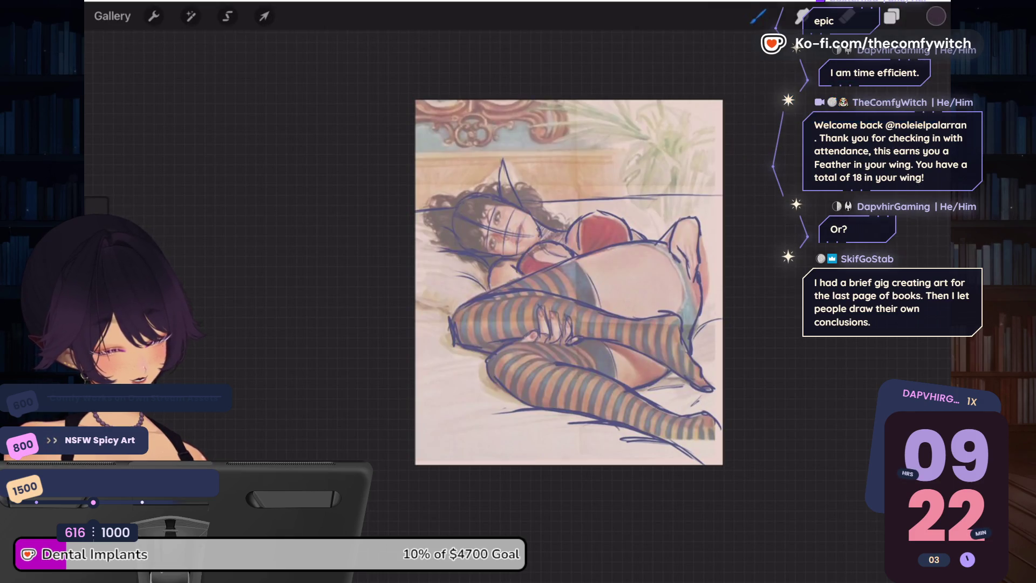
Step: Draw a dark stroke along the figure's leg outline, then zoom and rotate the canvas
{"action": "scroll", "coordinate": [662, 233], "scroll_direction": "up", "scroll_amount": 5}
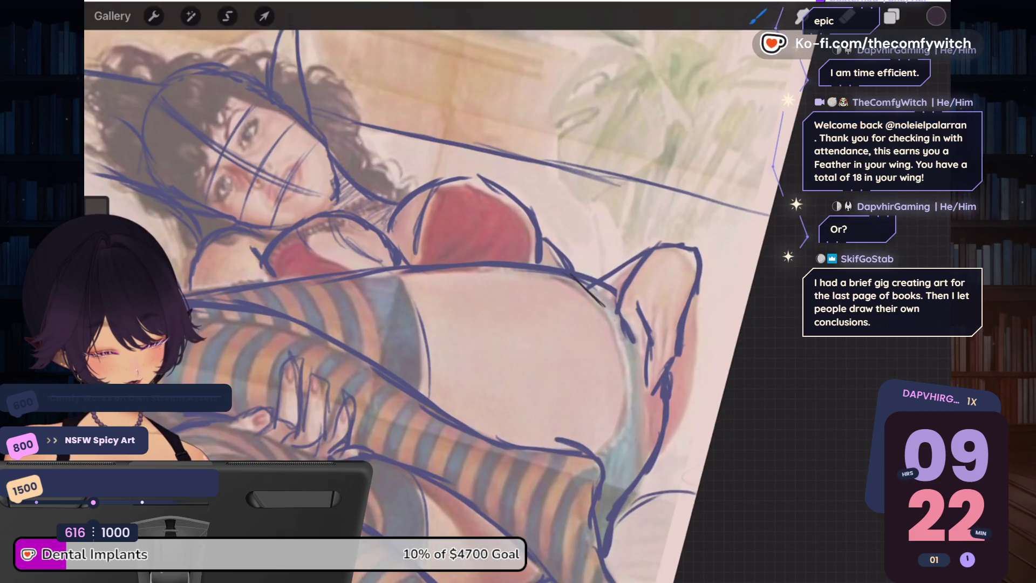
{"action": "left_click_drag", "start_coordinate": [631, 413], "coordinate": [601, 456]}
{"action": "scroll", "coordinate": [432, 291], "scroll_direction": "down", "scroll_amount": 5}
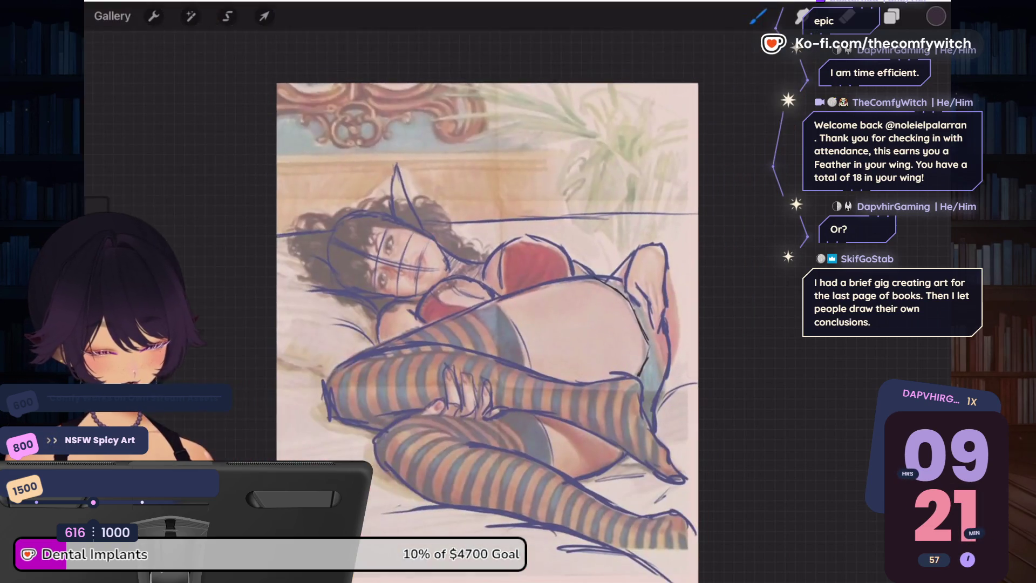
{"action": "scroll", "coordinate": [513, 270], "scroll_direction": "up", "scroll_amount": 6}
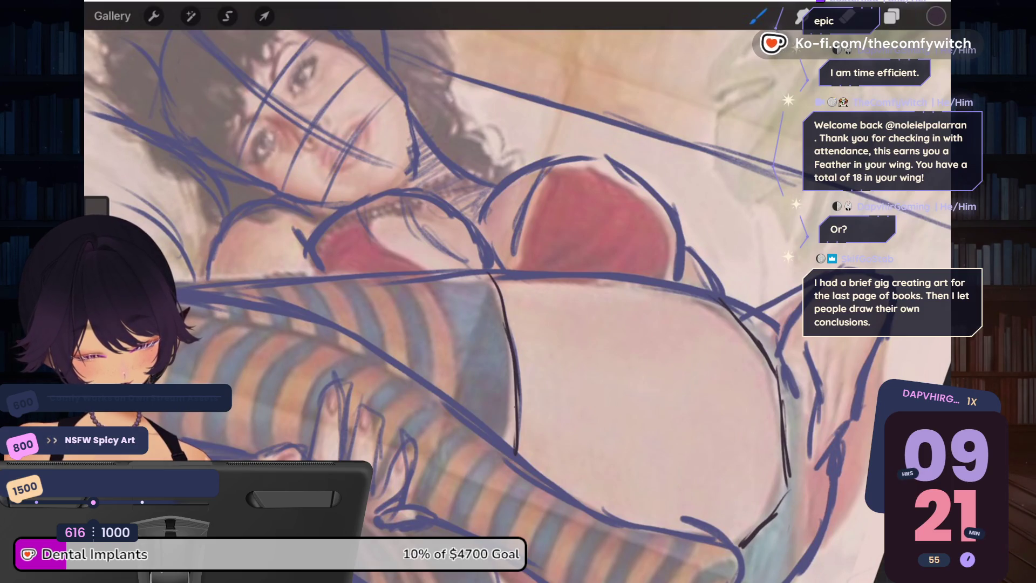
{"action": "scroll", "coordinate": [518, 291], "scroll_direction": "down", "scroll_amount": 5}
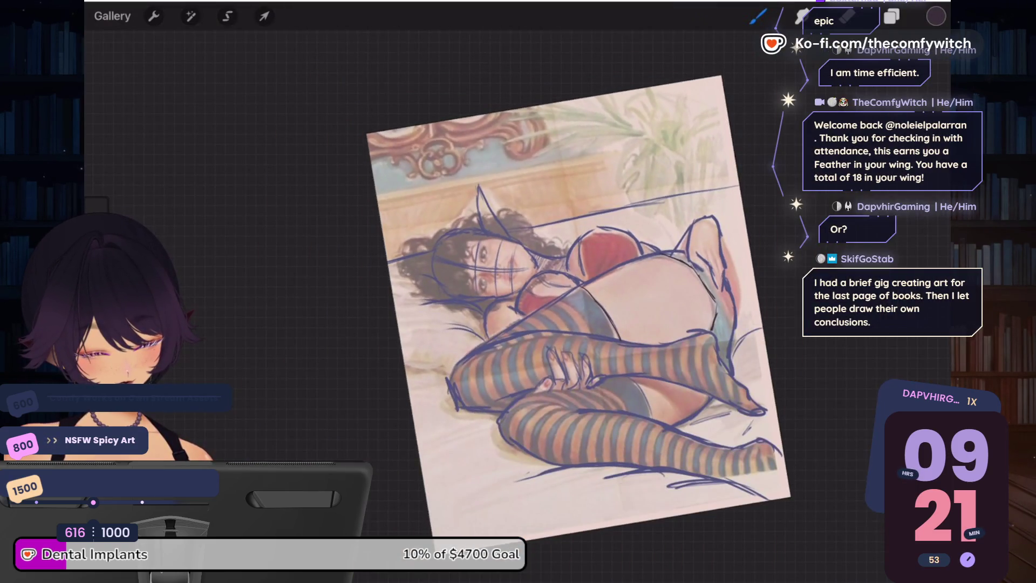
{"action": "scroll", "coordinate": [599, 226], "scroll_direction": "up", "scroll_amount": 5}
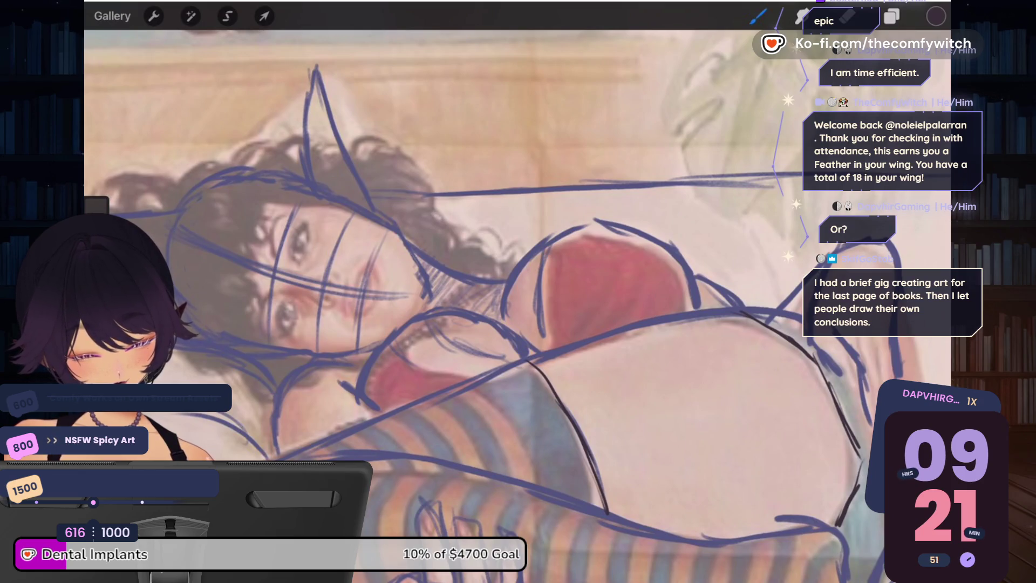
{"action": "scroll", "coordinate": [485, 269], "scroll_direction": "up", "scroll_amount": 3}
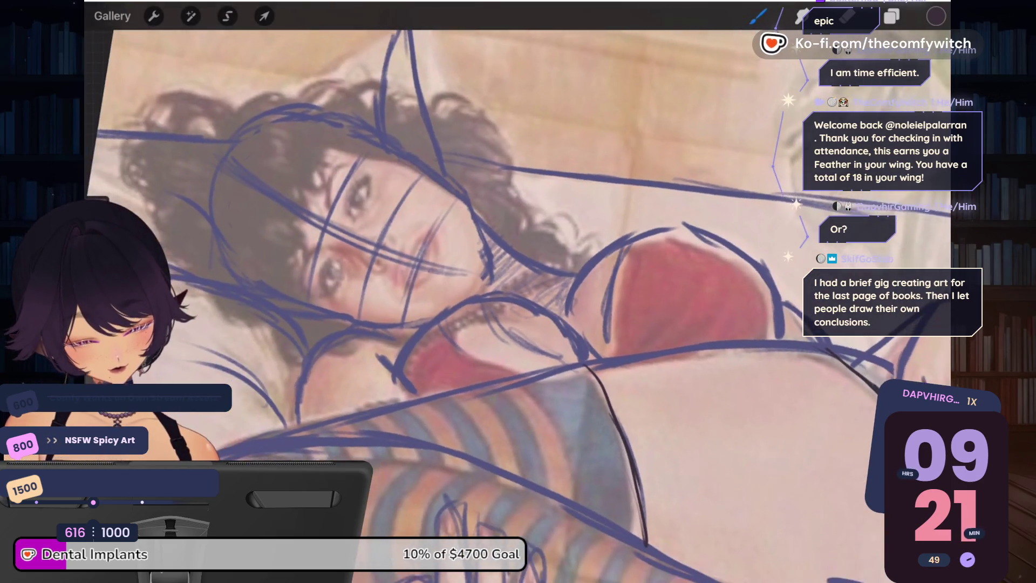
{"action": "scroll", "coordinate": [518, 291], "scroll_direction": "down", "scroll_amount": 3}
{"action": "scroll", "coordinate": [518, 291], "scroll_direction": "up", "scroll_amount": 2}
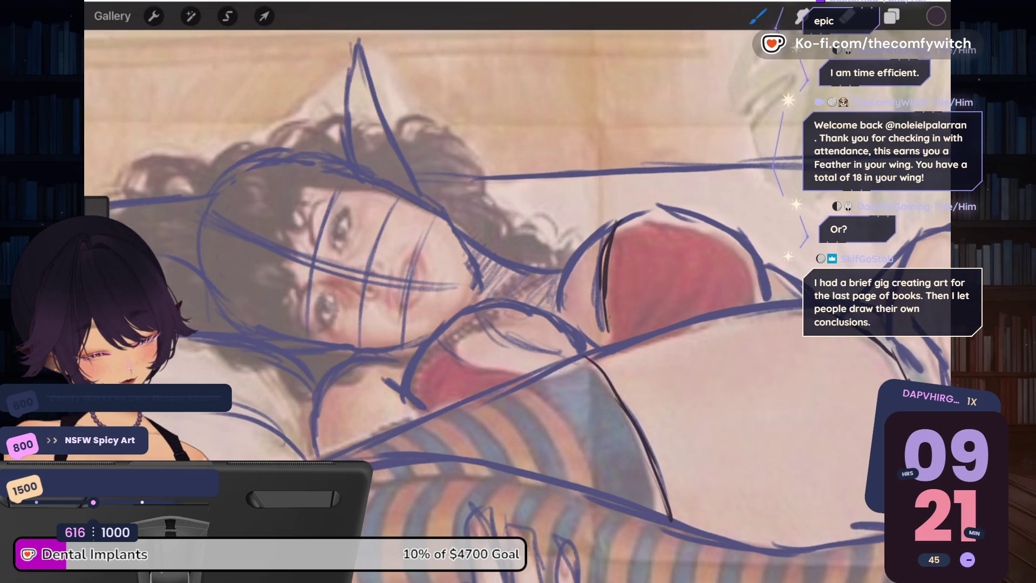
{"action": "scroll", "coordinate": [518, 291], "scroll_direction": "up", "scroll_amount": 4}
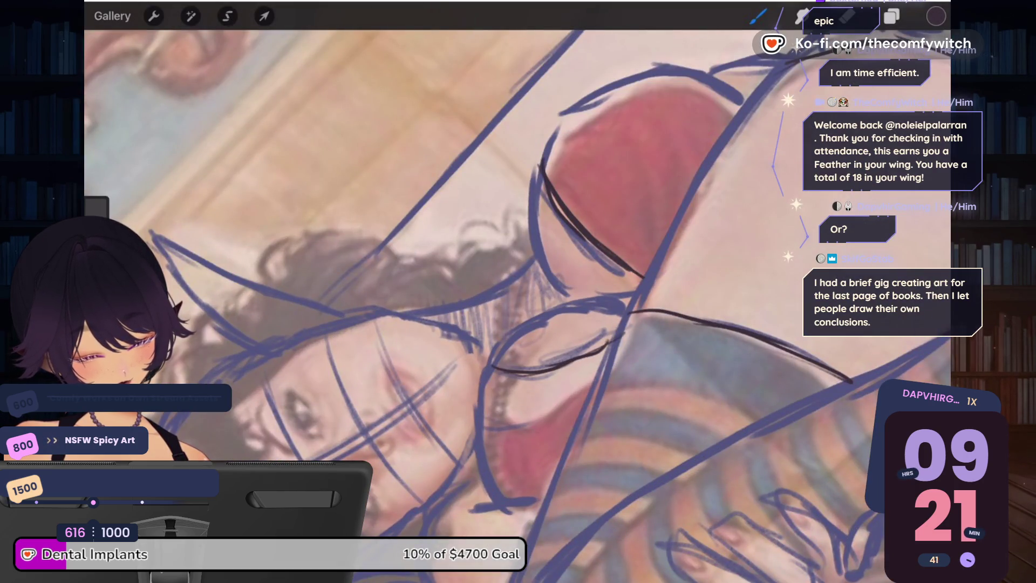
{"action": "scroll", "coordinate": [518, 291], "scroll_direction": "down", "scroll_amount": 5}
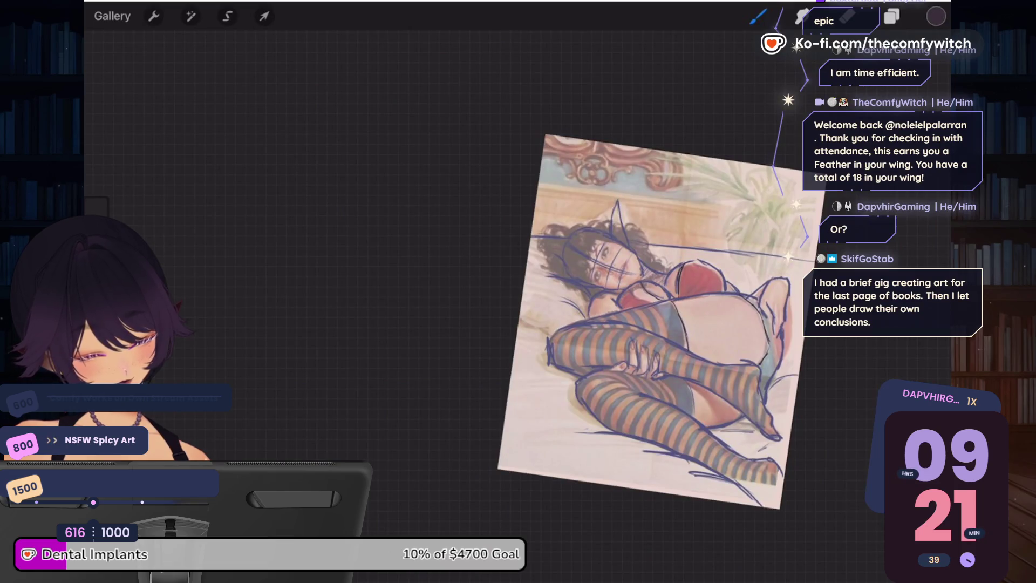
{"action": "scroll", "coordinate": [518, 291], "scroll_direction": "up", "scroll_amount": 5}
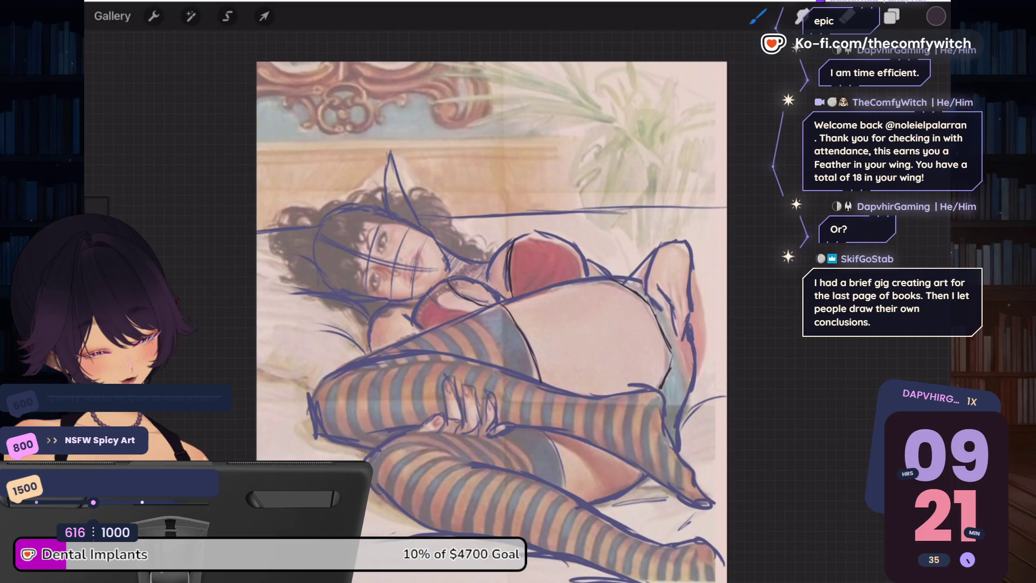
{"action": "left_click", "coordinate": [891, 16]}
Step: Hide the reference photo and set the background to greyish mauve from Palette from image
{"action": "left_click", "coordinate": [920, 146]}
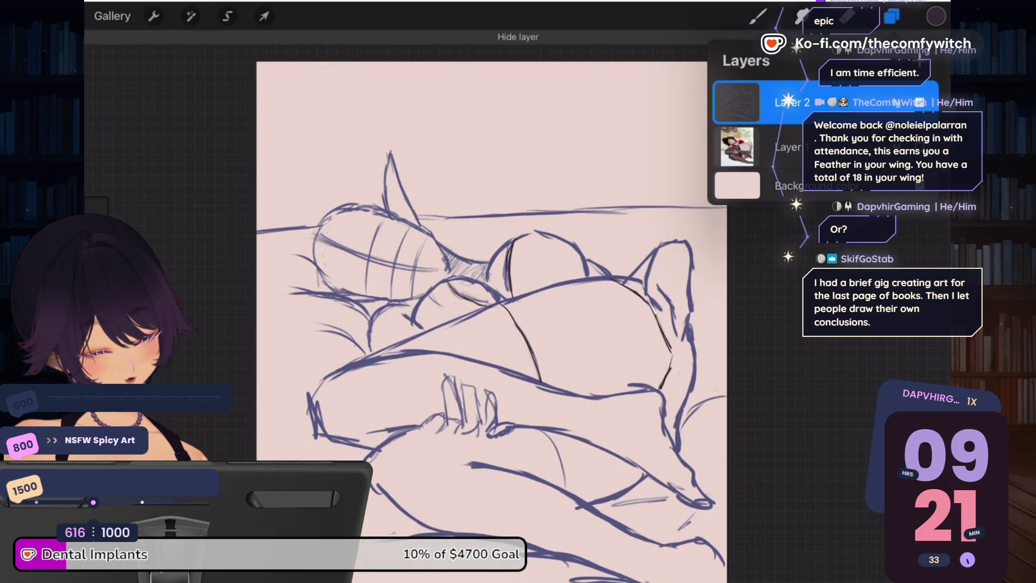
{"action": "left_click", "coordinate": [737, 185]}
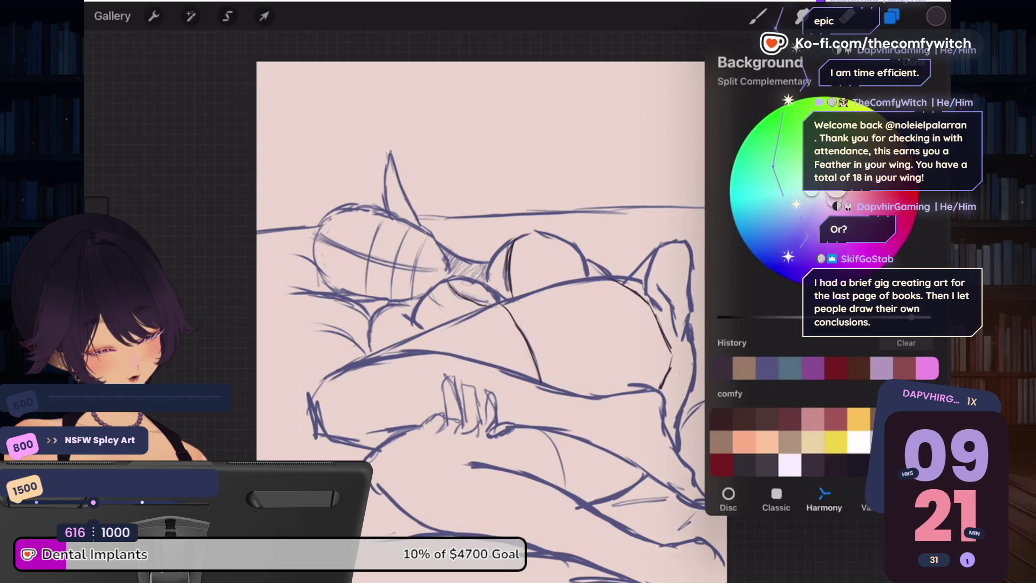
{"action": "left_click", "coordinate": [918, 499]}
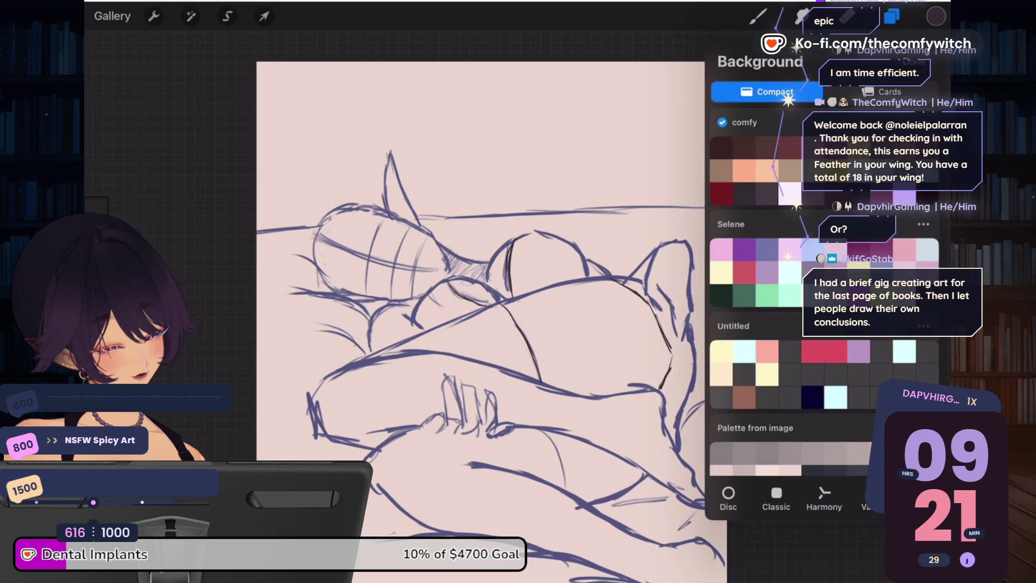
{"action": "scroll", "coordinate": [824, 285], "scroll_direction": "down", "scroll_amount": 2}
{"action": "left_click", "coordinate": [755, 388]}
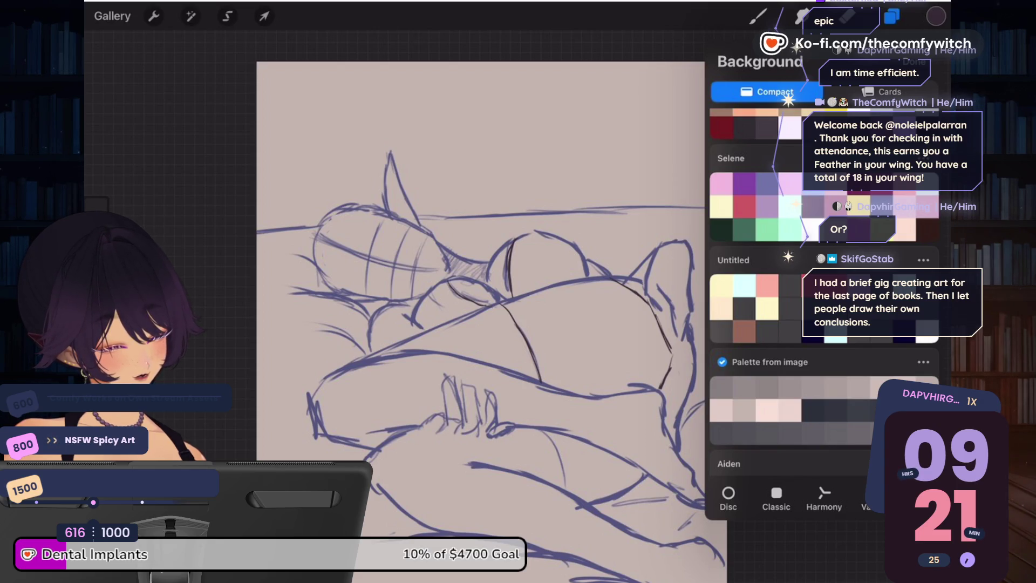
{"action": "left_click", "coordinate": [936, 17]}
Step: Bring up the colour picker in the palettes view
{"action": "left_click", "coordinate": [892, 17]}
{"action": "left_click", "coordinate": [936, 17]}
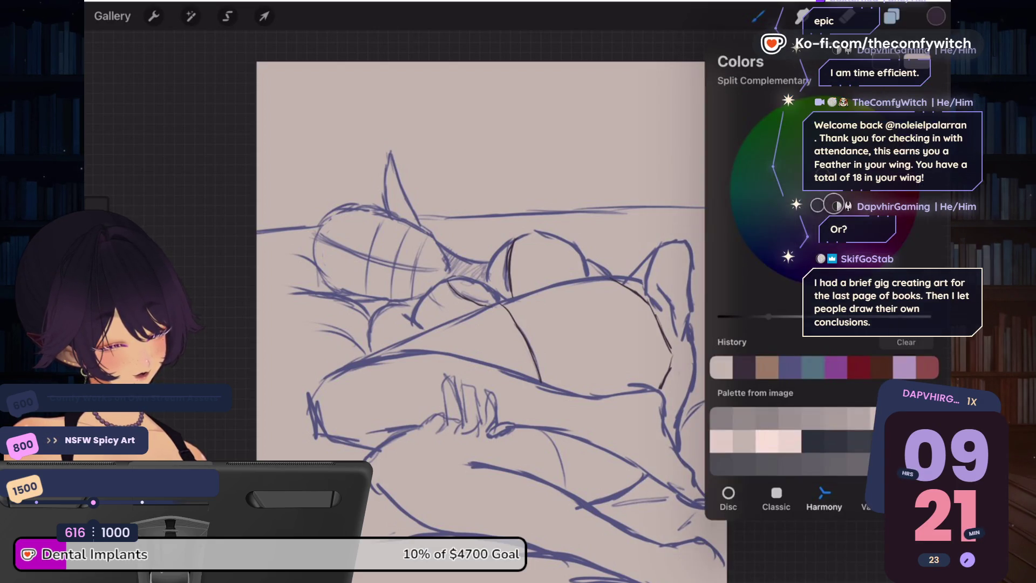
{"action": "left_click", "coordinate": [919, 499]}
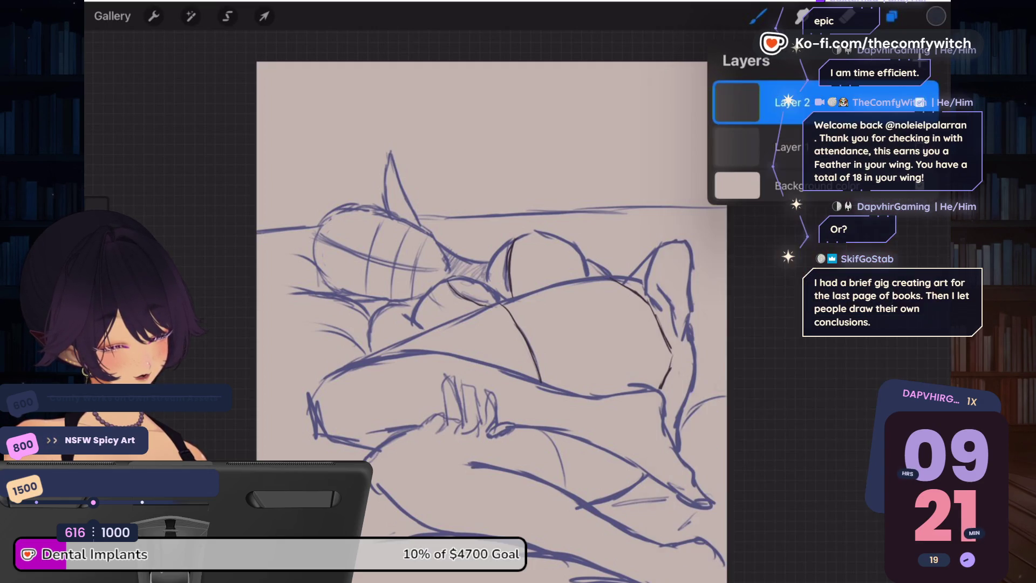
Step: Lower Layer 2's opacity so the sketch lines turn lighter
{"action": "left_click", "coordinate": [891, 16]}
{"action": "left_click", "coordinate": [920, 102]}
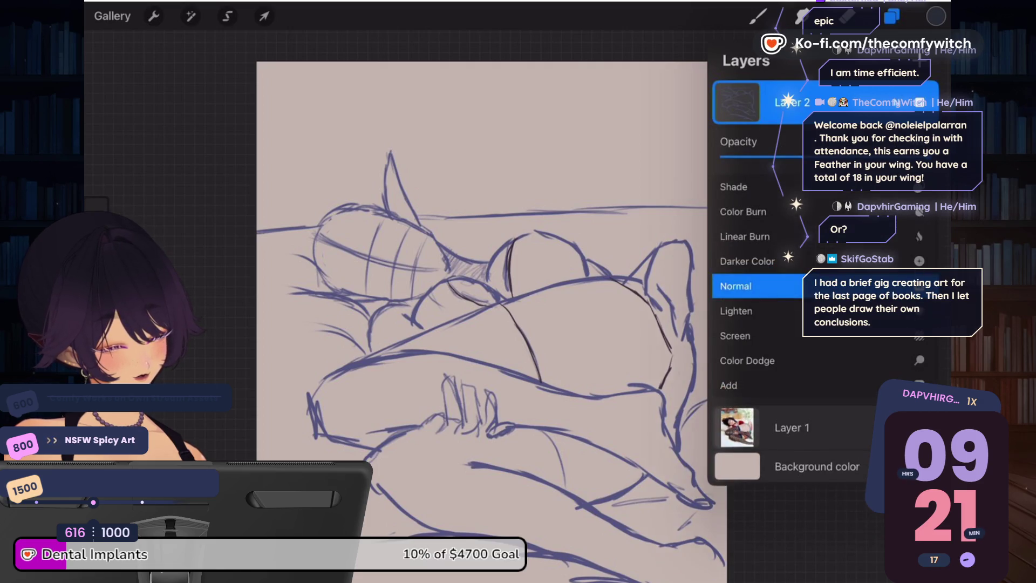
{"action": "left_click_drag", "start_coordinate": [918, 156], "coordinate": [841, 156]}
{"action": "left_click", "coordinate": [920, 102]}
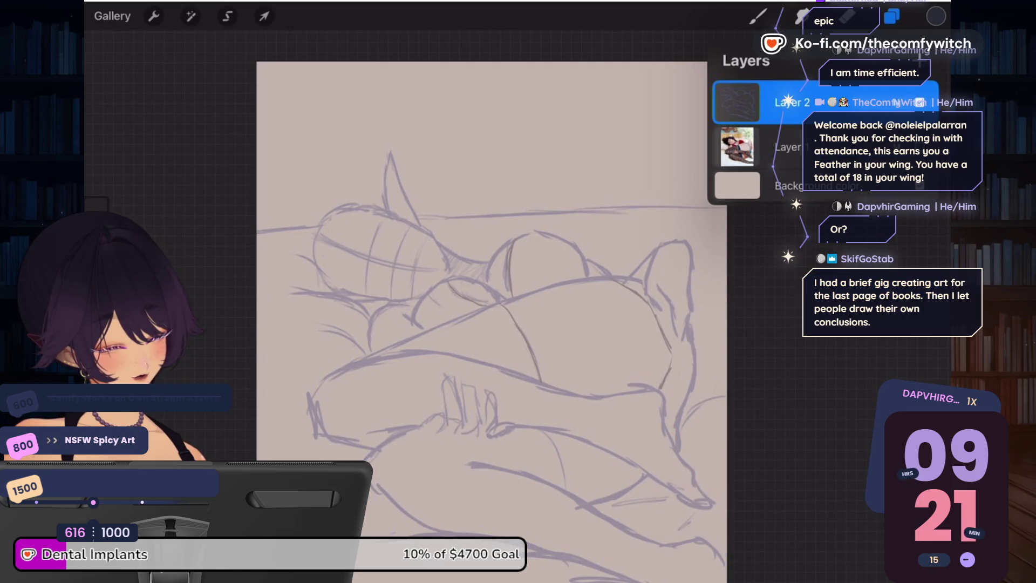
Step: Make the reference photo layer (Layer 1) visible again at reduced opacity
{"action": "left_click", "coordinate": [920, 146]}
{"action": "left_click", "coordinate": [906, 146]}
{"action": "left_click_drag", "start_coordinate": [826, 201], "coordinate": [742, 201]}
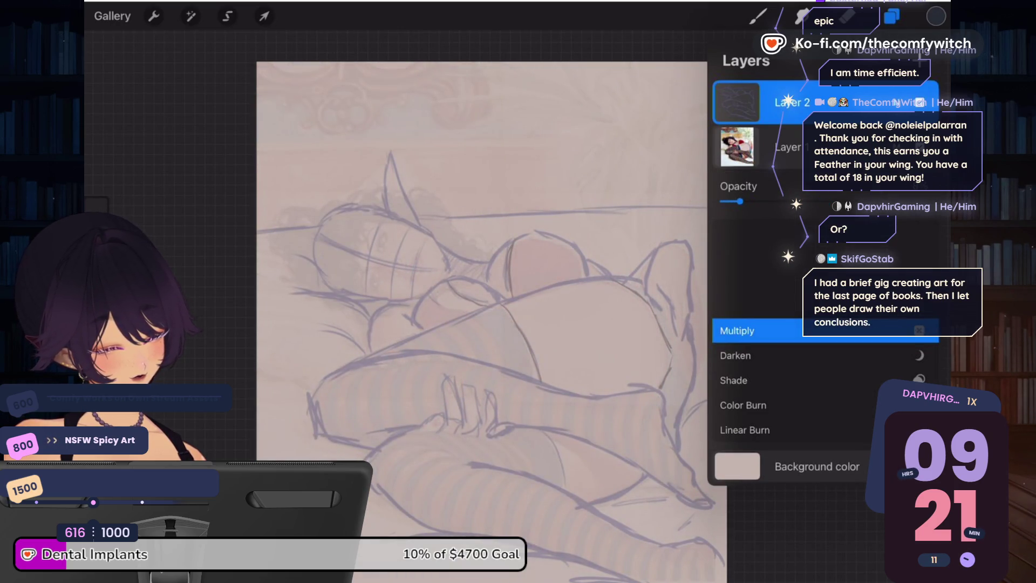
{"action": "left_click", "coordinate": [919, 147]}
Step: Bring up the Brush Library to choose a brush
{"action": "left_click", "coordinate": [758, 16]}
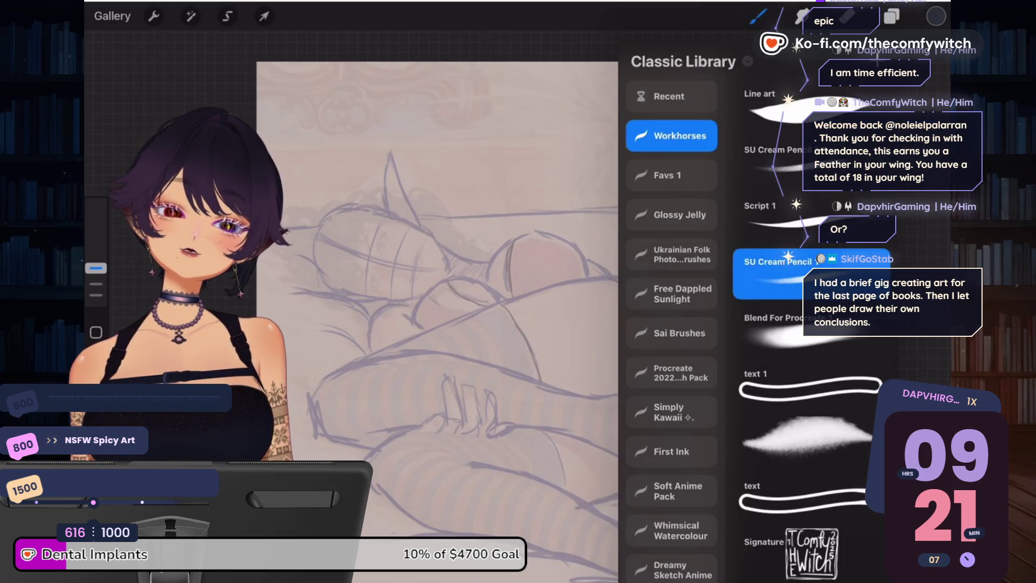
{"action": "left_click", "coordinate": [758, 16]}
{"action": "left_click", "coordinate": [758, 16]}
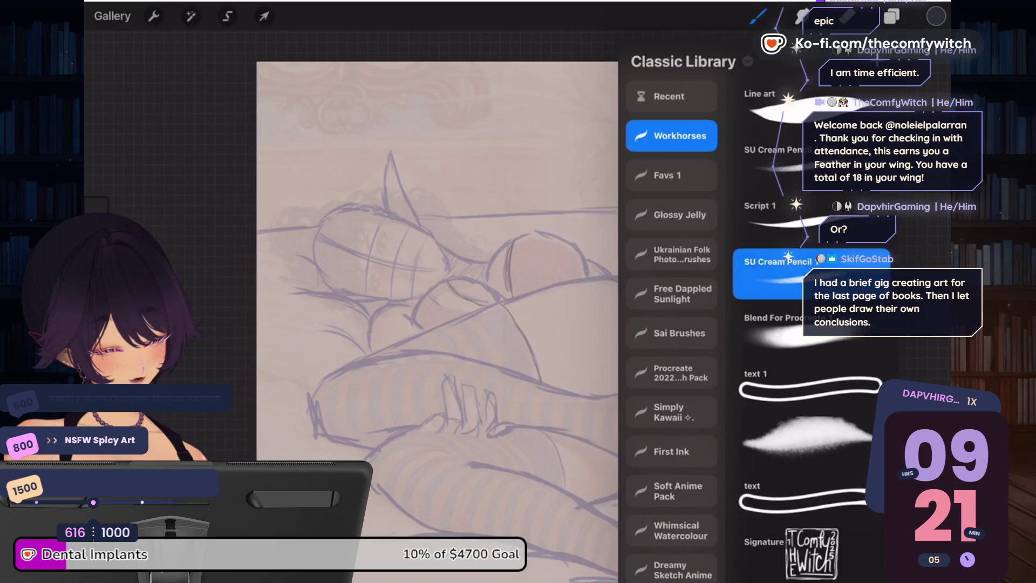
{"action": "scroll", "coordinate": [437, 302], "scroll_direction": "up", "scroll_amount": 5}
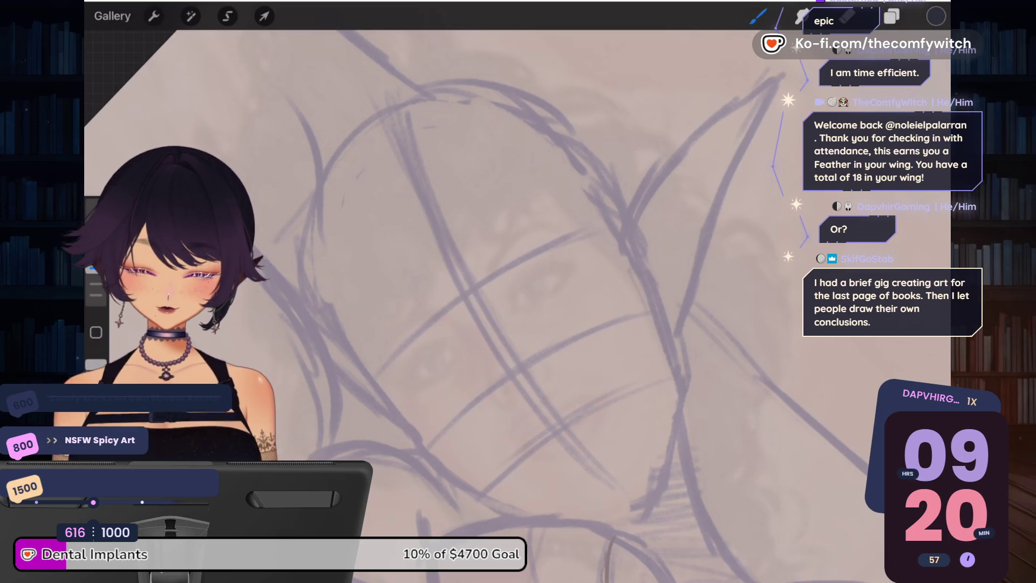
Step: Open a Reference window in Image mode, import the purple-haired elf photo, and zoom onto its head
{"action": "left_click", "coordinate": [154, 16]}
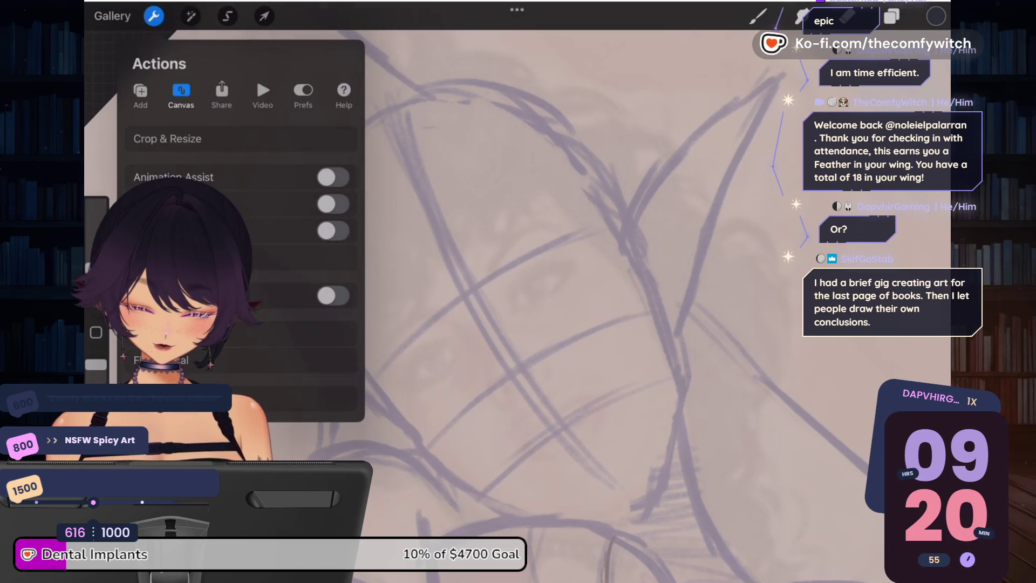
{"action": "left_click", "coordinate": [333, 295]}
{"action": "left_click", "coordinate": [517, 568]}
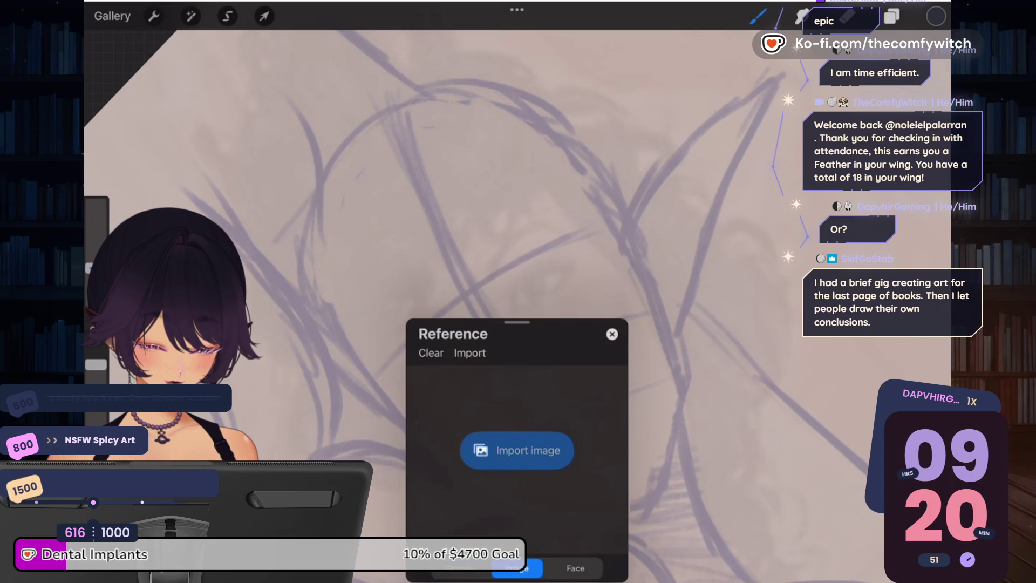
{"action": "left_click", "coordinate": [517, 450]}
{"action": "scroll", "coordinate": [593, 345], "scroll_direction": "down", "scroll_amount": 3}
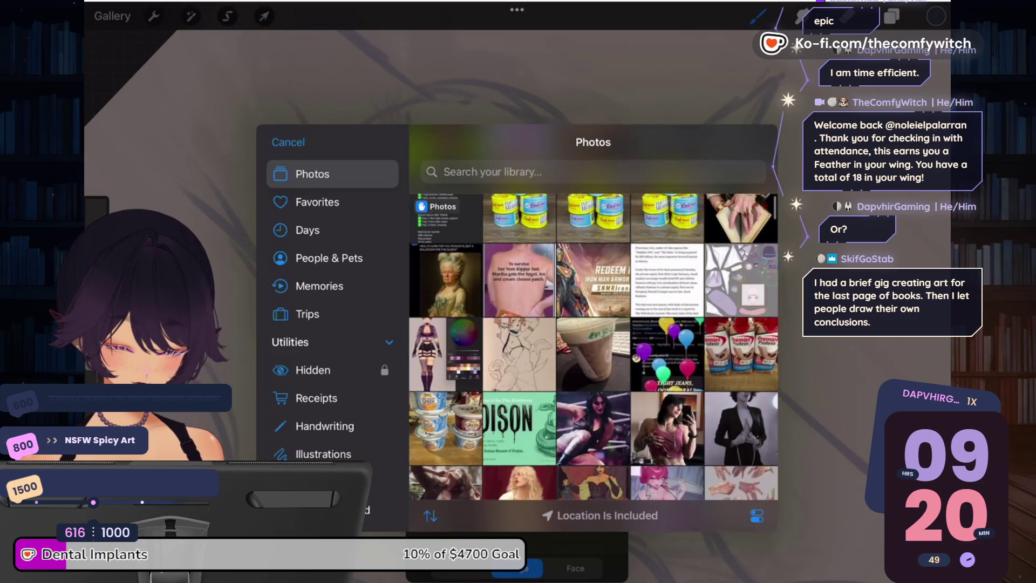
{"action": "left_click", "coordinate": [446, 445]}
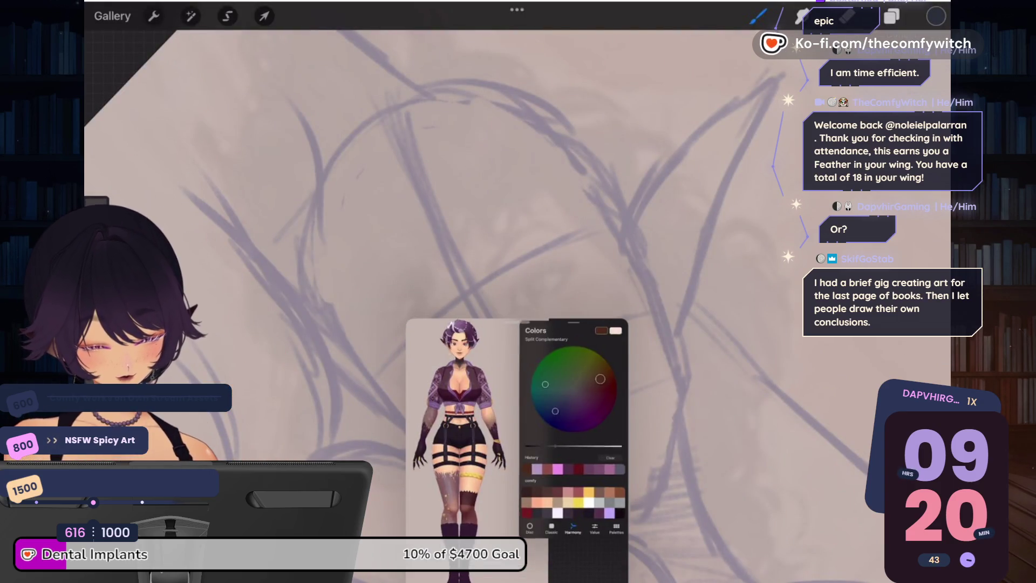
{"action": "scroll", "coordinate": [516, 451], "scroll_direction": "up", "scroll_amount": 5}
{"action": "scroll", "coordinate": [516, 450], "scroll_direction": "up", "scroll_amount": 5}
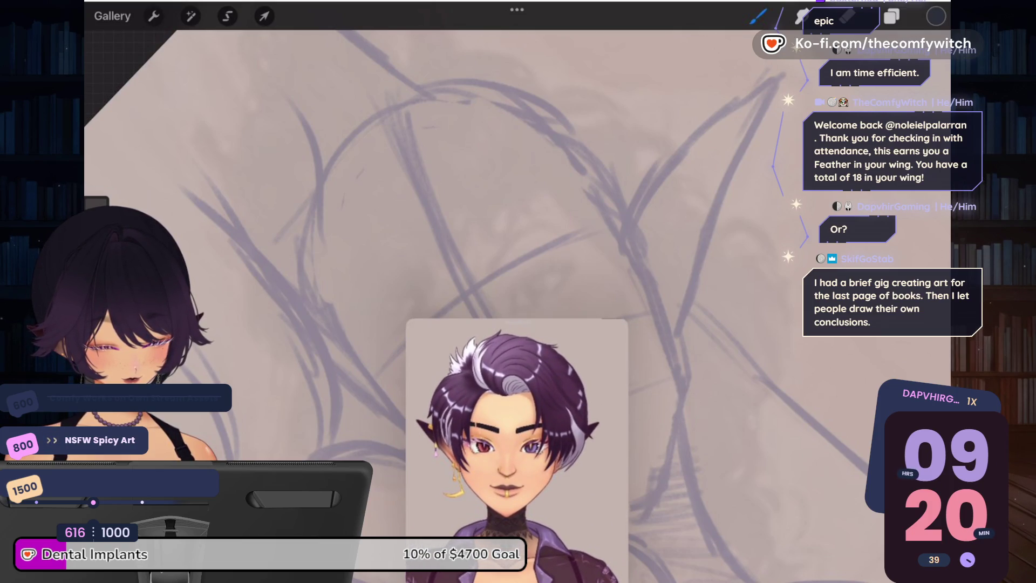
Step: Move the reference picture aside and ink first strokes along the lower face
{"action": "mouse_move", "coordinate": [517, 323]}
{"action": "left_mouse_down"}
{"action": "mouse_move", "coordinate": [306, 98]}
{"action": "mouse_move", "coordinate": [228, 43]}
{"action": "left_mouse_up"}
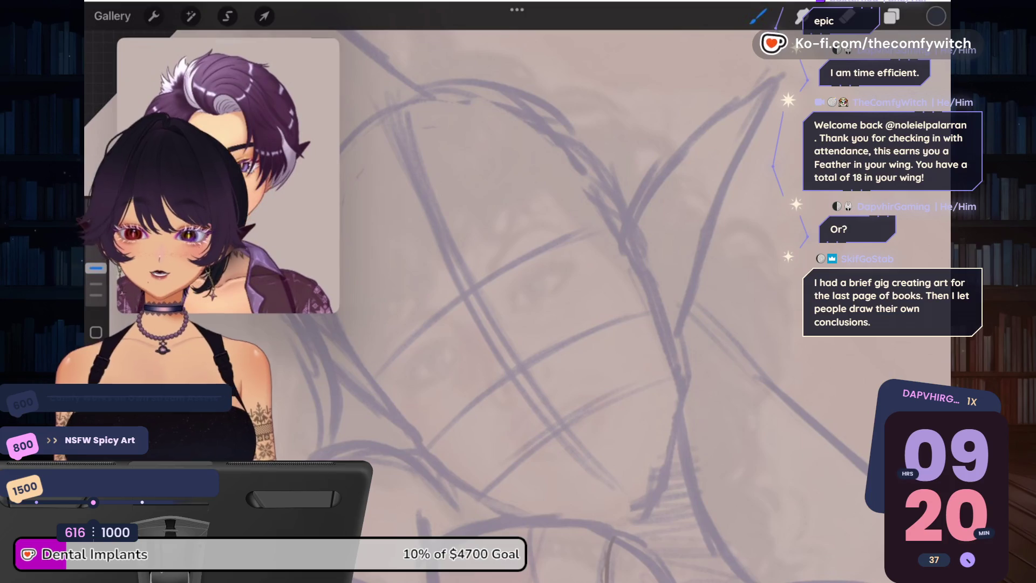
{"action": "left_click_drag", "start_coordinate": [540, 270], "coordinate": [583, 324]}
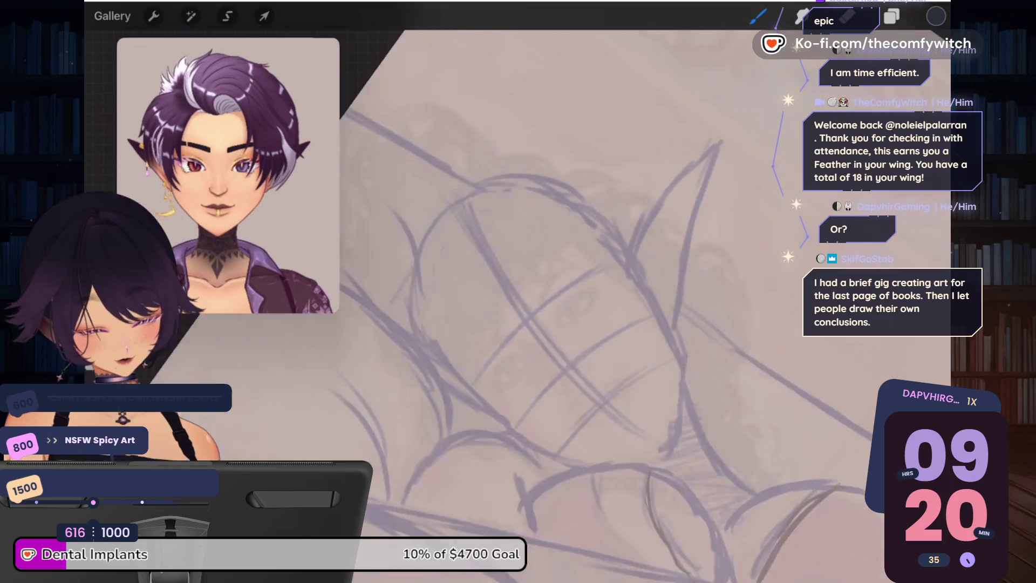
{"action": "scroll", "coordinate": [539, 297], "scroll_direction": "up", "scroll_amount": 3}
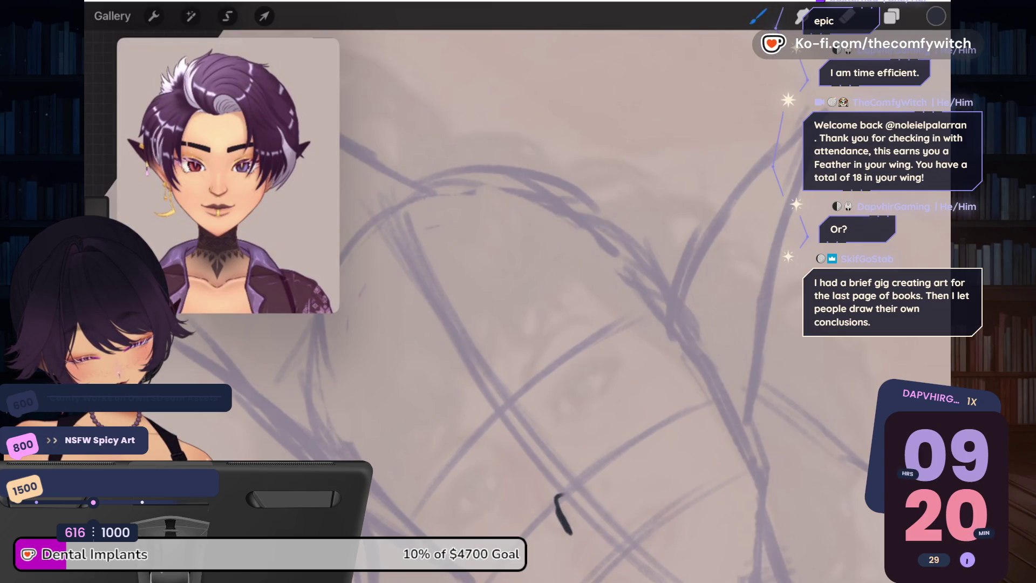
{"action": "mouse_move", "coordinate": [599, 487]}
{"action": "left_mouse_down"}
{"action": "mouse_move", "coordinate": [564, 509]}
{"action": "mouse_move", "coordinate": [560, 530]}
{"action": "mouse_move", "coordinate": [596, 486]}
{"action": "mouse_move", "coordinate": [612, 483]}
{"action": "left_mouse_up"}
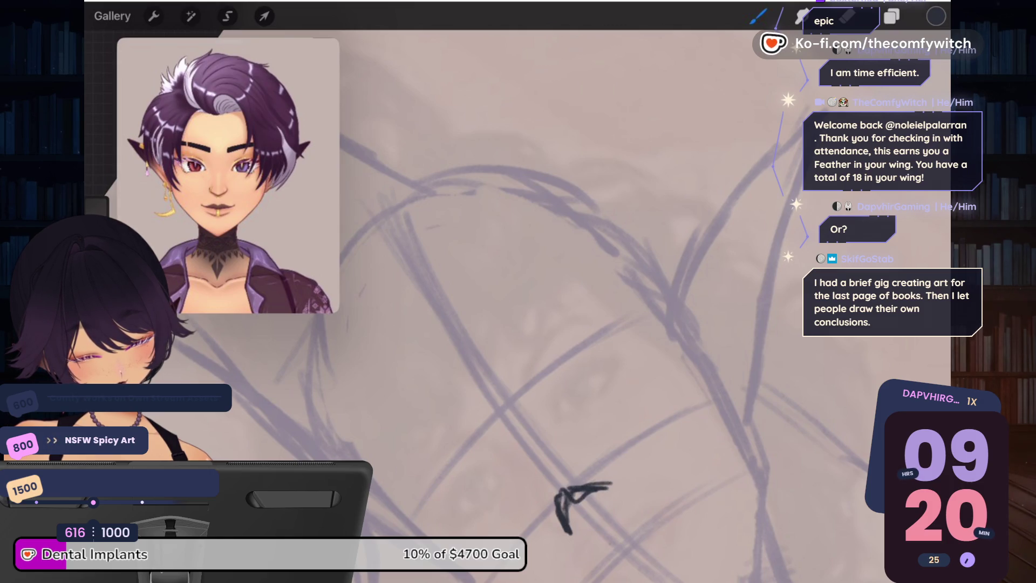
{"action": "mouse_move", "coordinate": [610, 539]}
{"action": "left_mouse_down"}
{"action": "mouse_move", "coordinate": [597, 556]}
{"action": "mouse_move", "coordinate": [617, 530]}
{"action": "mouse_move", "coordinate": [662, 517]}
{"action": "mouse_move", "coordinate": [591, 575]}
{"action": "mouse_move", "coordinate": [664, 518]}
{"action": "left_mouse_up"}
{"action": "left_click_drag", "start_coordinate": [596, 573], "coordinate": [650, 522]}
{"action": "left_click_drag", "start_coordinate": [651, 558], "coordinate": [633, 569]}
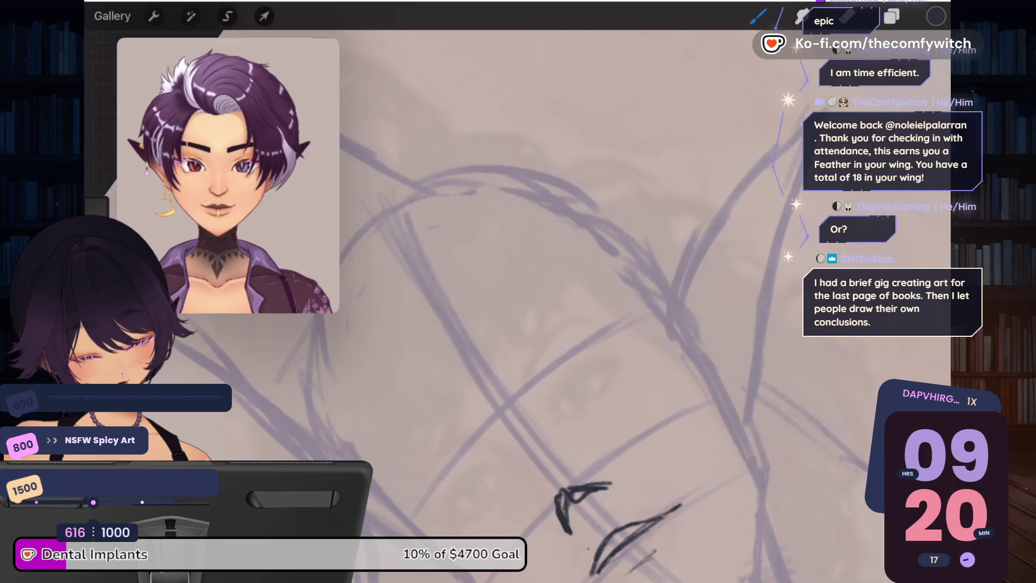
Step: Erase those first face strokes with an eraser brush, then return to the inking brush
{"action": "left_click", "coordinate": [847, 16]}
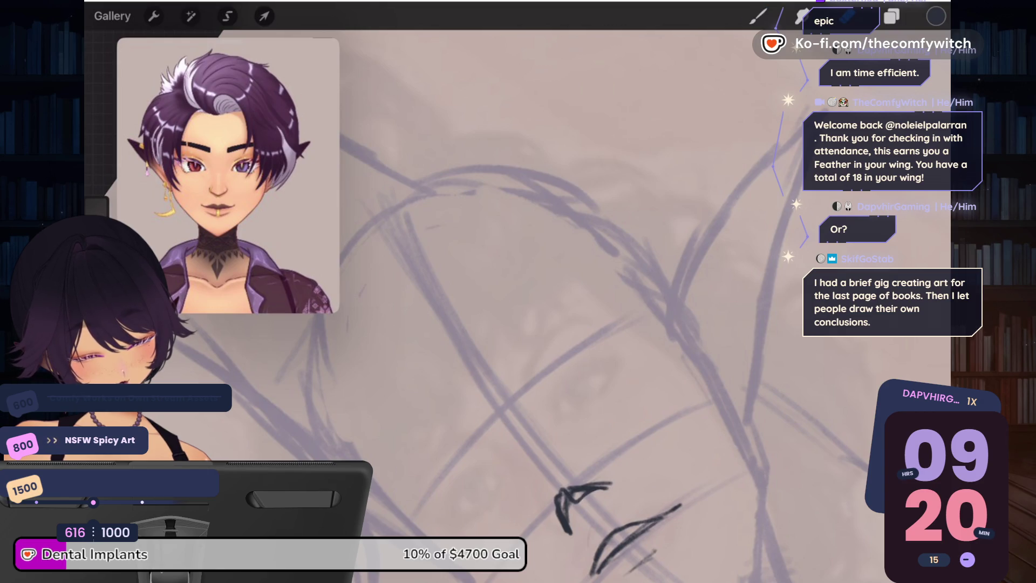
{"action": "left_click_drag", "start_coordinate": [594, 488], "coordinate": [564, 497]}
{"action": "left_click", "coordinate": [804, 16]}
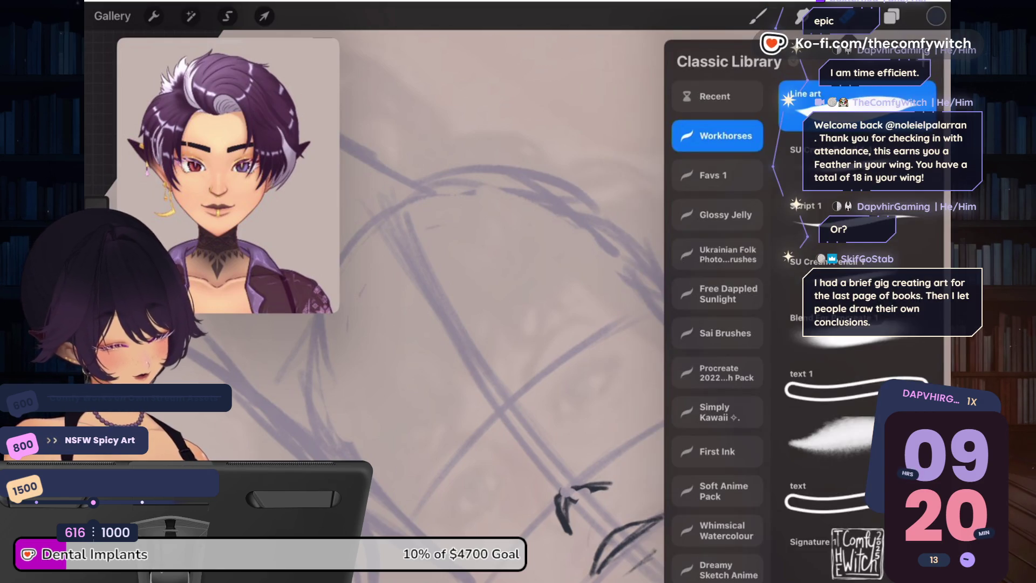
{"action": "left_click", "coordinate": [804, 16]}
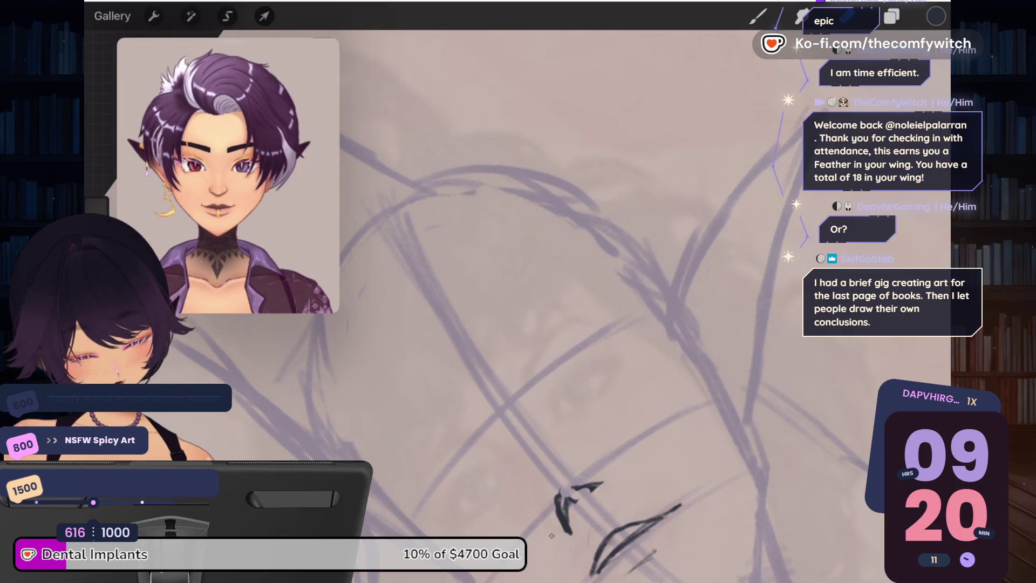
{"action": "mouse_move", "coordinate": [574, 534]}
{"action": "left_mouse_down"}
{"action": "mouse_move", "coordinate": [561, 491]}
{"action": "mouse_move", "coordinate": [545, 508]}
{"action": "left_mouse_up"}
{"action": "left_click", "coordinate": [758, 16]}
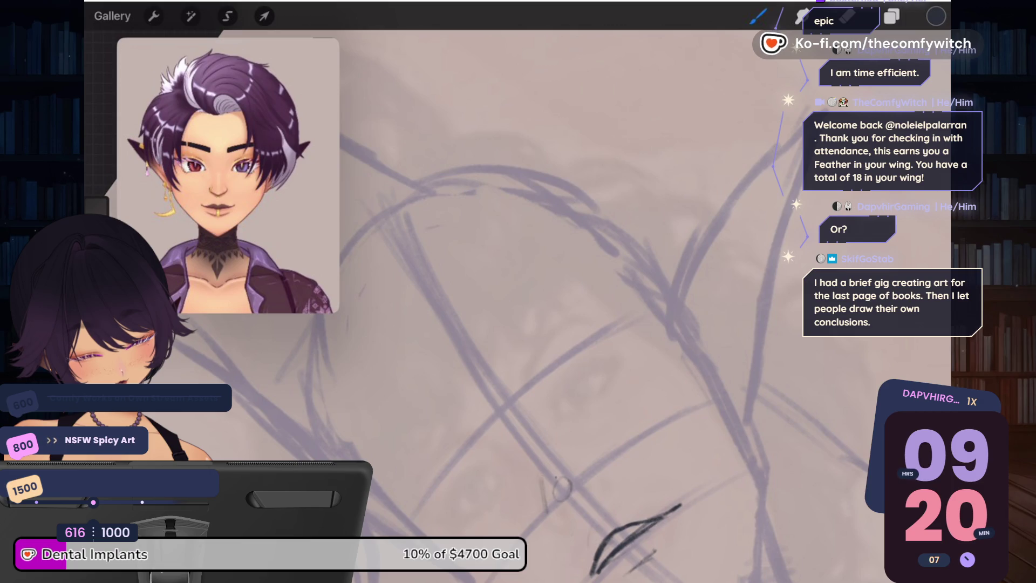
Step: Ink the nose side, nostril loop and lip strokes, redrawing the mouth-corner hook
{"action": "left_click_drag", "start_coordinate": [582, 462], "coordinate": [601, 470]}
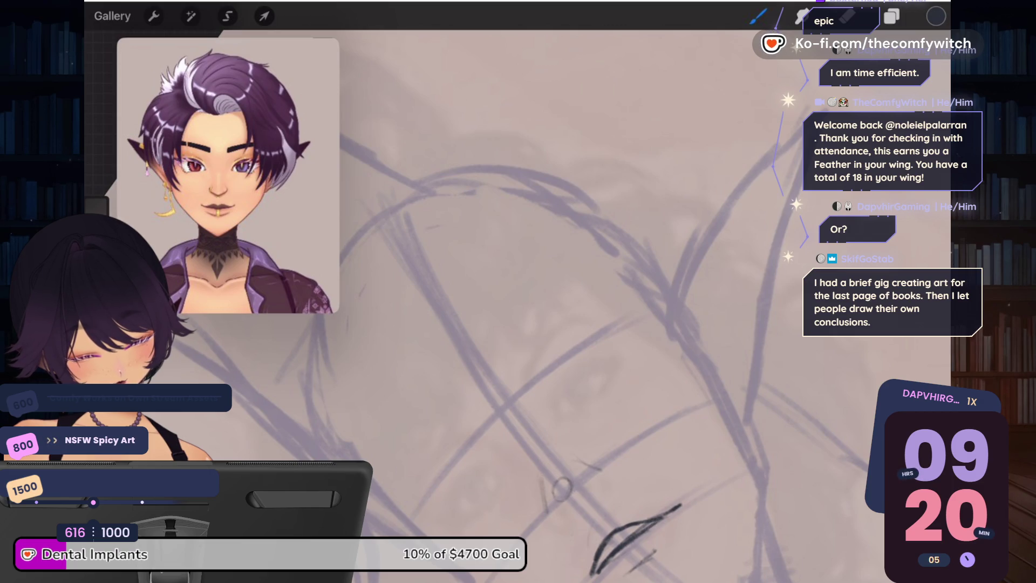
{"action": "left_click_drag", "start_coordinate": [504, 393], "coordinate": [603, 456]}
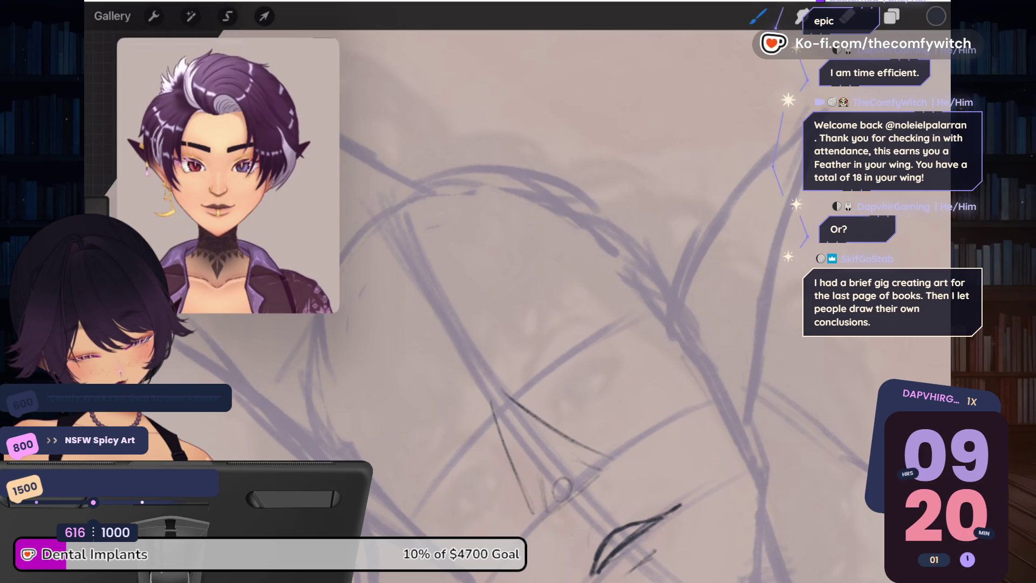
{"action": "mouse_move", "coordinate": [553, 475]}
{"action": "left_mouse_down"}
{"action": "mouse_move", "coordinate": [564, 485]}
{"action": "mouse_move", "coordinate": [607, 463]}
{"action": "mouse_move", "coordinate": [541, 510]}
{"action": "left_mouse_up"}
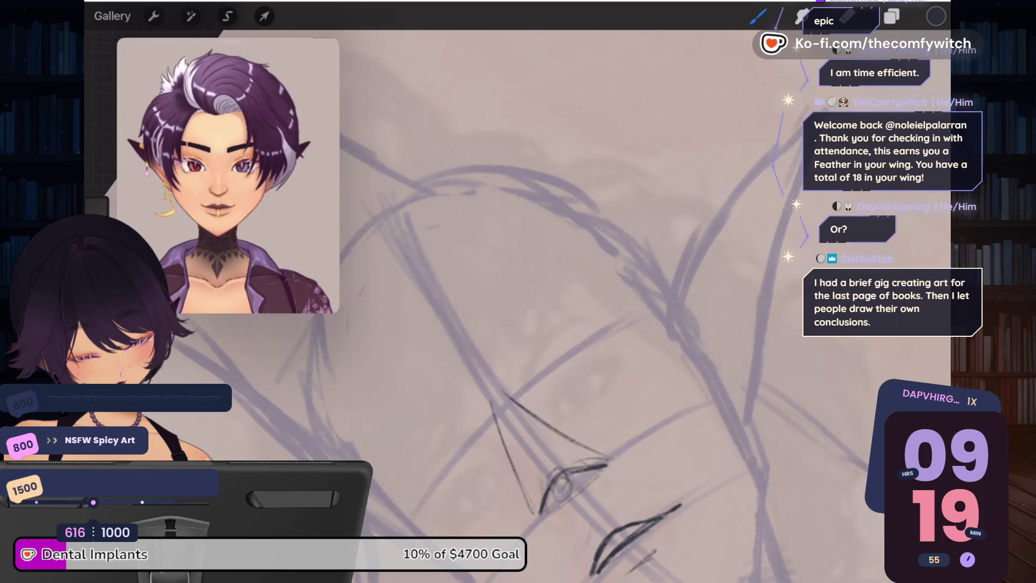
{"action": "mouse_move", "coordinate": [606, 526]}
{"action": "left_mouse_down"}
{"action": "mouse_move", "coordinate": [585, 530]}
{"action": "mouse_move", "coordinate": [580, 566]}
{"action": "left_mouse_up"}
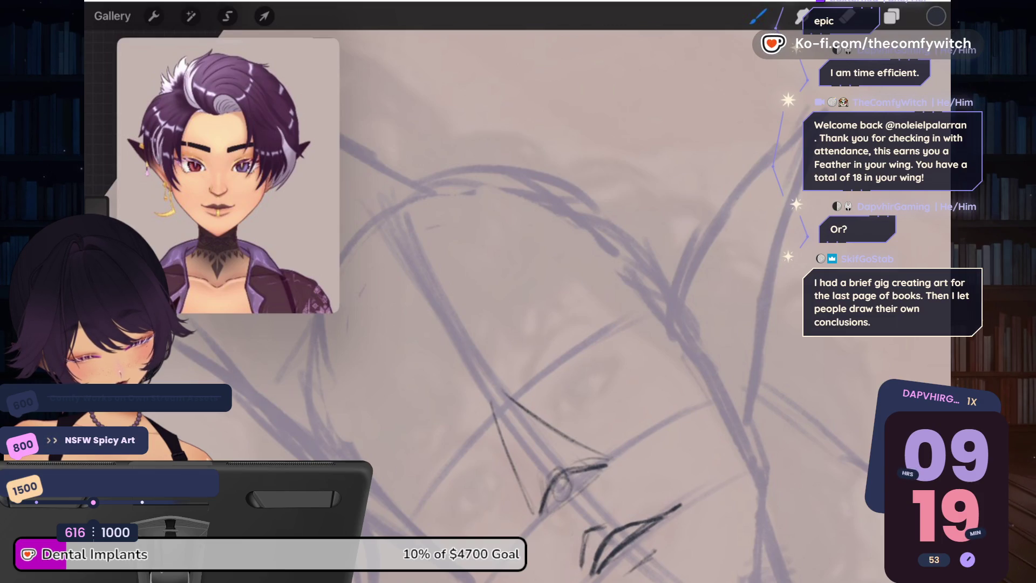
{"action": "left_click_drag", "start_coordinate": [621, 509], "coordinate": [654, 505]}
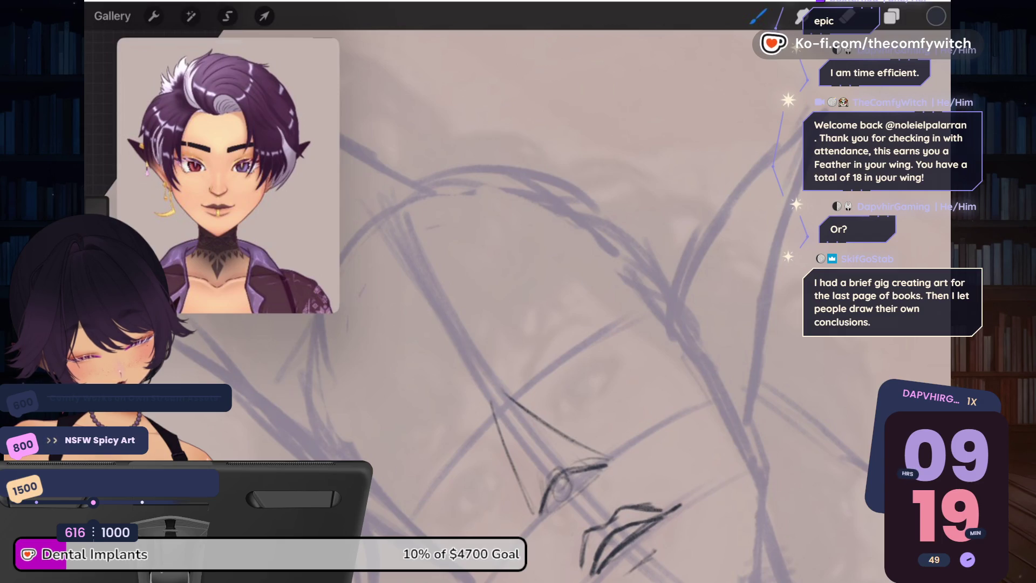
{"action": "left_click_drag", "start_coordinate": [674, 508], "coordinate": [680, 500]}
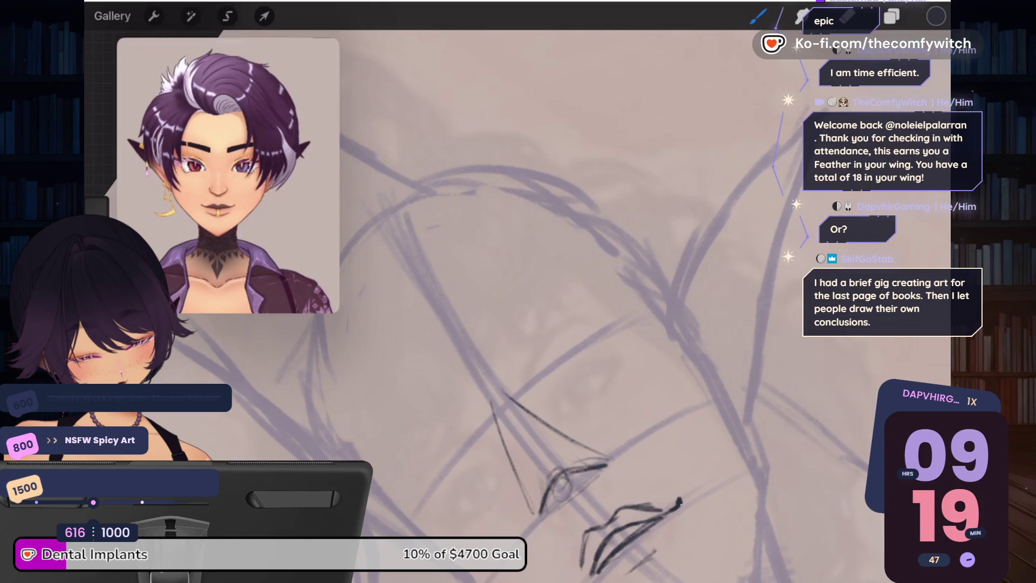
{"action": "key", "text": "ctrl+z"}
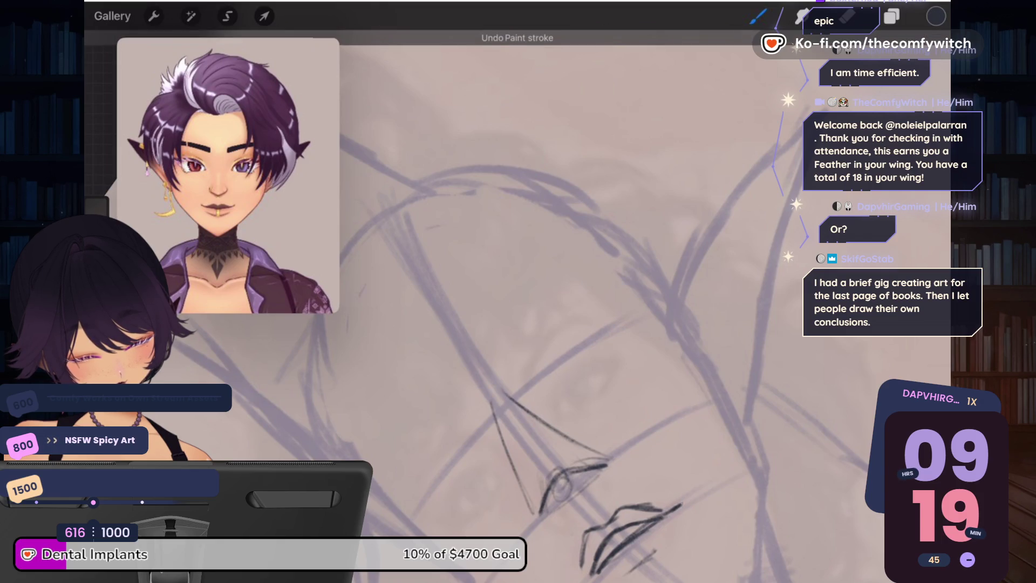
{"action": "left_click_drag", "start_coordinate": [675, 502], "coordinate": [680, 494]}
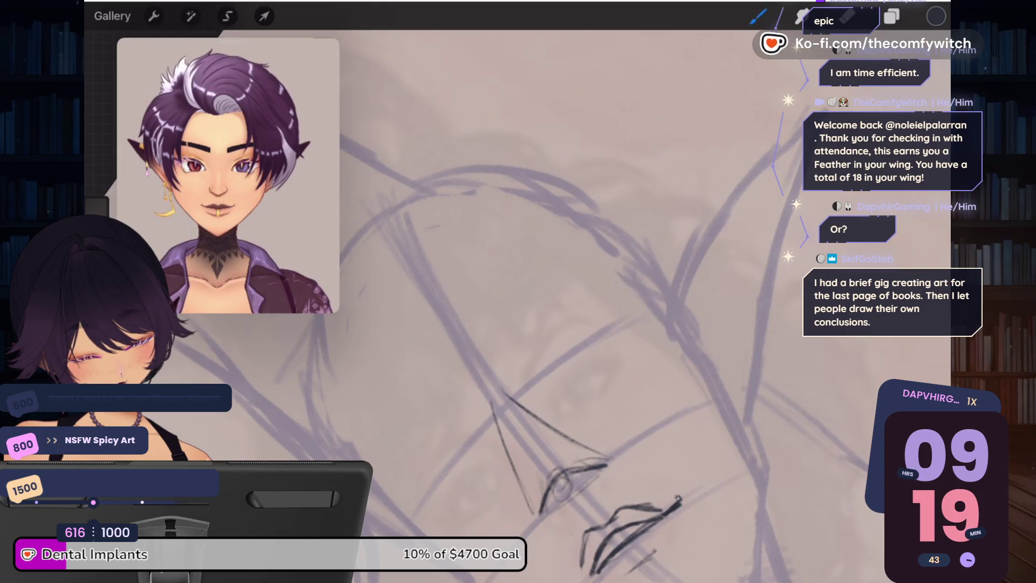
{"action": "left_click_drag", "start_coordinate": [599, 567], "coordinate": [578, 582]}
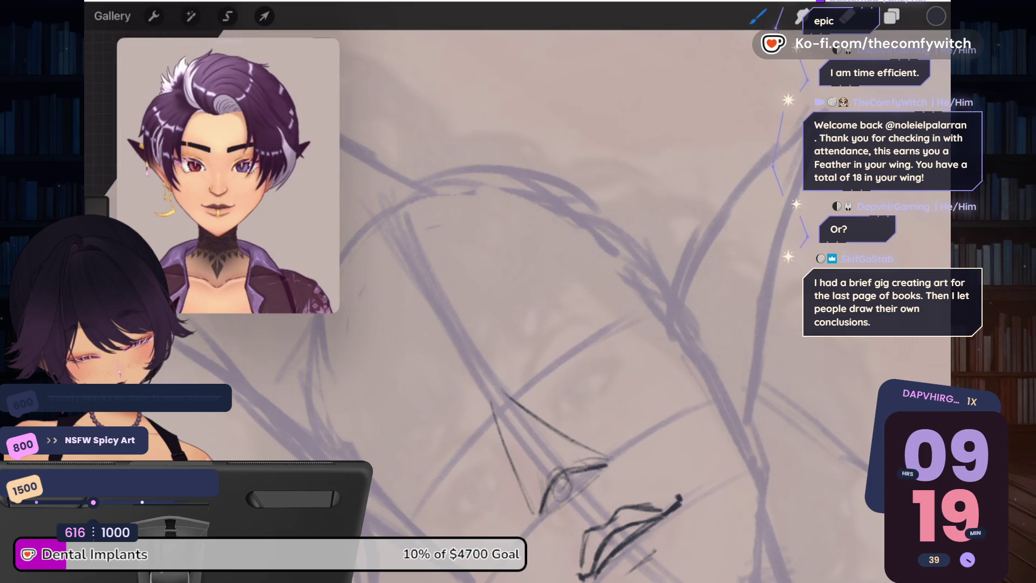
Step: Ink the left eye's upper eyelid and a short brow stroke above it
{"action": "mouse_move", "coordinate": [637, 512]}
{"action": "left_mouse_down"}
{"action": "mouse_move", "coordinate": [659, 428]}
{"action": "mouse_move", "coordinate": [606, 479]}
{"action": "mouse_move", "coordinate": [601, 520]}
{"action": "left_mouse_up"}
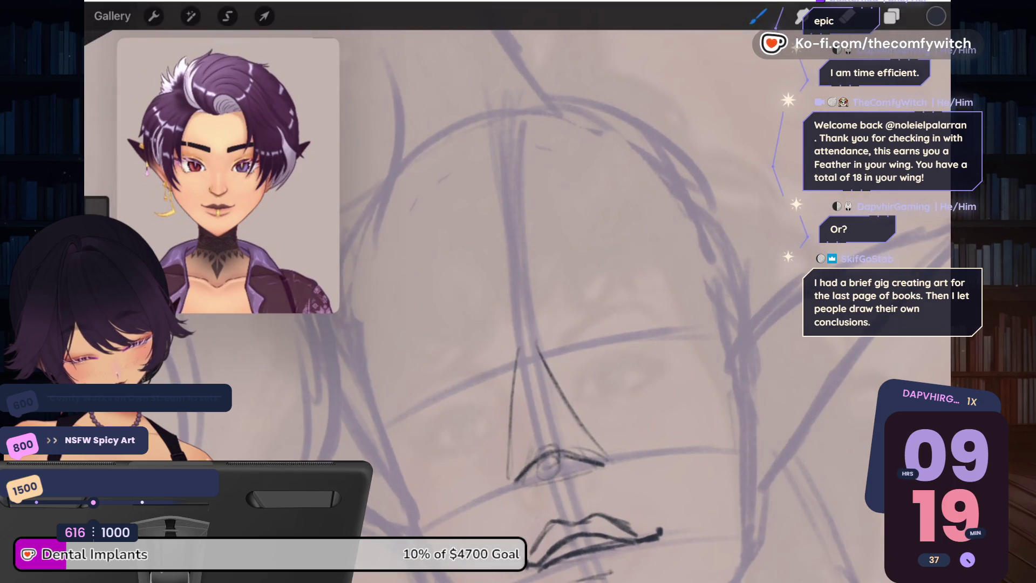
{"action": "left_click_drag", "start_coordinate": [459, 398], "coordinate": [491, 415]}
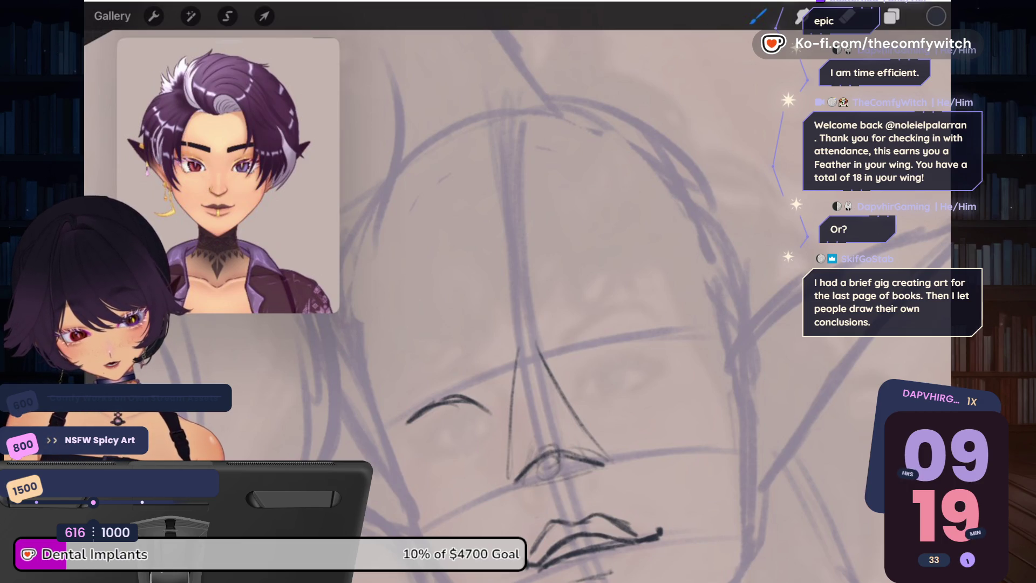
{"action": "key", "text": "ctrl+z"}
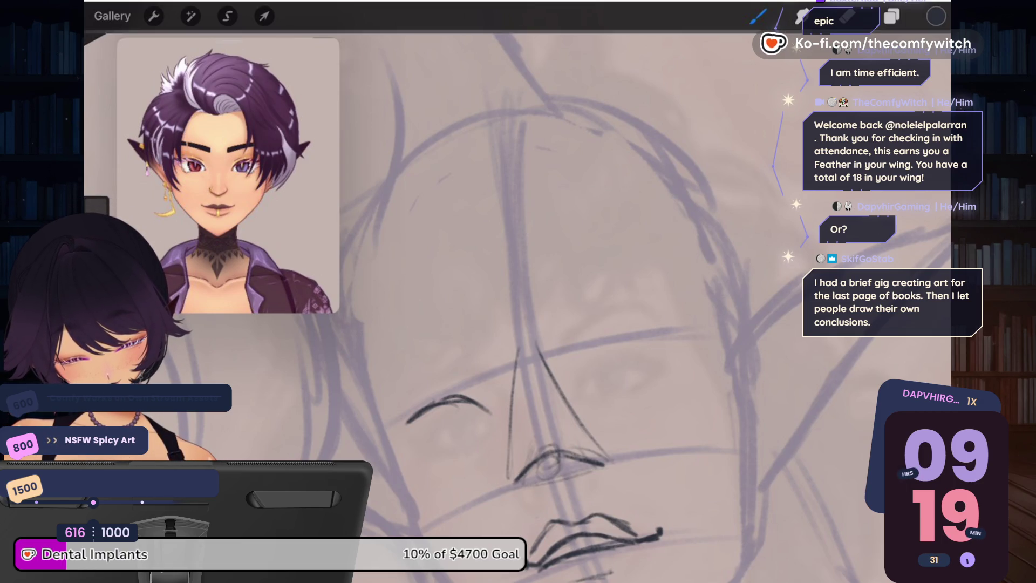
{"action": "key", "text": "ctrl+z"}
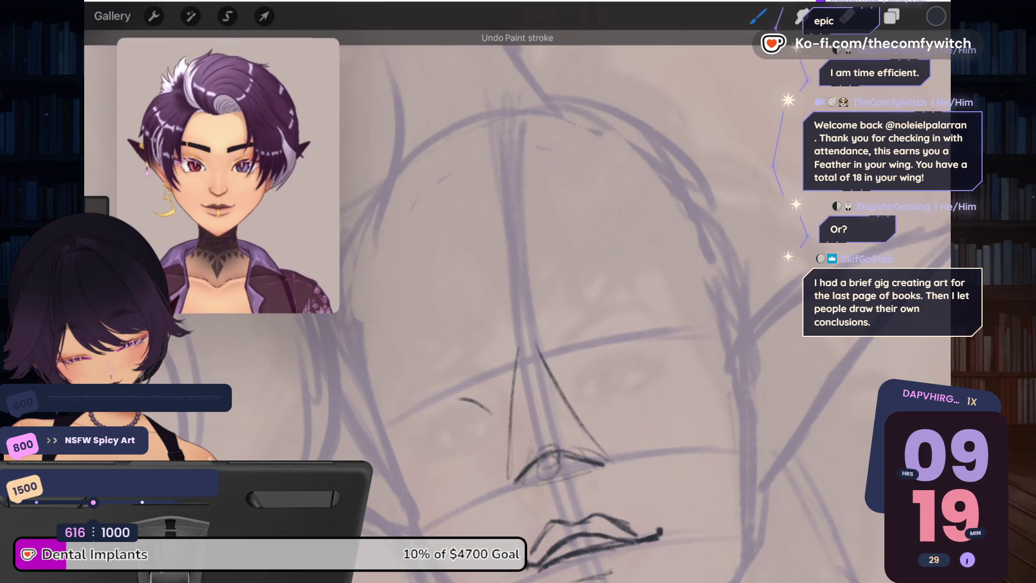
{"action": "key", "text": "ctrl+z"}
{"action": "mouse_move", "coordinate": [472, 398]}
{"action": "left_mouse_down"}
{"action": "mouse_move", "coordinate": [492, 412]}
{"action": "mouse_move", "coordinate": [460, 404]}
{"action": "mouse_move", "coordinate": [360, 434]}
{"action": "mouse_move", "coordinate": [491, 408]}
{"action": "left_mouse_up"}
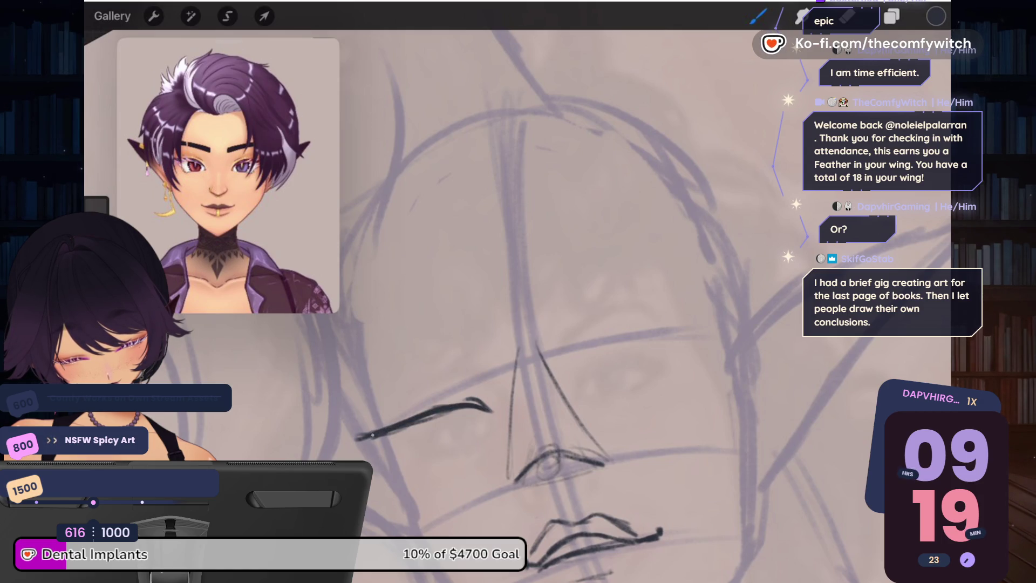
{"action": "mouse_move", "coordinate": [387, 440]}
{"action": "left_mouse_down"}
{"action": "mouse_move", "coordinate": [457, 418]}
{"action": "mouse_move", "coordinate": [445, 413]}
{"action": "mouse_move", "coordinate": [462, 404]}
{"action": "left_mouse_up"}
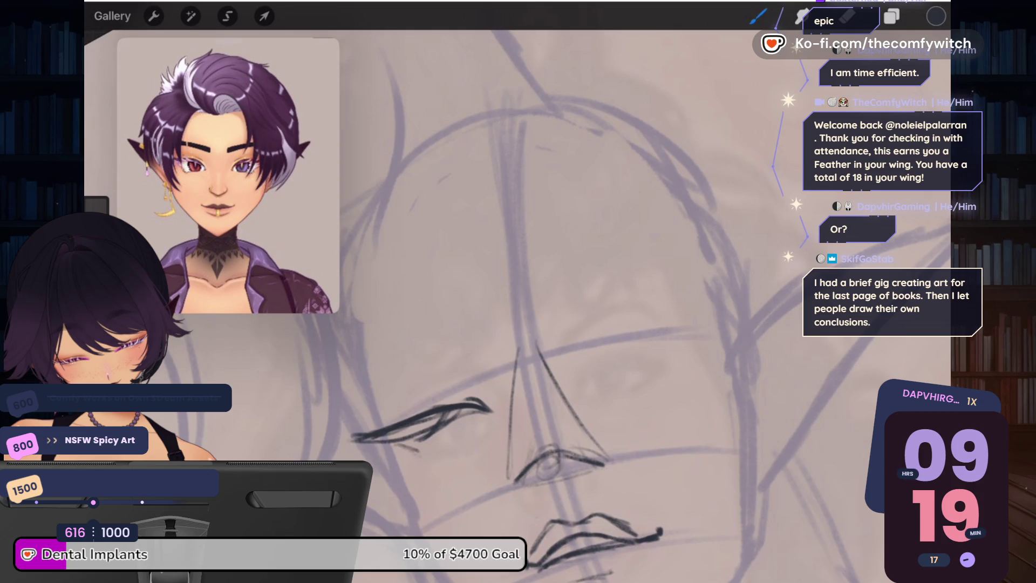
{"action": "left_click_drag", "start_coordinate": [415, 451], "coordinate": [430, 459]}
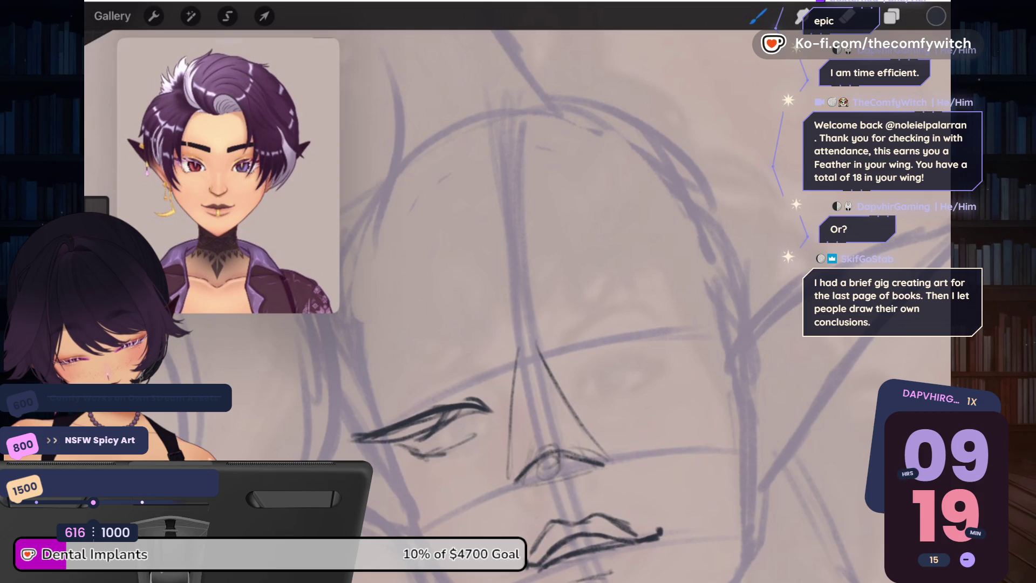
{"action": "left_click_drag", "start_coordinate": [477, 411], "coordinate": [495, 422]}
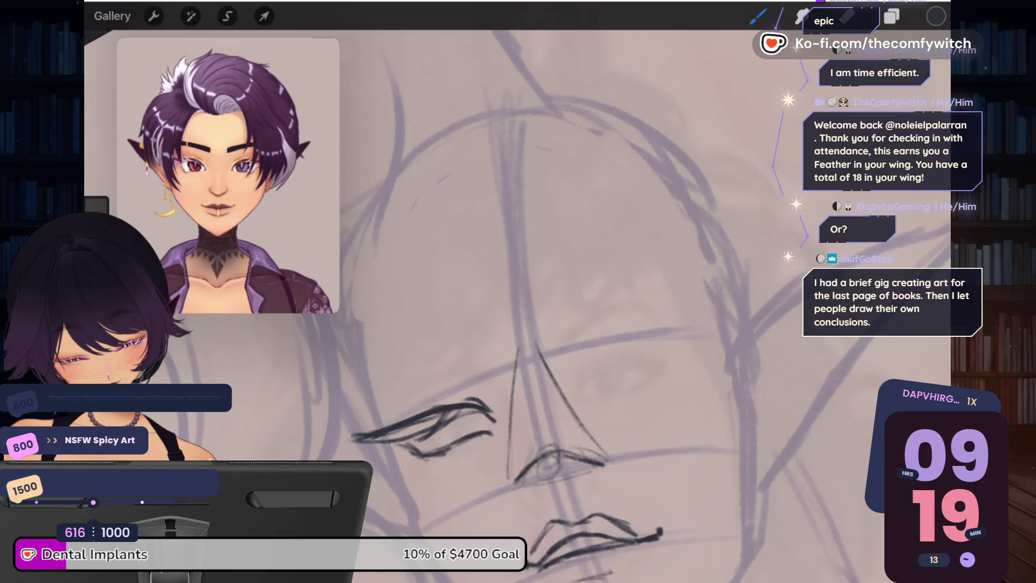
Step: Ink and darken the right upper eyelid line, then add detail strokes to the left eye
{"action": "left_click_drag", "start_coordinate": [609, 362], "coordinate": [588, 386]}
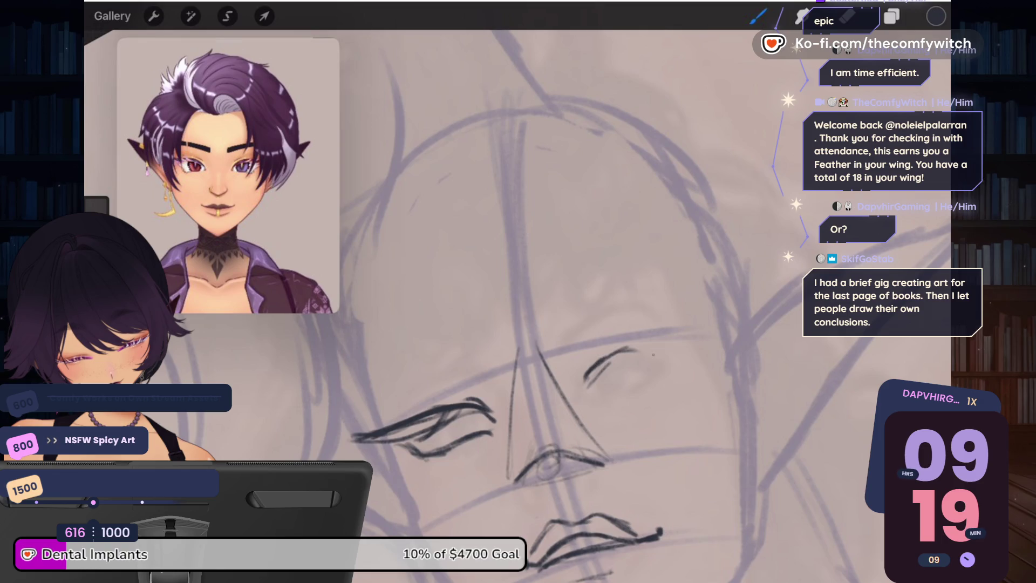
{"action": "left_click_drag", "start_coordinate": [617, 353], "coordinate": [715, 343]}
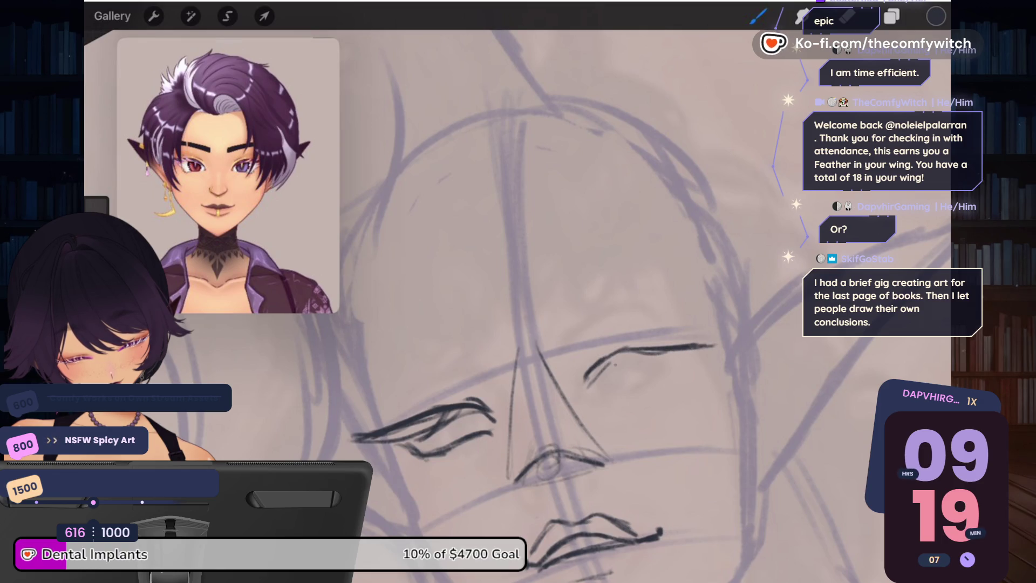
{"action": "left_click_drag", "start_coordinate": [588, 376], "coordinate": [731, 341]}
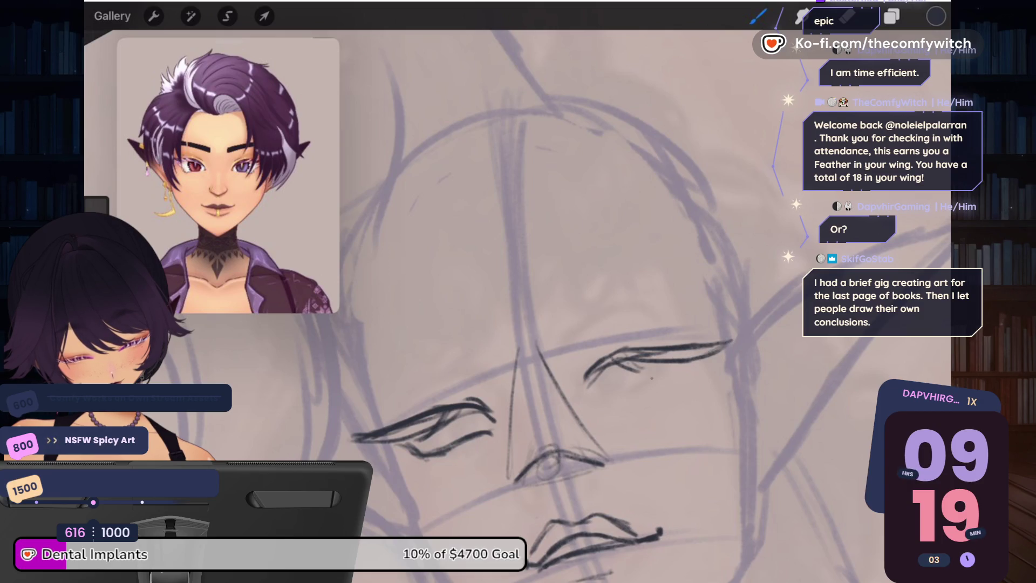
{"action": "mouse_move", "coordinate": [584, 384]}
{"action": "left_mouse_down"}
{"action": "mouse_move", "coordinate": [607, 393]}
{"action": "mouse_move", "coordinate": [665, 385]}
{"action": "mouse_move", "coordinate": [675, 367]}
{"action": "left_mouse_up"}
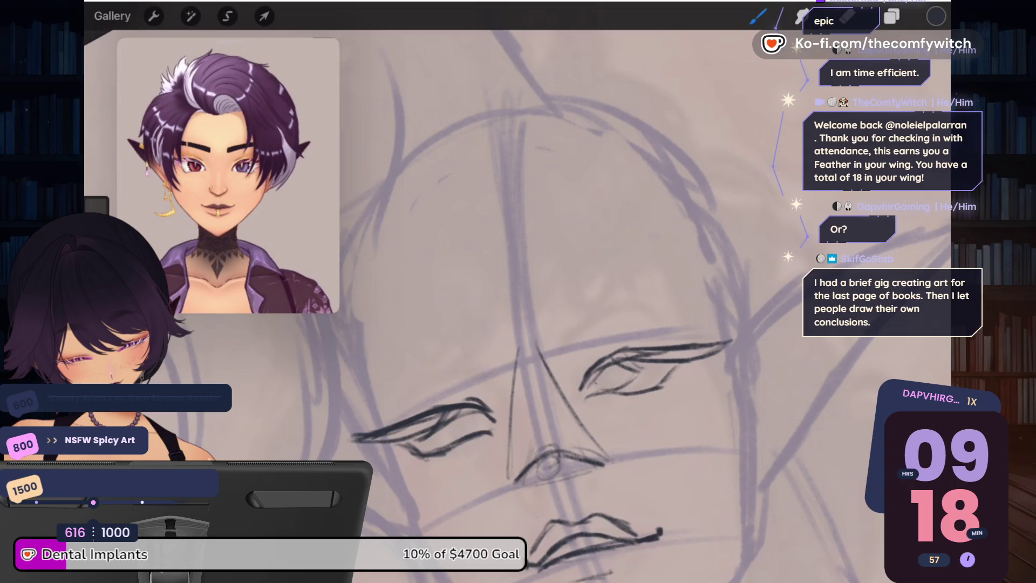
{"action": "left_click_drag", "start_coordinate": [430, 444], "coordinate": [460, 440]}
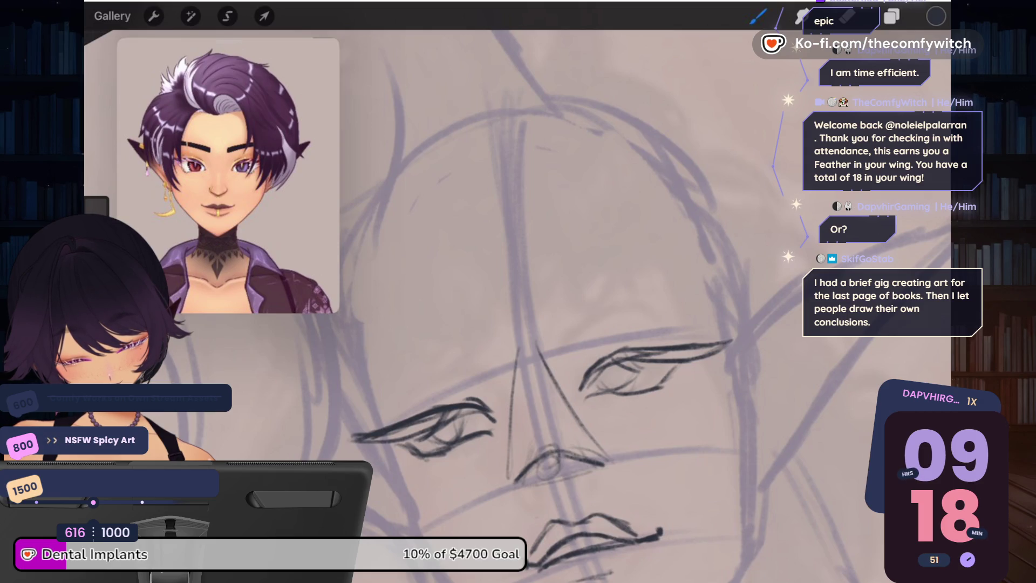
Step: Draw thick, dark eyebrows above both the right and left eyes
{"action": "mouse_move", "coordinate": [587, 319]}
{"action": "left_mouse_down"}
{"action": "mouse_move", "coordinate": [572, 328]}
{"action": "mouse_move", "coordinate": [607, 307]}
{"action": "mouse_move", "coordinate": [568, 330]}
{"action": "left_mouse_up"}
{"action": "left_click_drag", "start_coordinate": [97, 213], "coordinate": [98, 208]}
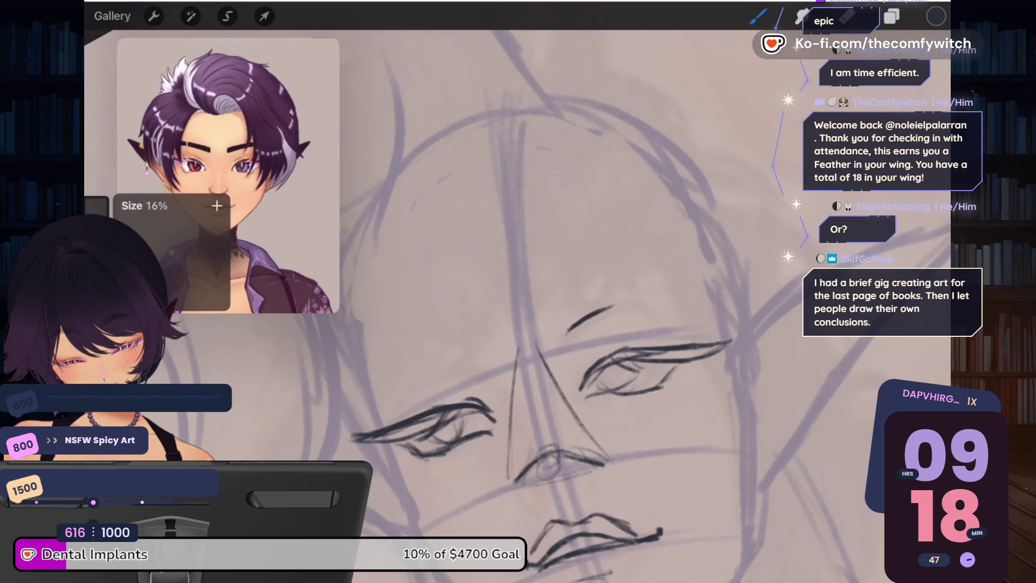
{"action": "mouse_move", "coordinate": [567, 330]}
{"action": "left_mouse_down"}
{"action": "mouse_move", "coordinate": [621, 304]}
{"action": "mouse_move", "coordinate": [583, 314]}
{"action": "left_mouse_up"}
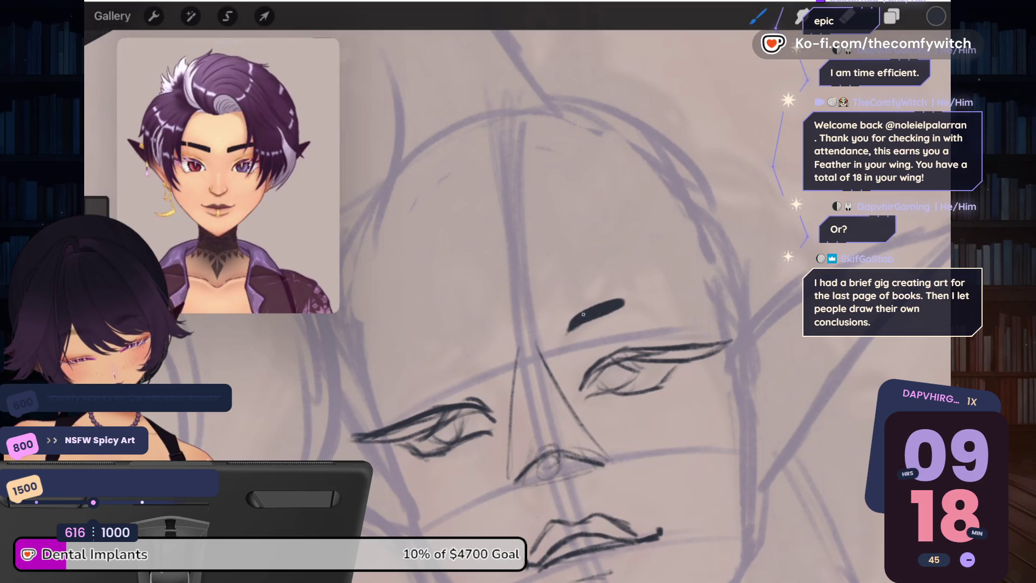
{"action": "mouse_move", "coordinate": [637, 291]}
{"action": "left_mouse_down"}
{"action": "mouse_move", "coordinate": [688, 305]}
{"action": "mouse_move", "coordinate": [604, 294]}
{"action": "mouse_move", "coordinate": [706, 305]}
{"action": "left_mouse_up"}
{"action": "mouse_move", "coordinate": [422, 358]}
{"action": "left_mouse_down"}
{"action": "mouse_move", "coordinate": [460, 361]}
{"action": "mouse_move", "coordinate": [363, 417]}
{"action": "left_mouse_up"}
{"action": "left_click_drag", "start_coordinate": [413, 386], "coordinate": [369, 416]}
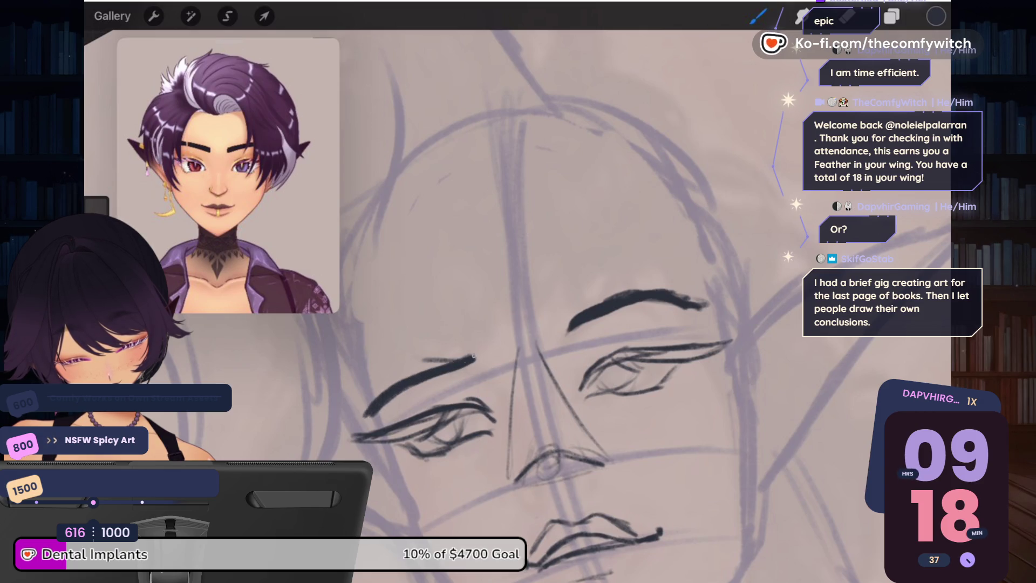
{"action": "left_click_drag", "start_coordinate": [476, 354], "coordinate": [471, 359]}
{"action": "scroll", "coordinate": [518, 323], "scroll_direction": "down", "scroll_amount": 5}
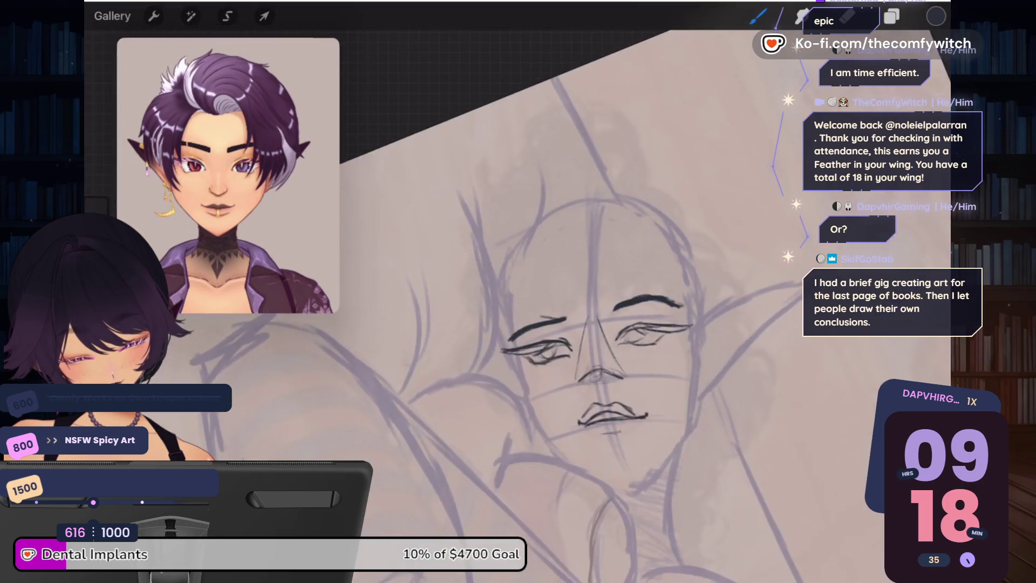
Step: Switch back to the brush and ink the side of the face toward the jaw
{"action": "scroll", "coordinate": [518, 324], "scroll_direction": "up", "scroll_amount": 5}
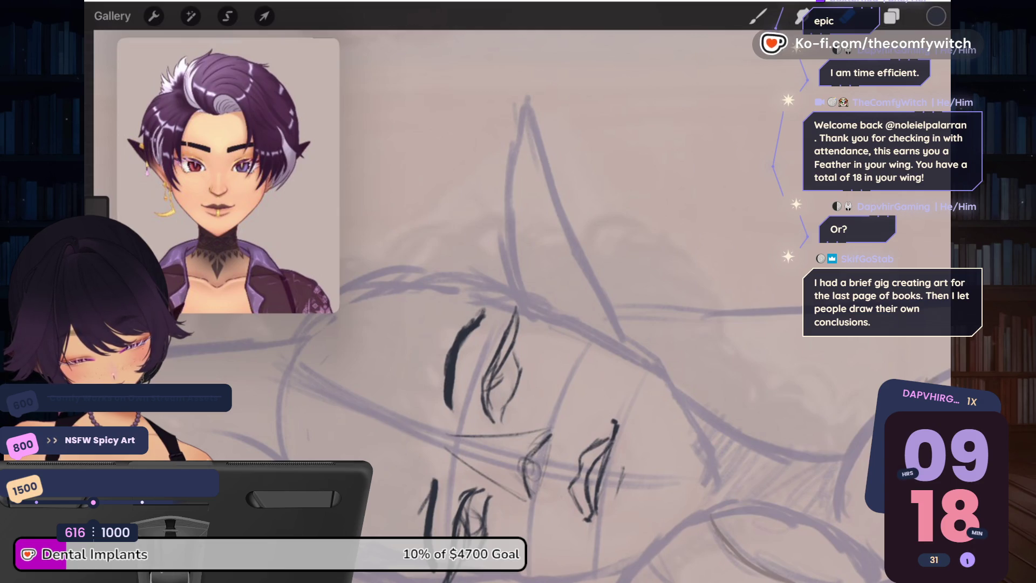
{"action": "key", "text": "b"}
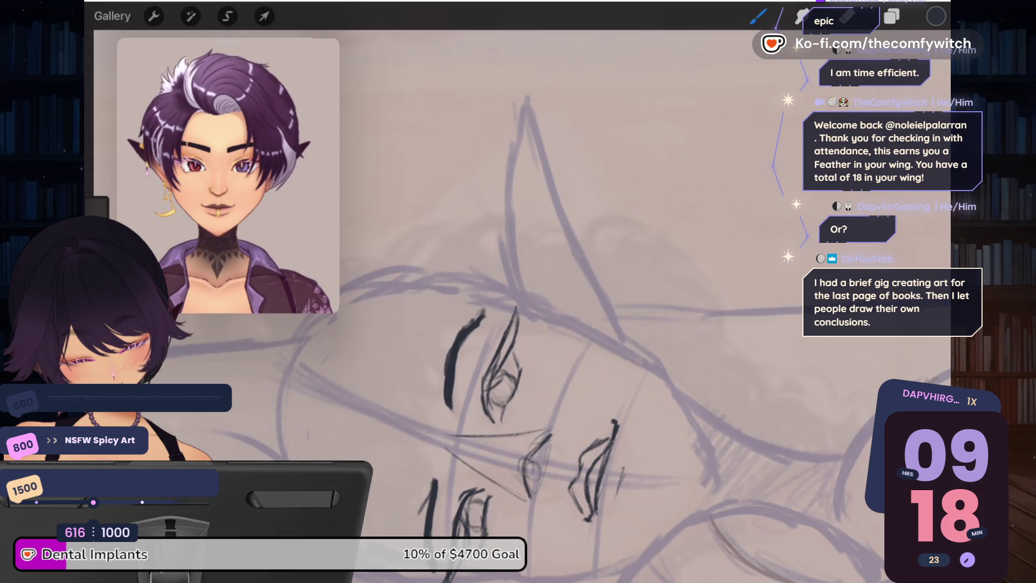
{"action": "scroll", "coordinate": [518, 323], "scroll_direction": "down", "scroll_amount": 2}
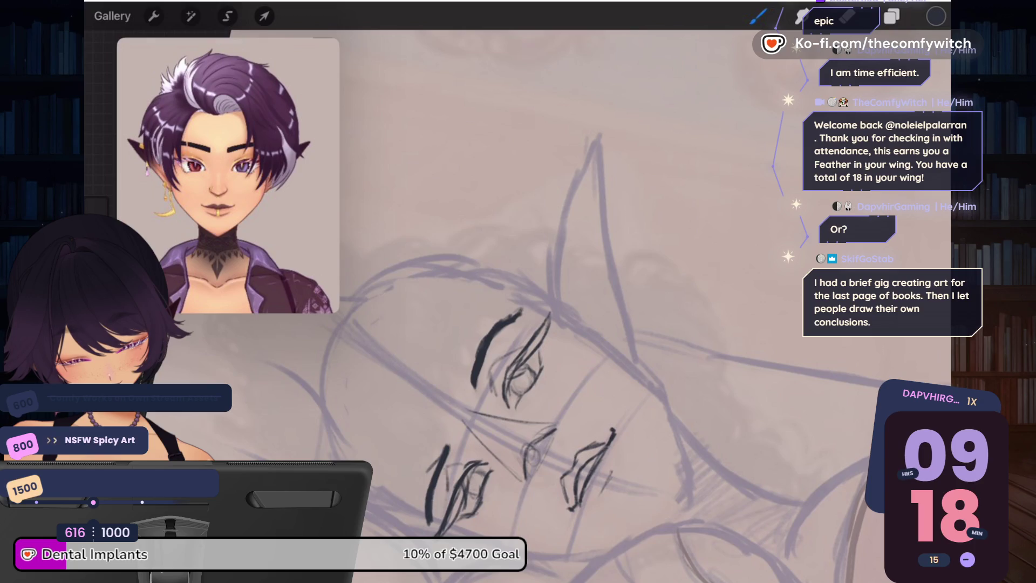
{"action": "scroll", "coordinate": [518, 324], "scroll_direction": "down", "scroll_amount": 1}
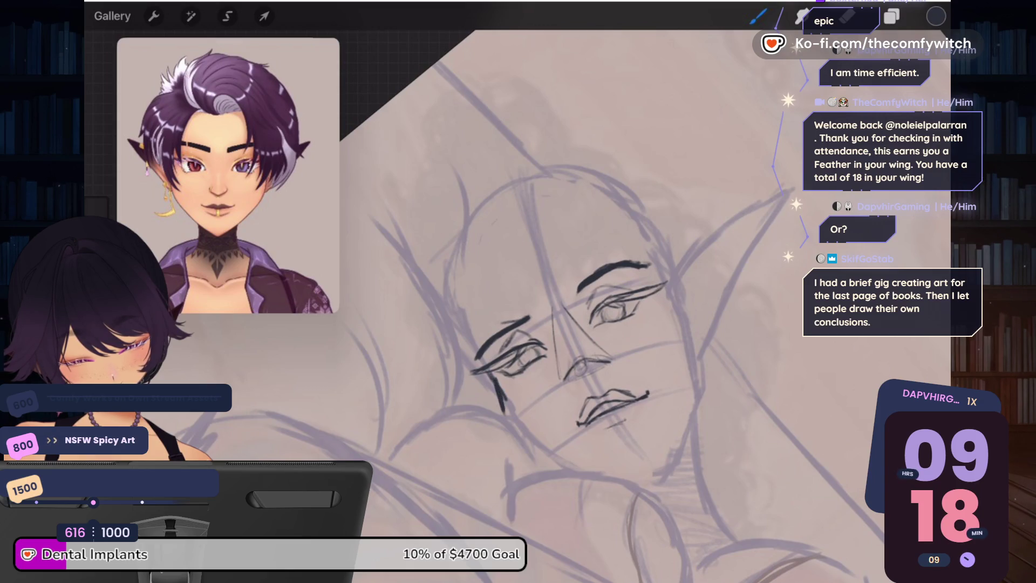
{"action": "left_click_drag", "start_coordinate": [505, 416], "coordinate": [568, 466]}
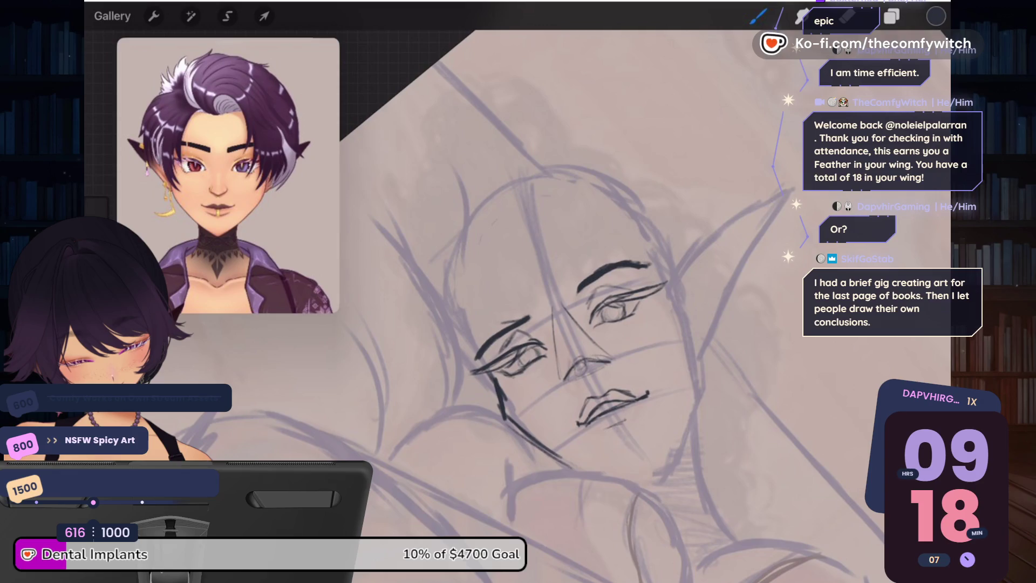
{"action": "scroll", "coordinate": [518, 324], "scroll_direction": "up", "scroll_amount": 2}
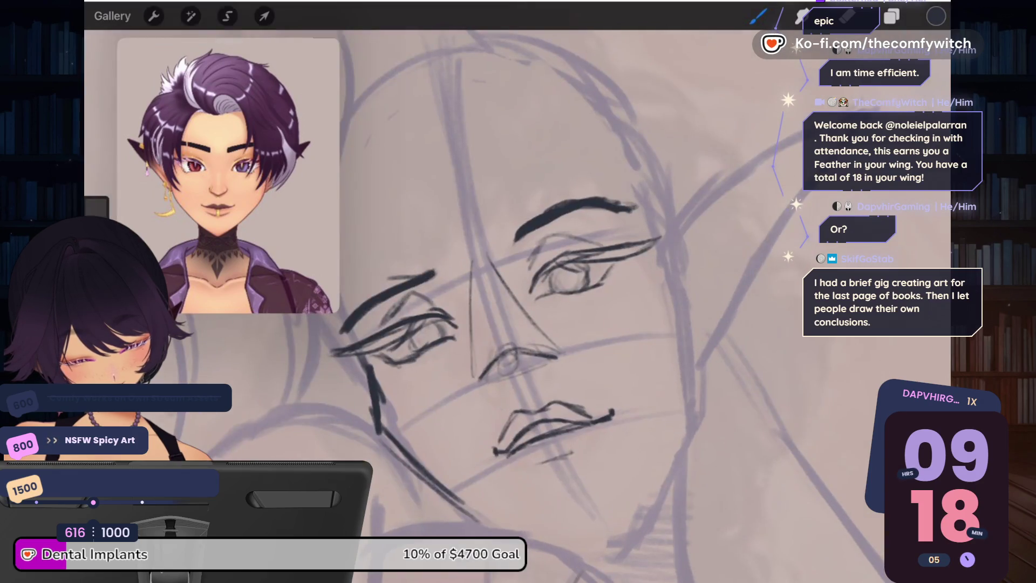
{"action": "scroll", "coordinate": [518, 323], "scroll_direction": "down", "scroll_amount": 3}
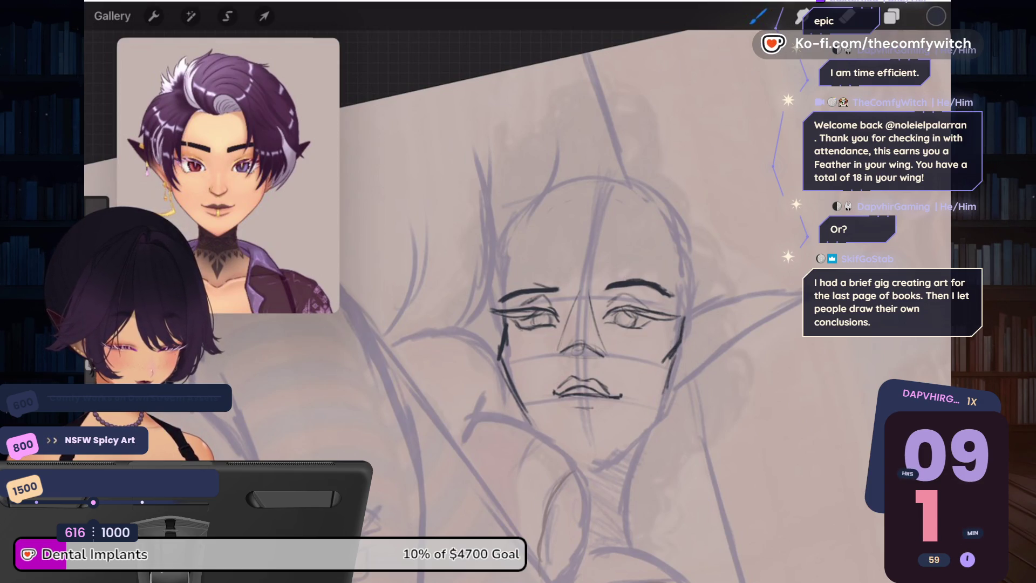
Step: Trace both jaw lines down to the chin and undo the stray neck stroke
{"action": "left_click_drag", "start_coordinate": [672, 378], "coordinate": [610, 445]}
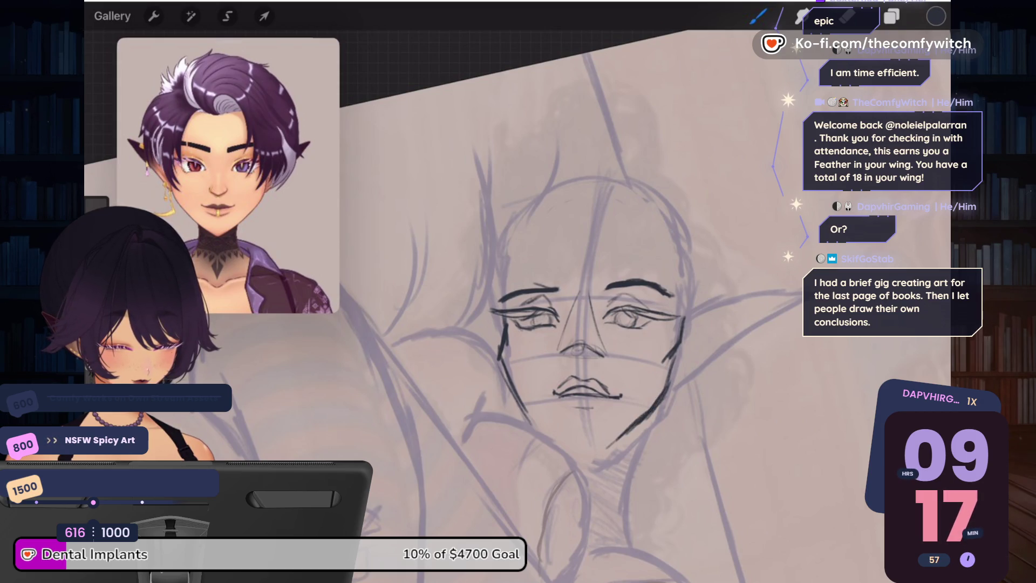
{"action": "left_click_drag", "start_coordinate": [546, 432], "coordinate": [582, 456]}
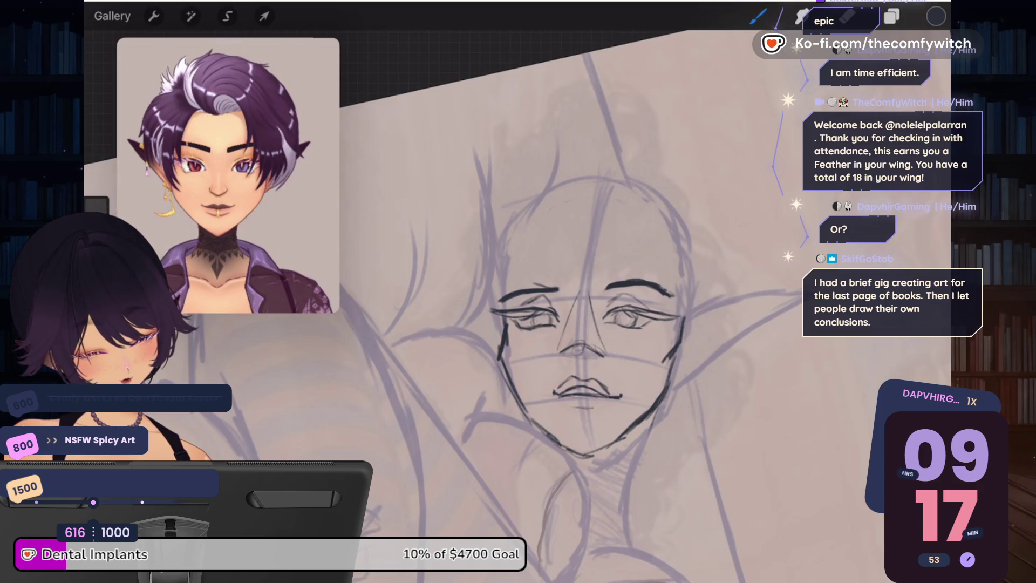
{"action": "left_click_drag", "start_coordinate": [646, 413], "coordinate": [642, 438]}
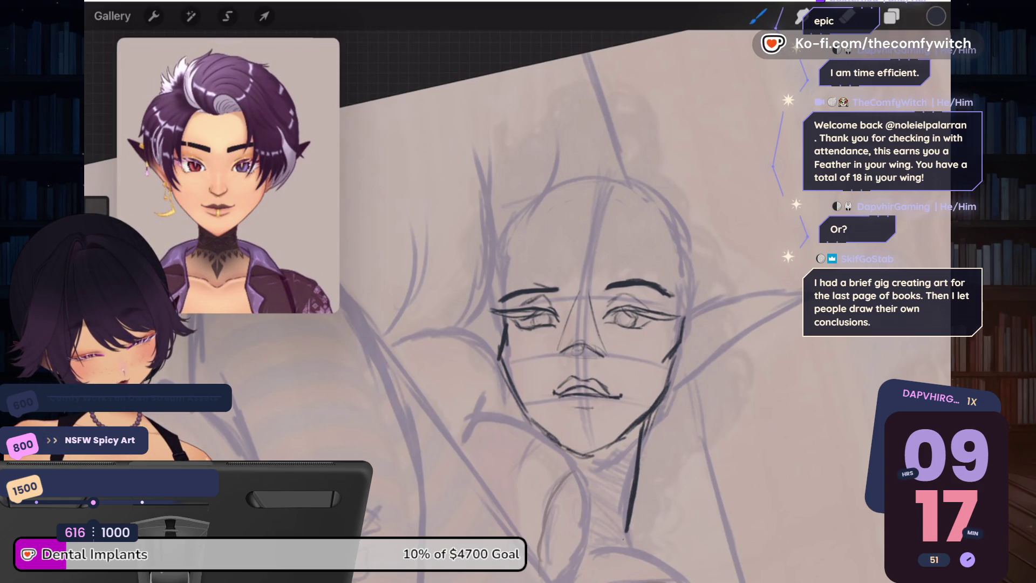
{"action": "mouse_move", "coordinate": [645, 418]}
{"action": "left_mouse_down"}
{"action": "mouse_move", "coordinate": [604, 450]}
{"action": "mouse_move", "coordinate": [578, 450]}
{"action": "left_mouse_up"}
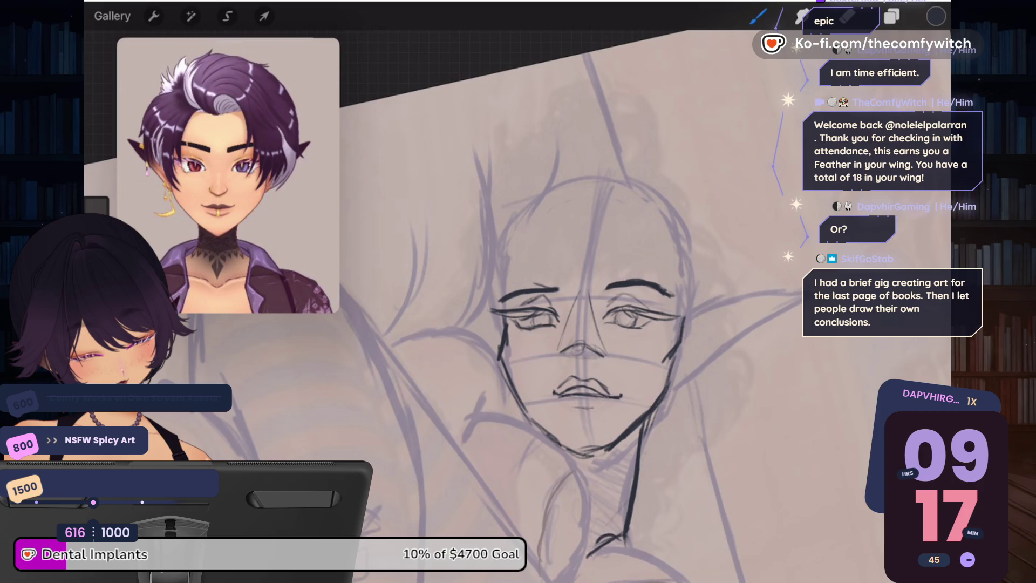
{"action": "left_click_drag", "start_coordinate": [636, 427], "coordinate": [609, 543]}
{"action": "key", "text": "ctrl+z"}
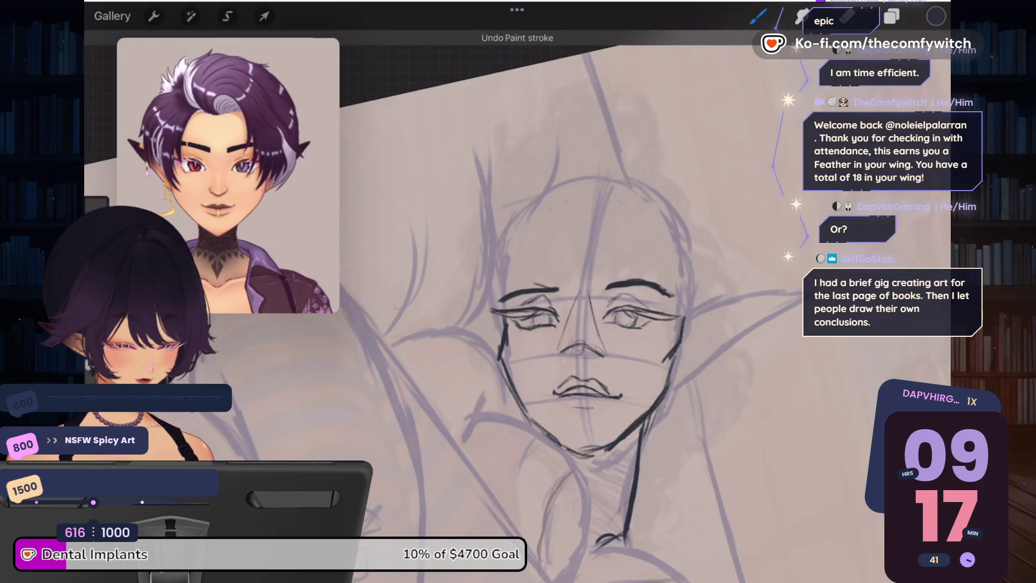
{"action": "left_click_drag", "start_coordinate": [539, 324], "coordinate": [432, 388]}
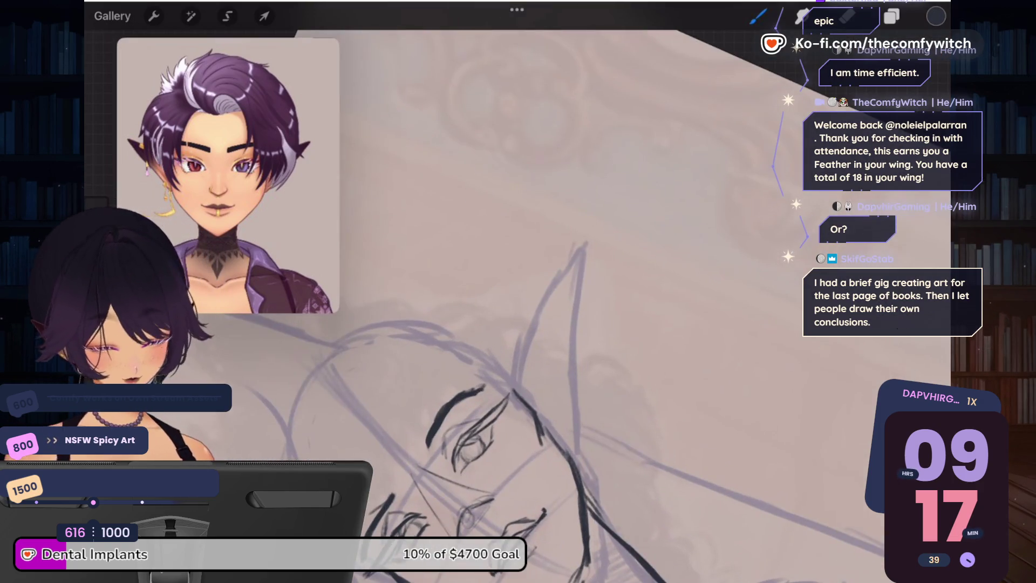
Step: Ink the pointed ear outline and the curved hair strands framing the face
{"action": "mouse_move", "coordinate": [580, 251]}
{"action": "left_mouse_down"}
{"action": "mouse_move", "coordinate": [515, 386]}
{"action": "mouse_move", "coordinate": [526, 329]}
{"action": "mouse_move", "coordinate": [577, 259]}
{"action": "mouse_move", "coordinate": [573, 460]}
{"action": "left_mouse_up"}
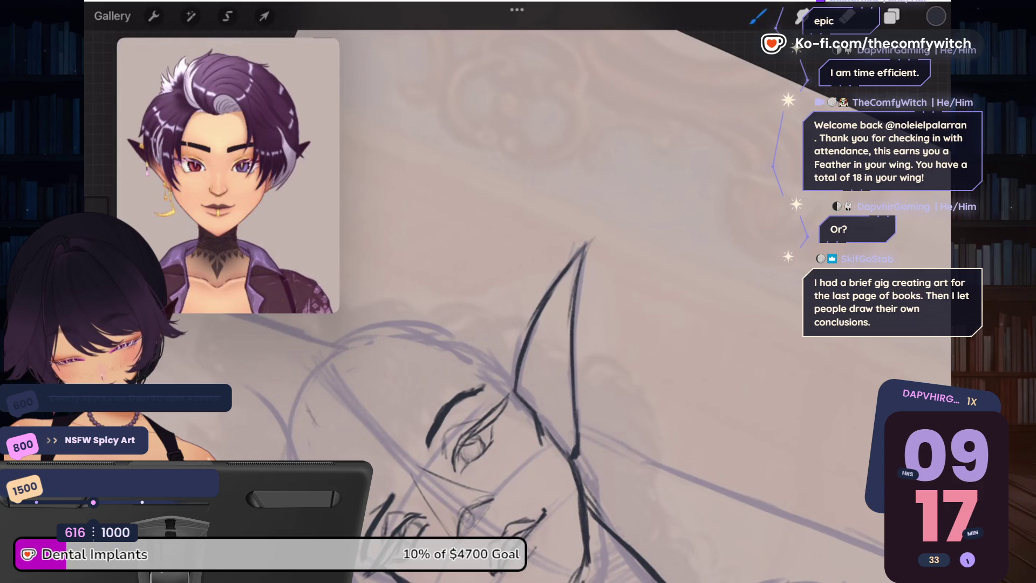
{"action": "left_click_drag", "start_coordinate": [298, 389], "coordinate": [281, 425]}
{"action": "left_click_drag", "start_coordinate": [284, 372], "coordinate": [272, 407]}
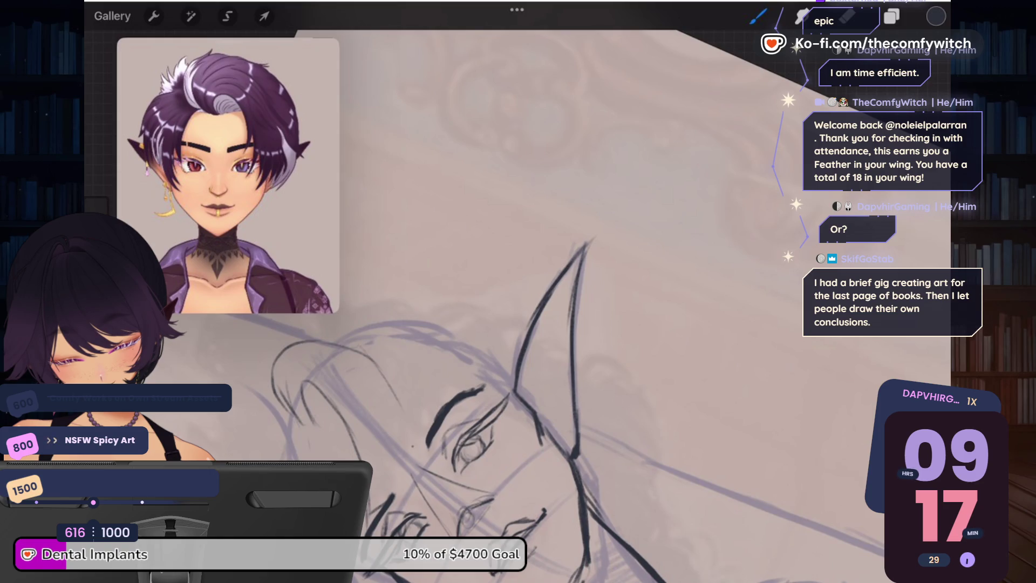
{"action": "left_click_drag", "start_coordinate": [341, 343], "coordinate": [416, 454]}
{"action": "left_click_drag", "start_coordinate": [346, 346], "coordinate": [411, 467]}
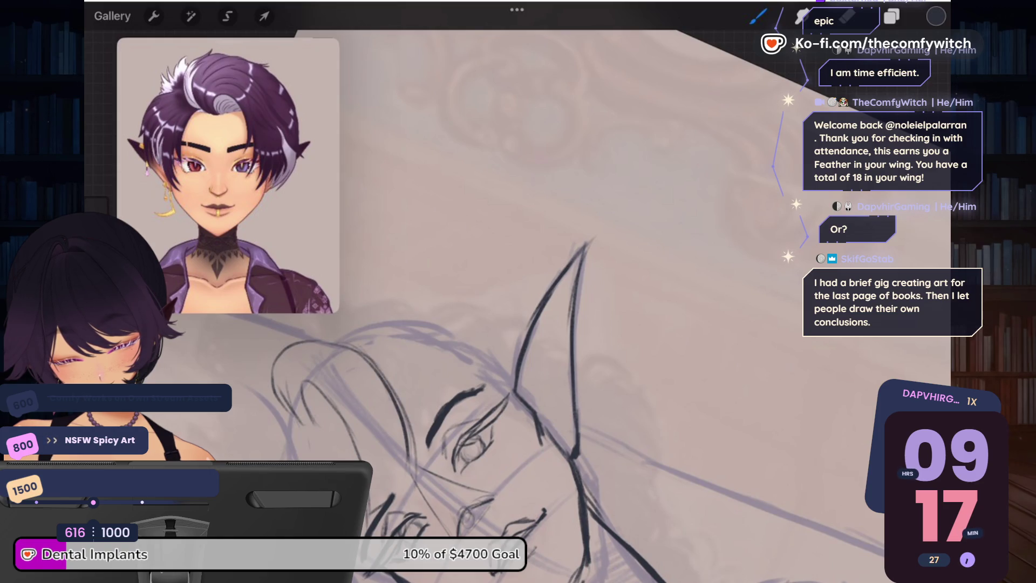
{"action": "left_click_drag", "start_coordinate": [366, 348], "coordinate": [427, 436]}
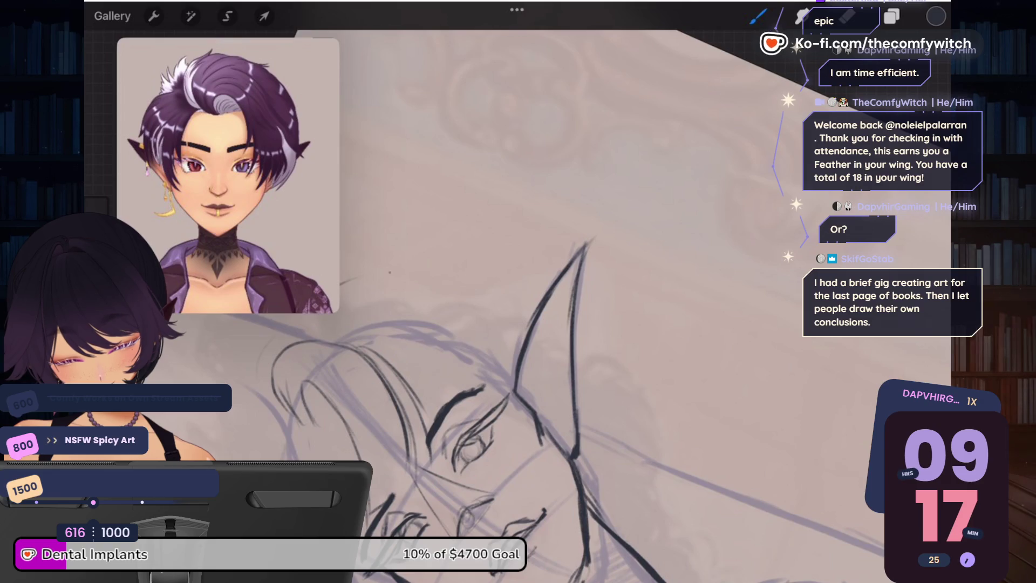
Step: Ink the cheek contour and small lines around the cheek and eye
{"action": "mouse_move", "coordinate": [586, 243]}
{"action": "left_mouse_down"}
{"action": "mouse_move", "coordinate": [556, 243]}
{"action": "mouse_move", "coordinate": [655, 226]}
{"action": "mouse_move", "coordinate": [580, 203]}
{"action": "left_mouse_up"}
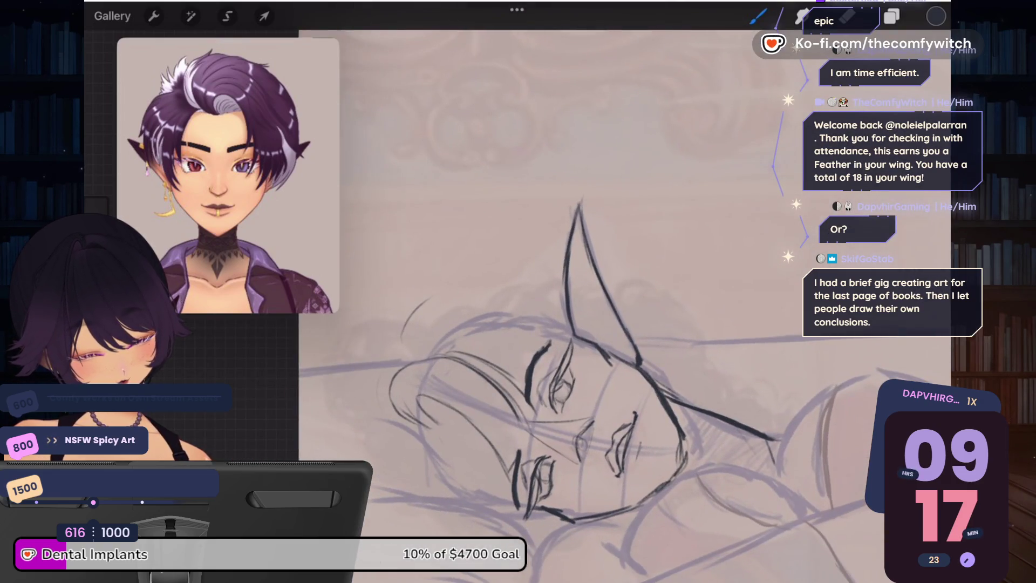
{"action": "mouse_move", "coordinate": [476, 387]}
{"action": "left_mouse_down"}
{"action": "mouse_move", "coordinate": [526, 448]}
{"action": "mouse_move", "coordinate": [512, 476]}
{"action": "left_mouse_up"}
{"action": "left_click_drag", "start_coordinate": [429, 379], "coordinate": [513, 451]}
{"action": "left_click_drag", "start_coordinate": [471, 390], "coordinate": [515, 463]}
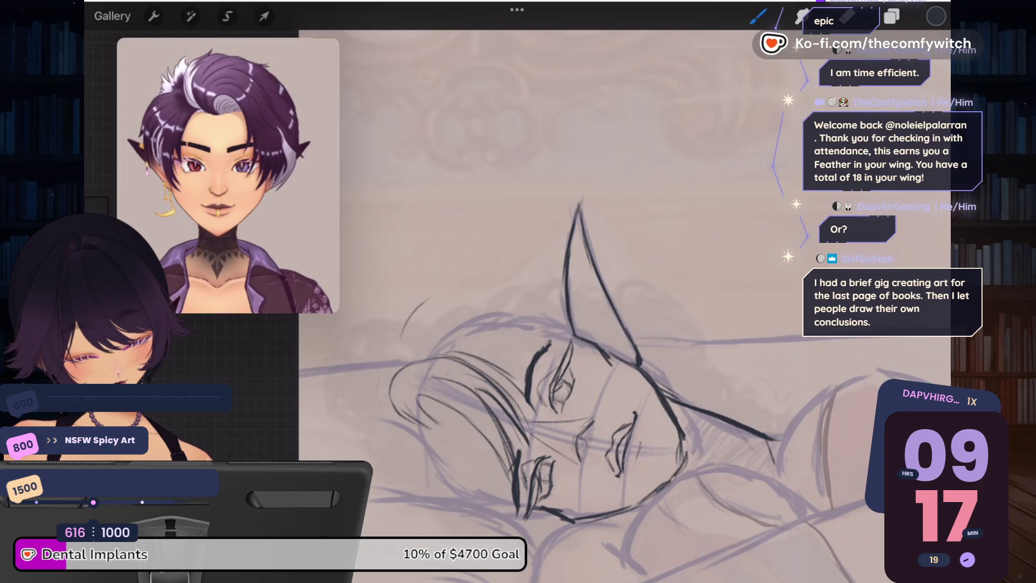
{"action": "left_click_drag", "start_coordinate": [439, 418], "coordinate": [486, 467]}
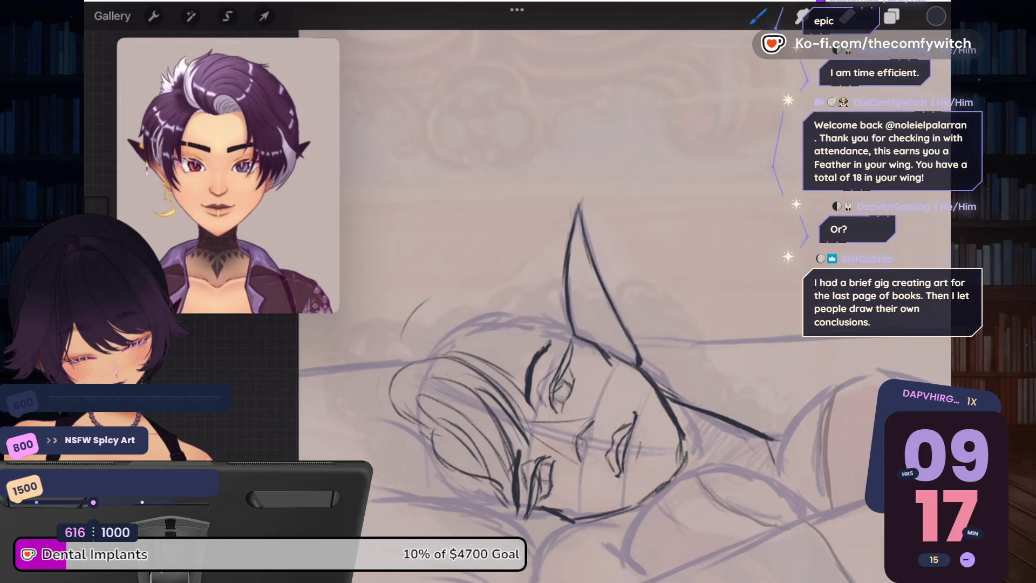
Step: Ink an arc over the head, short strokes by the ear, and darker top hair strokes
{"action": "mouse_move", "coordinate": [404, 331]}
{"action": "left_mouse_down"}
{"action": "mouse_move", "coordinate": [495, 298]}
{"action": "mouse_move", "coordinate": [537, 357]}
{"action": "mouse_move", "coordinate": [541, 413]}
{"action": "left_mouse_up"}
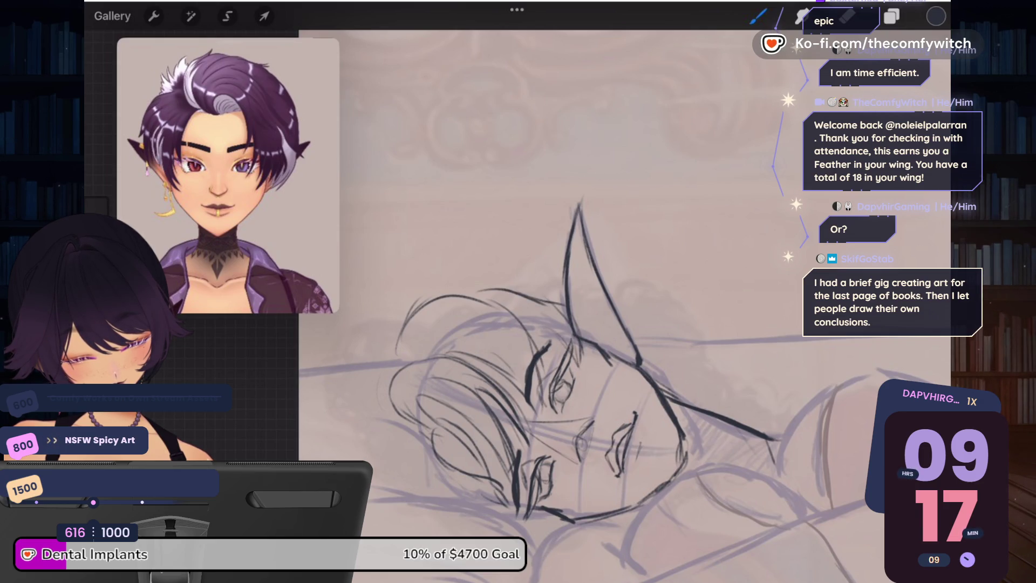
{"action": "left_click_drag", "start_coordinate": [588, 397], "coordinate": [589, 413]}
{"action": "left_click_drag", "start_coordinate": [583, 340], "coordinate": [592, 371]}
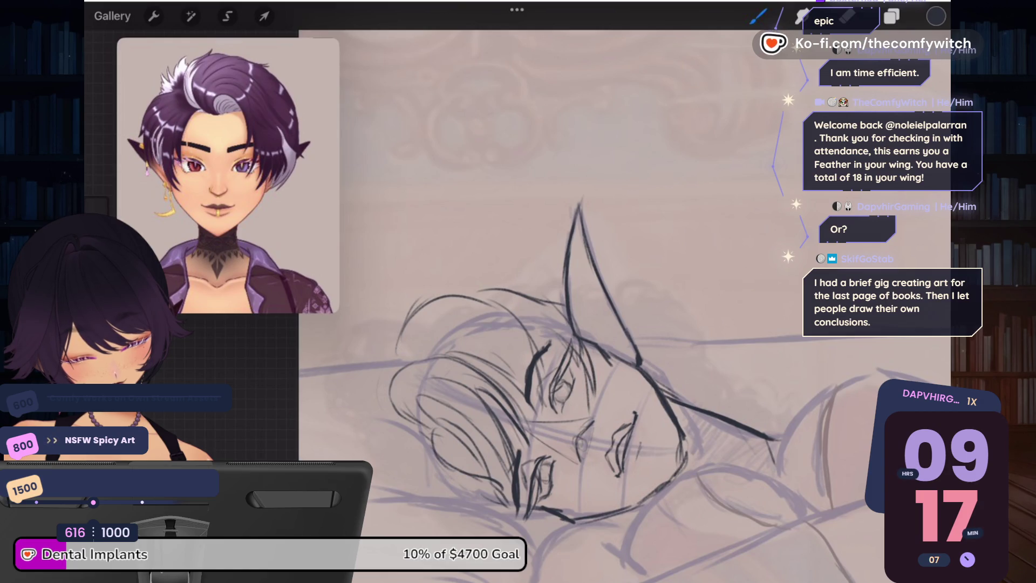
{"action": "left_click_drag", "start_coordinate": [580, 327], "coordinate": [604, 353]}
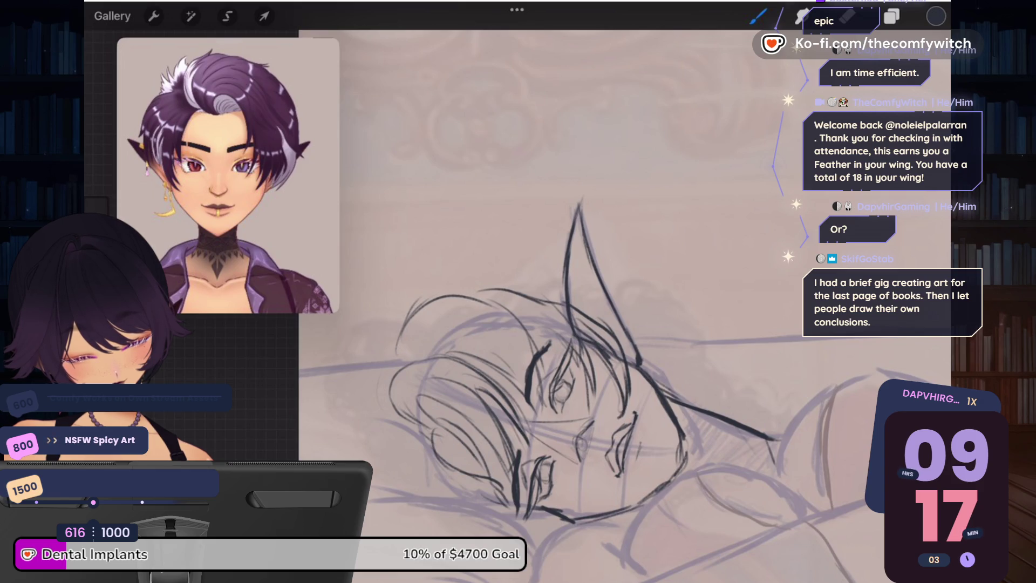
{"action": "left_click_drag", "start_coordinate": [488, 275], "coordinate": [555, 287]}
{"action": "left_click_drag", "start_coordinate": [540, 293], "coordinate": [556, 302]}
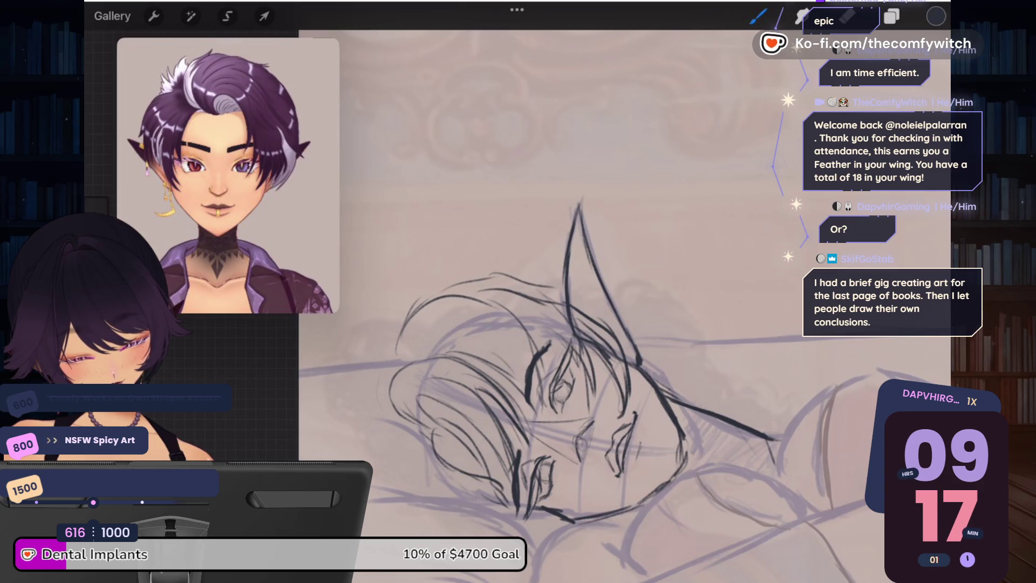
Step: Ink hair strands down the left side of the head and the top hair outline
{"action": "mouse_move", "coordinate": [416, 426]}
{"action": "left_mouse_down"}
{"action": "mouse_move", "coordinate": [432, 485]}
{"action": "mouse_move", "coordinate": [486, 492]}
{"action": "left_mouse_up"}
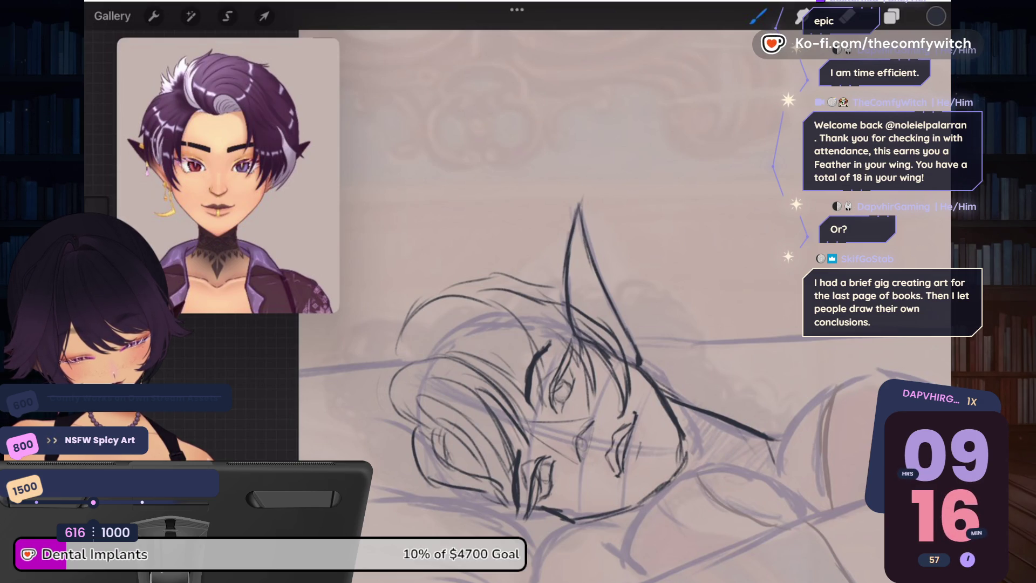
{"action": "mouse_move", "coordinate": [413, 421]}
{"action": "left_mouse_down"}
{"action": "mouse_move", "coordinate": [373, 467]}
{"action": "mouse_move", "coordinate": [418, 491]}
{"action": "left_mouse_up"}
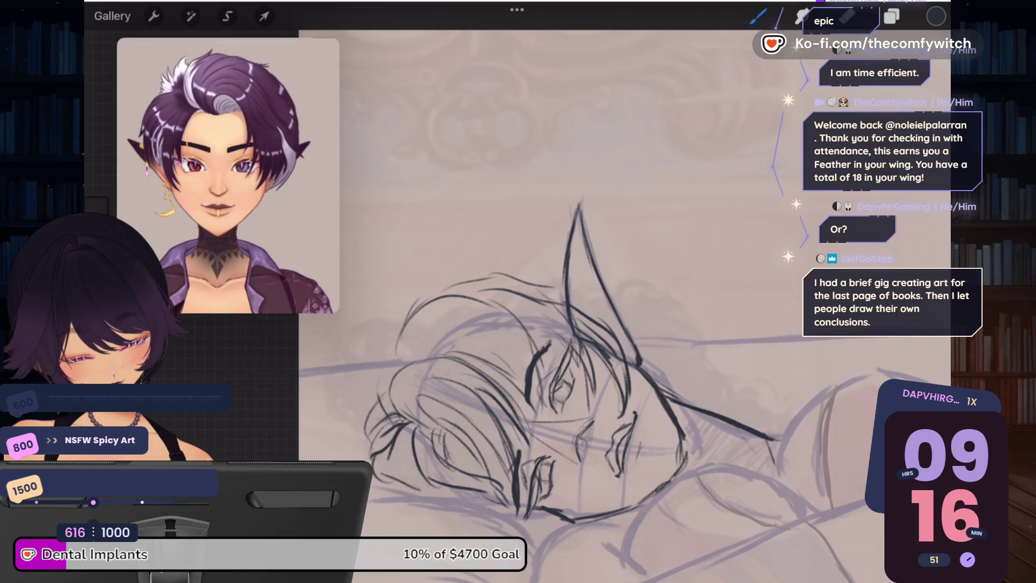
{"action": "left_click_drag", "start_coordinate": [377, 348], "coordinate": [370, 374]}
{"action": "mouse_move", "coordinate": [382, 316]}
{"action": "left_mouse_down"}
{"action": "mouse_move", "coordinate": [464, 273]}
{"action": "mouse_move", "coordinate": [459, 282]}
{"action": "left_mouse_up"}
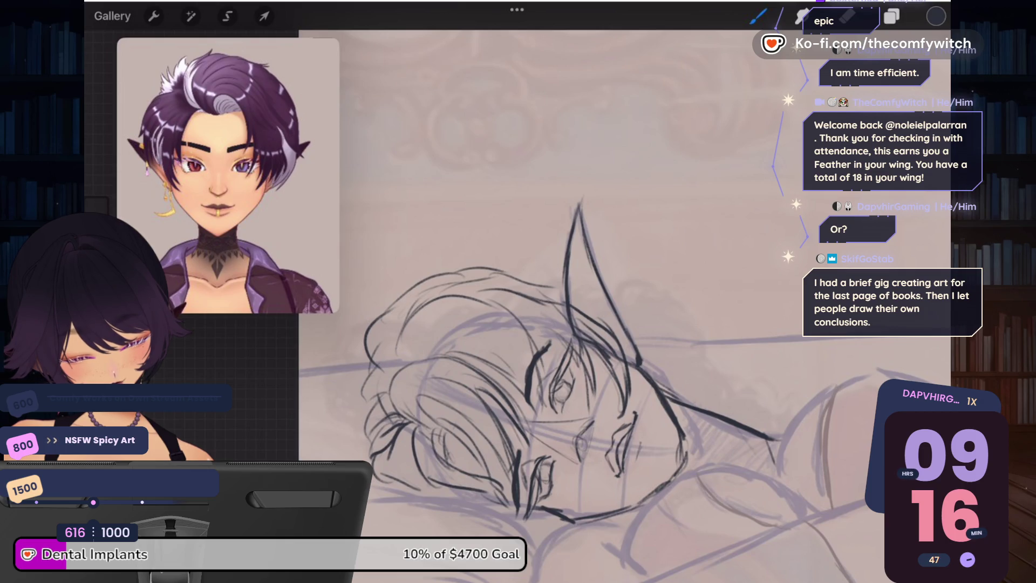
{"action": "scroll", "coordinate": [540, 324], "scroll_direction": "up", "scroll_amount": 5}
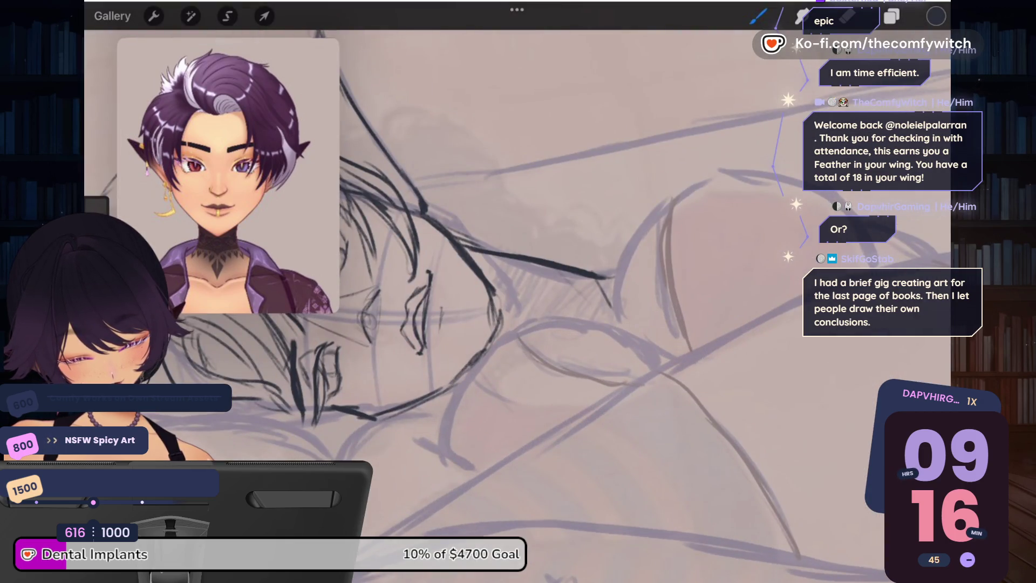
Step: Ink the jaw and cheek outline and the right-hand curve, undoing one overshooting stroke
{"action": "mouse_move", "coordinate": [515, 320]}
{"action": "left_mouse_down"}
{"action": "mouse_move", "coordinate": [448, 383]}
{"action": "mouse_move", "coordinate": [440, 418]}
{"action": "mouse_move", "coordinate": [348, 424]}
{"action": "left_mouse_up"}
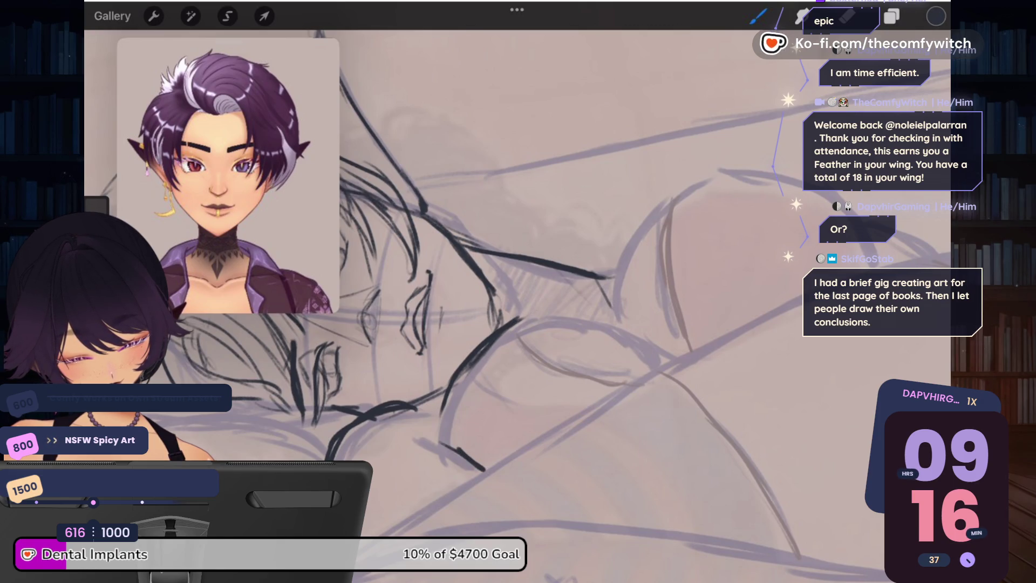
{"action": "mouse_move", "coordinate": [522, 315]}
{"action": "left_mouse_down"}
{"action": "mouse_move", "coordinate": [621, 313]}
{"action": "mouse_move", "coordinate": [660, 340]}
{"action": "left_mouse_up"}
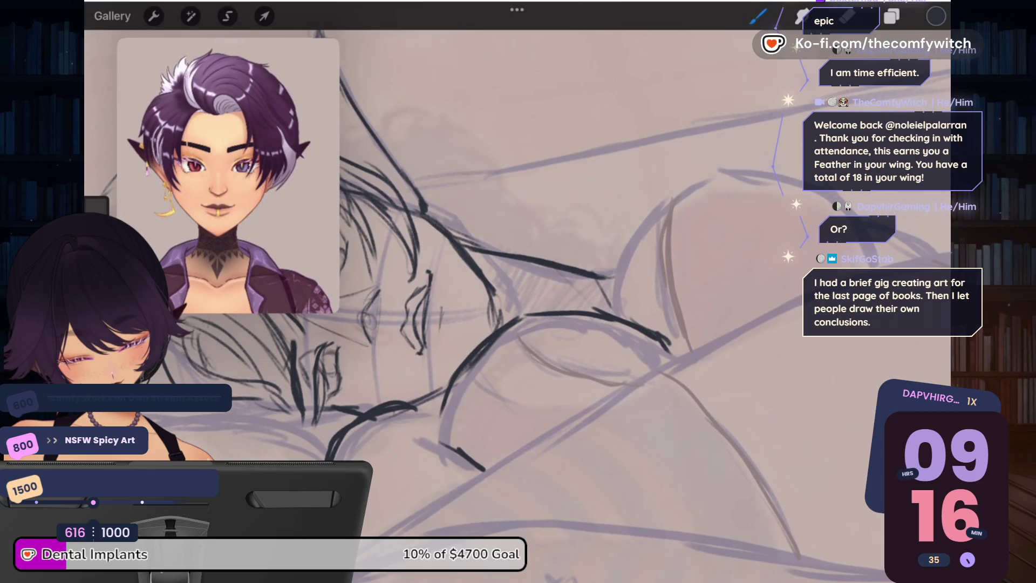
{"action": "mouse_move", "coordinate": [613, 304]}
{"action": "left_mouse_down"}
{"action": "mouse_move", "coordinate": [629, 245]}
{"action": "mouse_move", "coordinate": [696, 178]}
{"action": "left_mouse_up"}
{"action": "mouse_move", "coordinate": [669, 211]}
{"action": "left_mouse_down"}
{"action": "mouse_move", "coordinate": [733, 159]}
{"action": "mouse_move", "coordinate": [828, 183]}
{"action": "left_mouse_up"}
{"action": "key", "text": "ctrl+z"}
{"action": "key", "text": "ctrl+z"}
{"action": "key", "text": "ctrl+z"}
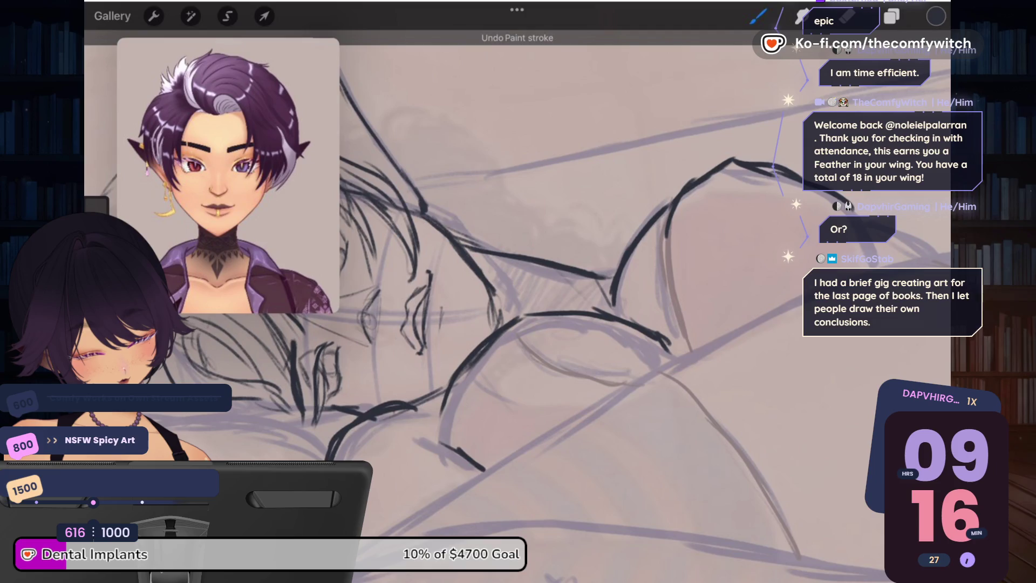
{"action": "scroll", "coordinate": [517, 291], "scroll_direction": "up", "scroll_amount": 3}
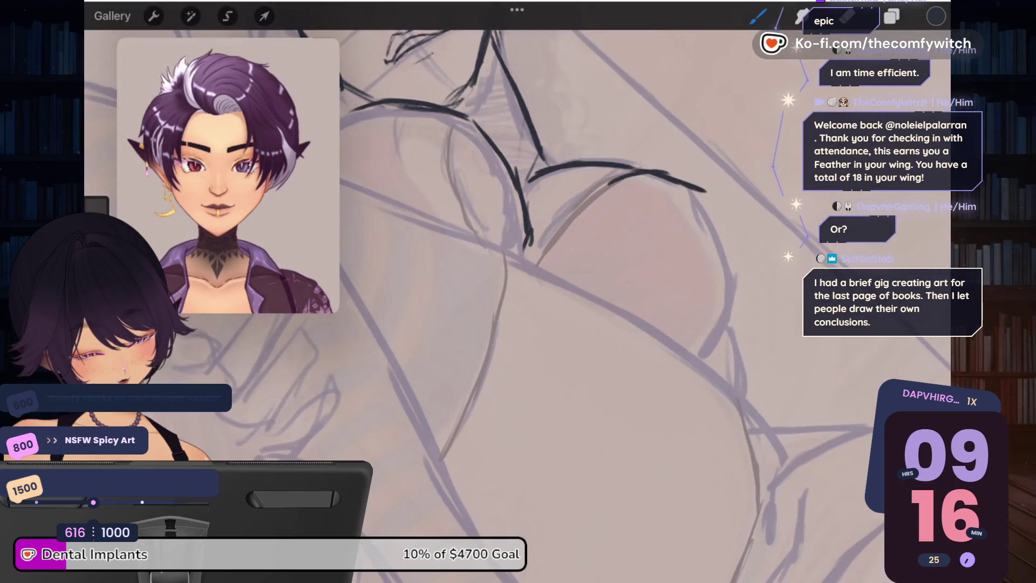
{"action": "mouse_move", "coordinate": [719, 241]}
{"action": "left_mouse_down"}
{"action": "mouse_move", "coordinate": [735, 305]}
{"action": "mouse_move", "coordinate": [723, 349]}
{"action": "left_mouse_up"}
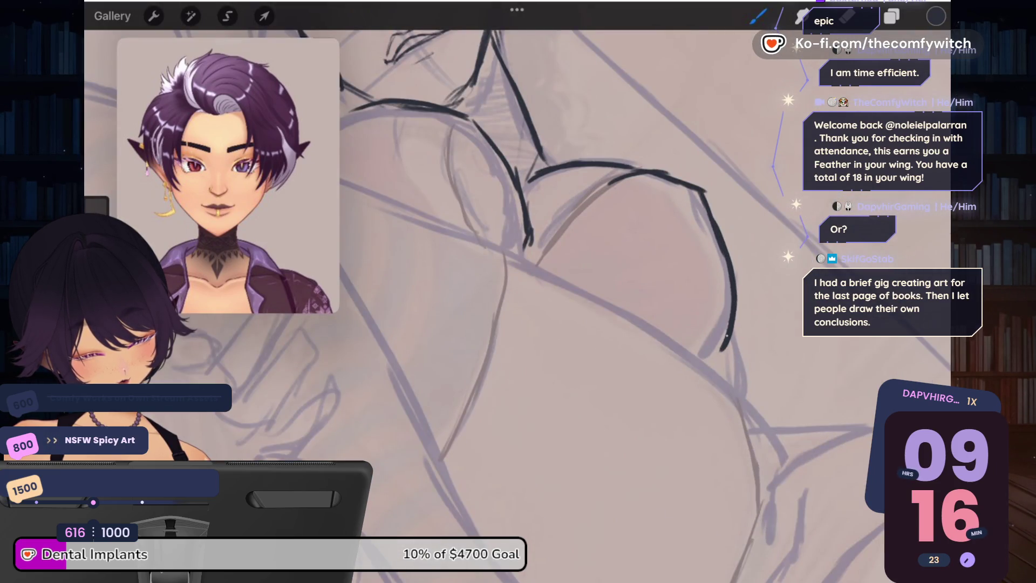
{"action": "scroll", "coordinate": [516, 292], "scroll_direction": "down", "scroll_amount": 3}
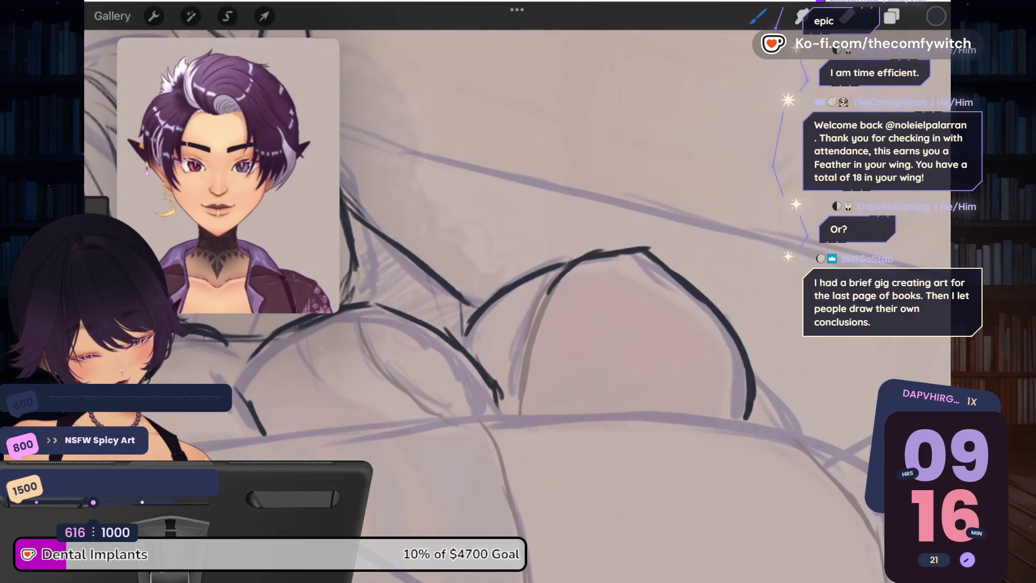
Step: Ink the rounded body contours below the face, undoing a stroke that missed the sketch
{"action": "mouse_move", "coordinate": [580, 256]}
{"action": "left_mouse_down"}
{"action": "mouse_move", "coordinate": [538, 350]}
{"action": "mouse_move", "coordinate": [543, 383]}
{"action": "left_mouse_up"}
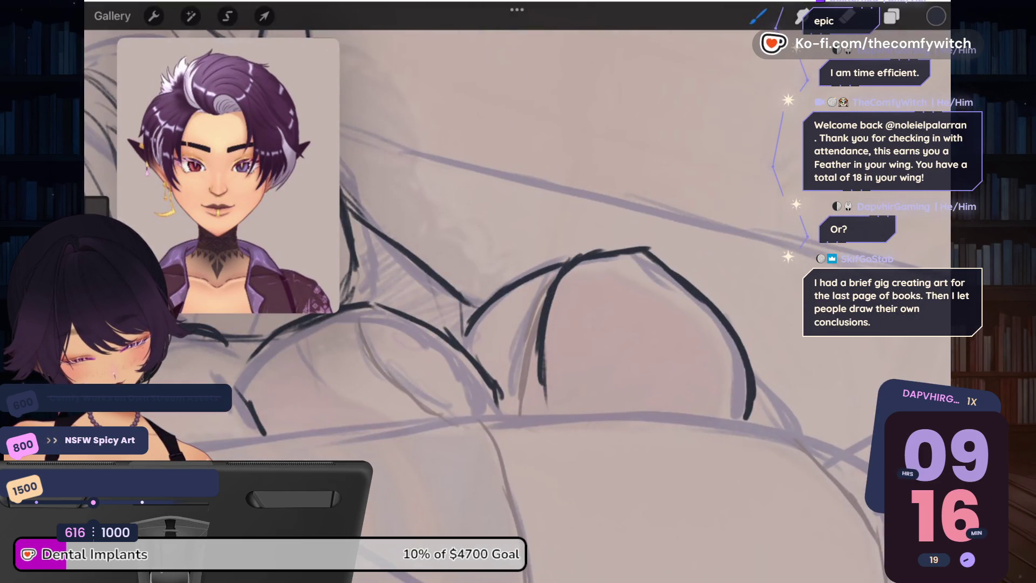
{"action": "left_click_drag", "start_coordinate": [369, 305], "coordinate": [464, 400]}
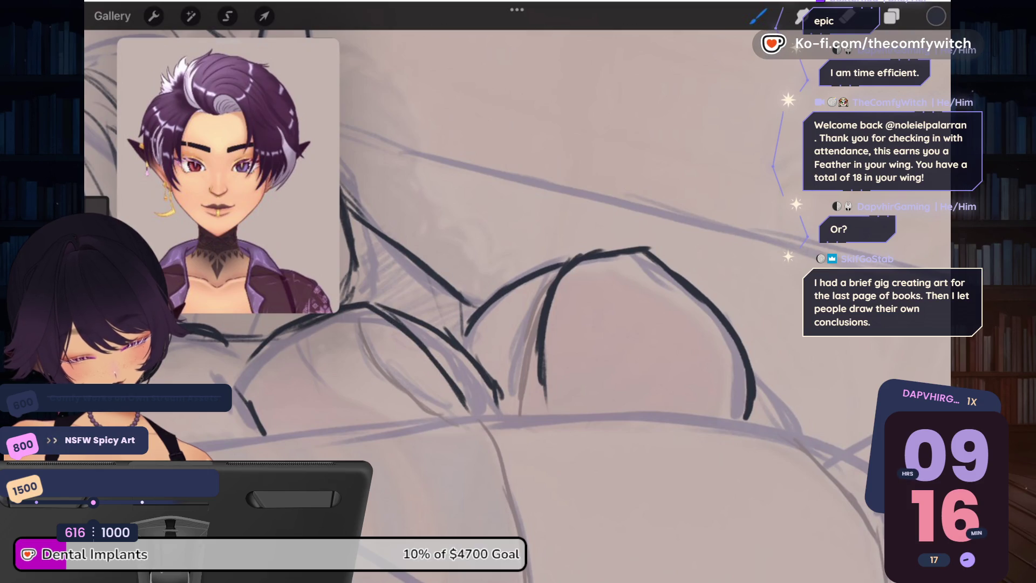
{"action": "scroll", "coordinate": [517, 291], "scroll_direction": "down", "scroll_amount": 3}
{"action": "key", "text": "ctrl+z"}
{"action": "key", "text": "ctrl+z"}
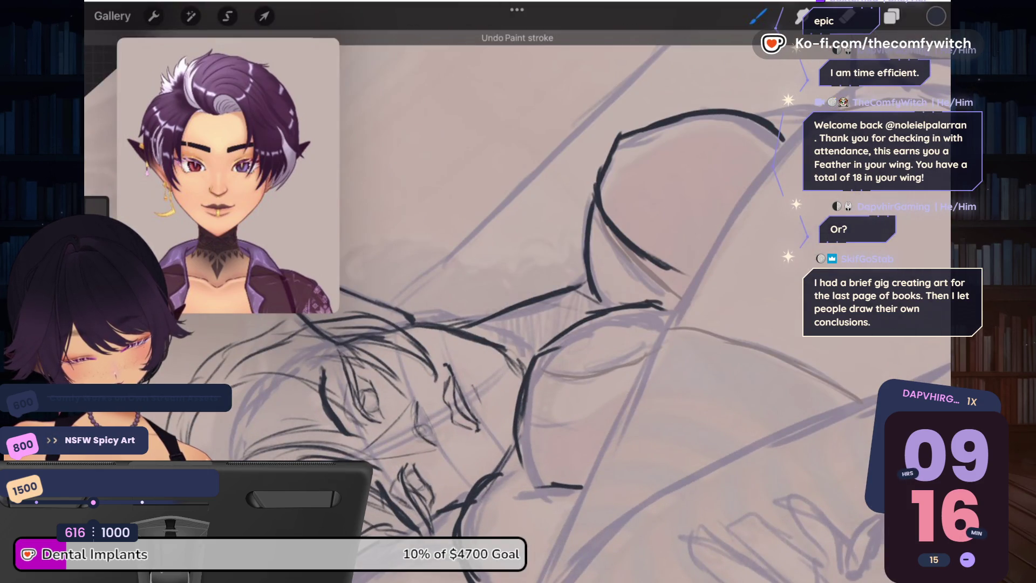
{"action": "mouse_move", "coordinate": [513, 442]}
{"action": "left_mouse_down"}
{"action": "mouse_move", "coordinate": [516, 380]}
{"action": "mouse_move", "coordinate": [573, 324]}
{"action": "left_mouse_up"}
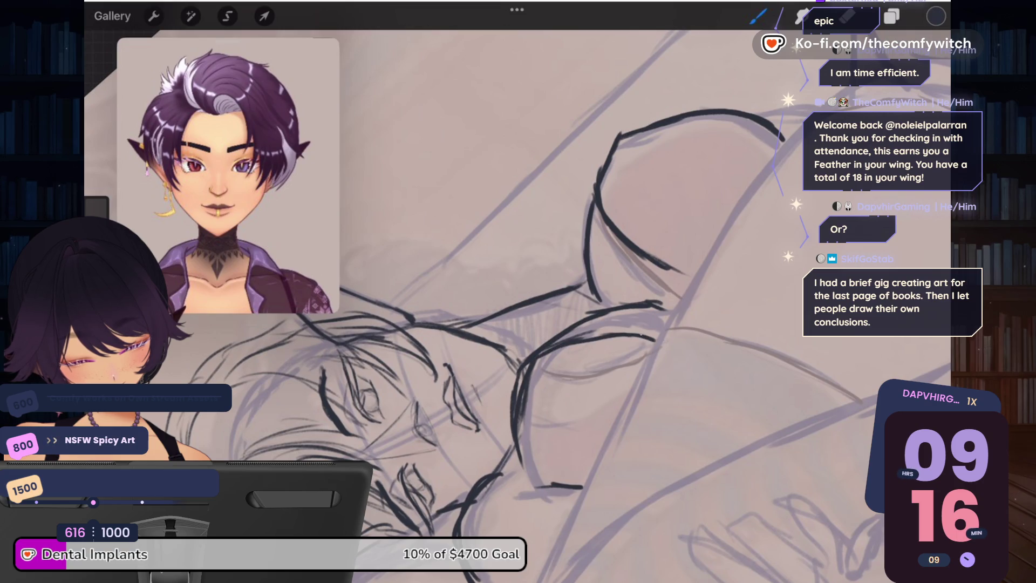
{"action": "left_click_drag", "start_coordinate": [601, 342], "coordinate": [656, 336]}
Step: Erase stray ink patches on the contours, then return to the brush
{"action": "key", "text": "e"}
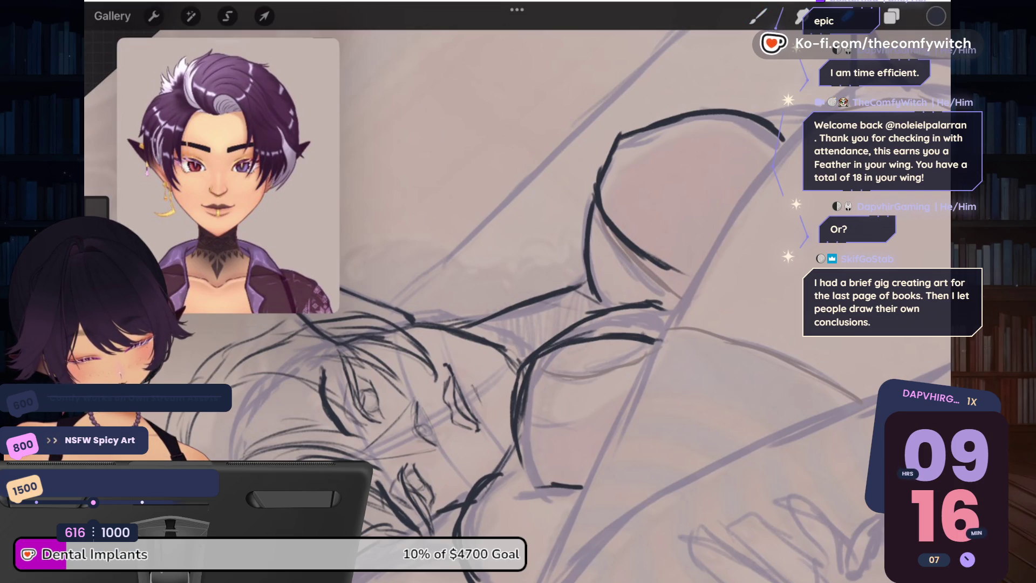
{"action": "left_click_drag", "start_coordinate": [527, 373], "coordinate": [523, 413]}
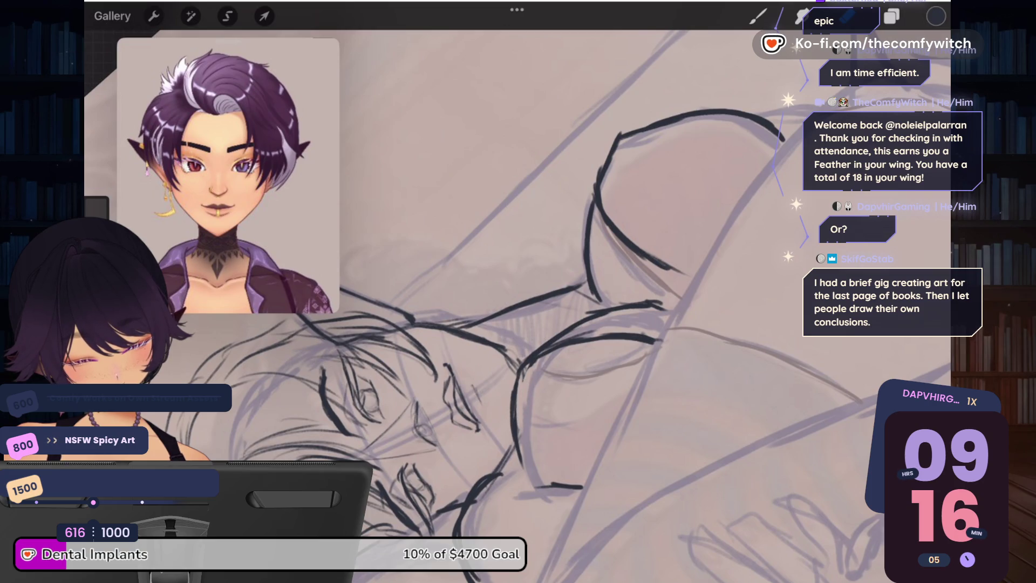
{"action": "left_click_drag", "start_coordinate": [545, 348], "coordinate": [621, 313]}
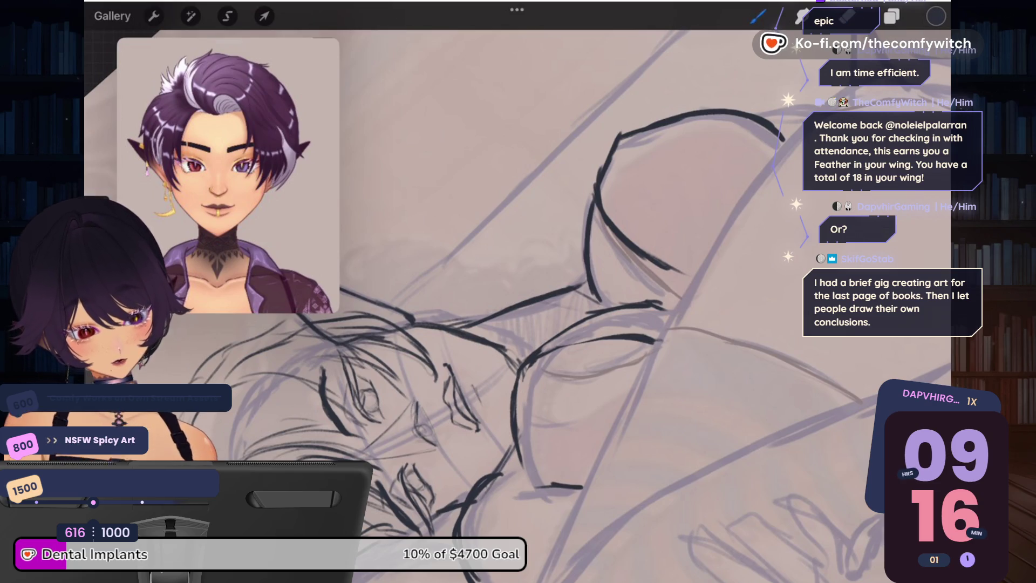
{"action": "key", "text": "b"}
{"action": "scroll", "coordinate": [518, 302], "scroll_direction": "down", "scroll_amount": 5}
{"action": "scroll", "coordinate": [518, 302], "scroll_direction": "up", "scroll_amount": 4}
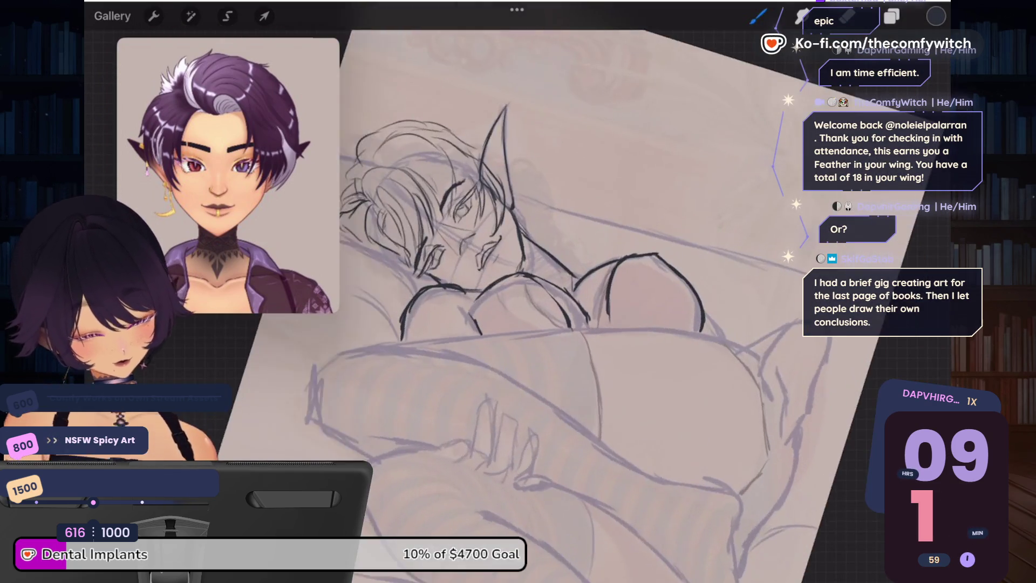
Step: Ink short contour strokes, small hatching, and a long down-left contour line along the body
{"action": "scroll", "coordinate": [518, 302], "scroll_direction": "up", "scroll_amount": 1}
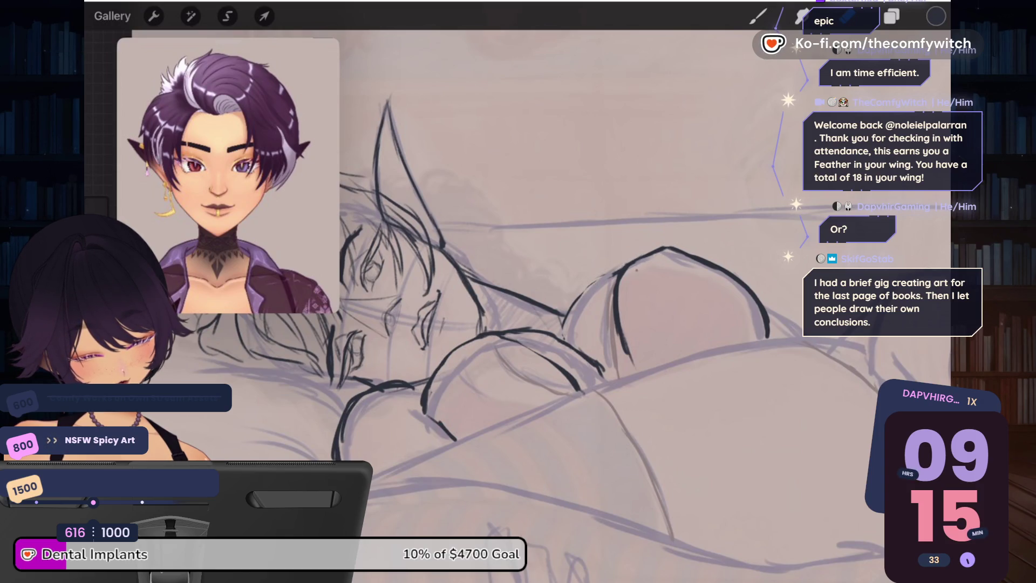
{"action": "key", "text": "b"}
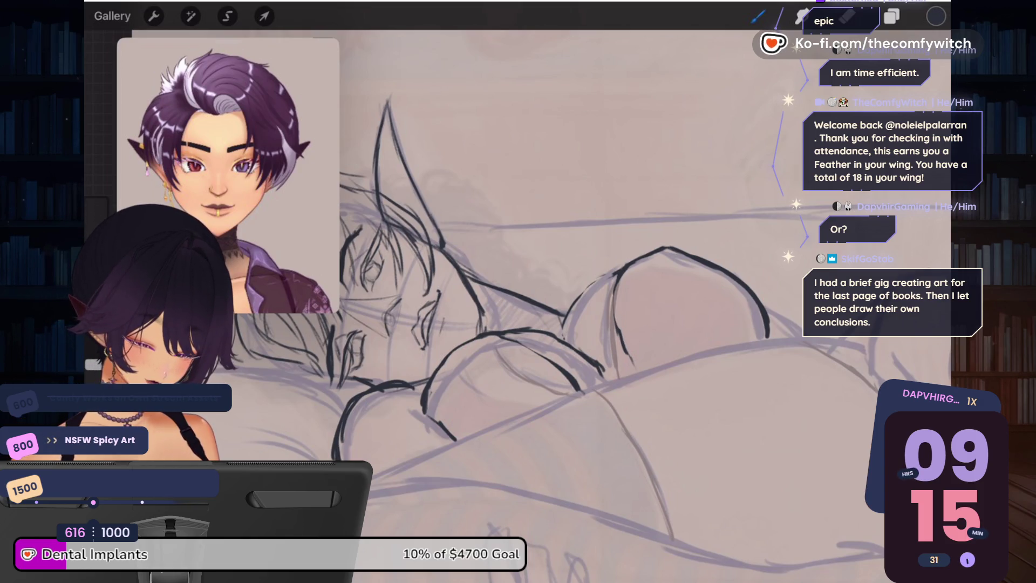
{"action": "left_click_drag", "start_coordinate": [616, 314], "coordinate": [629, 364]}
{"action": "scroll", "coordinate": [518, 291], "scroll_direction": "down", "scroll_amount": 5}
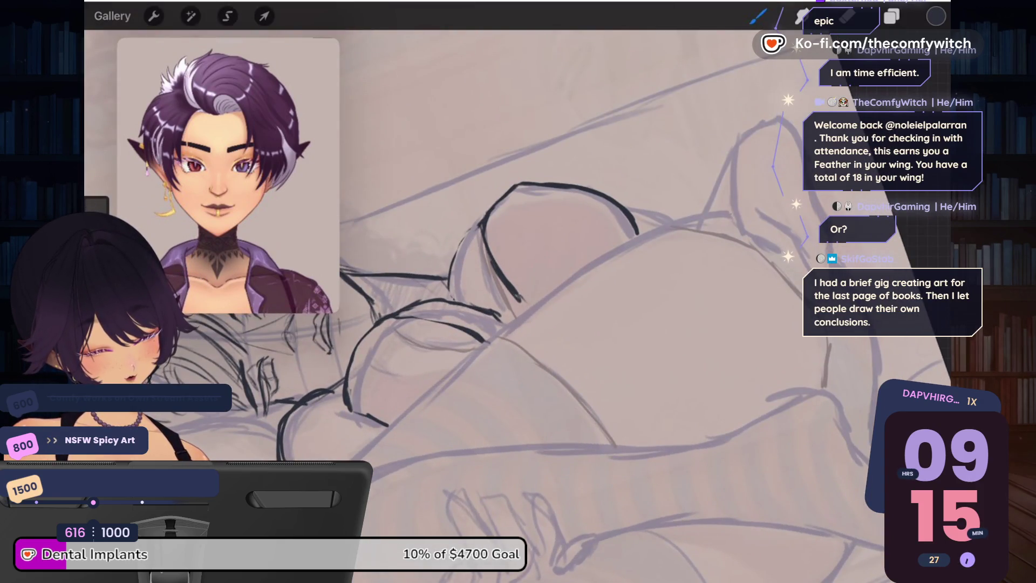
{"action": "mouse_move", "coordinate": [677, 220]}
{"action": "left_mouse_down"}
{"action": "mouse_move", "coordinate": [735, 210]}
{"action": "mouse_move", "coordinate": [704, 211]}
{"action": "left_mouse_up"}
{"action": "left_click_drag", "start_coordinate": [697, 212], "coordinate": [725, 207]}
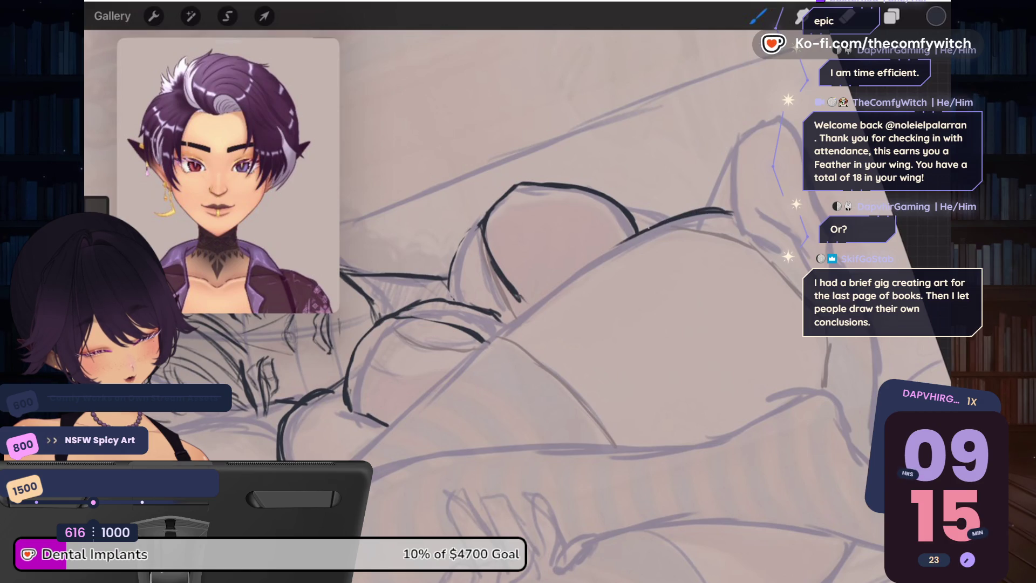
{"action": "left_click_drag", "start_coordinate": [645, 232], "coordinate": [499, 335]}
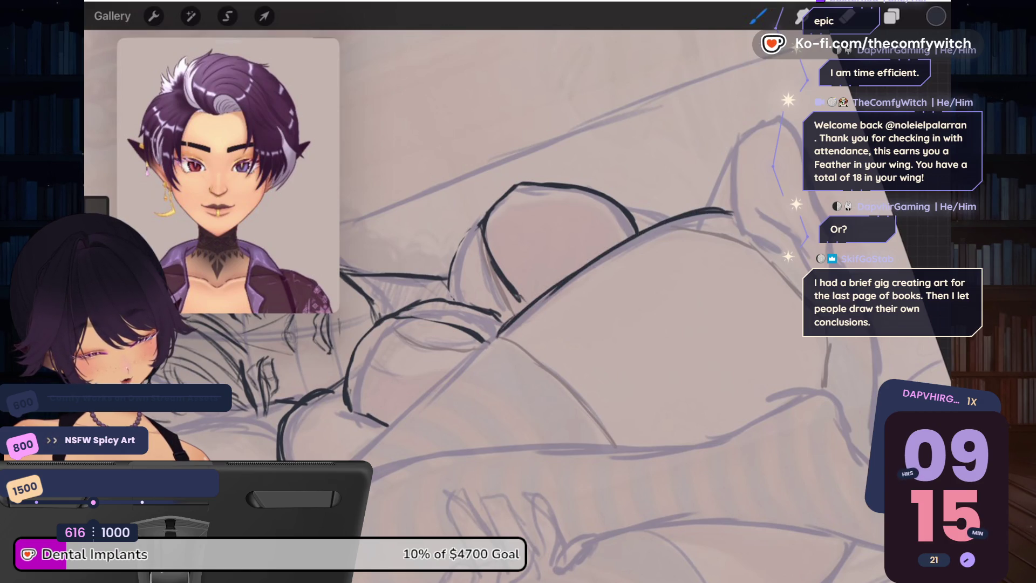
{"action": "scroll", "coordinate": [518, 291], "scroll_direction": "down", "scroll_amount": 5}
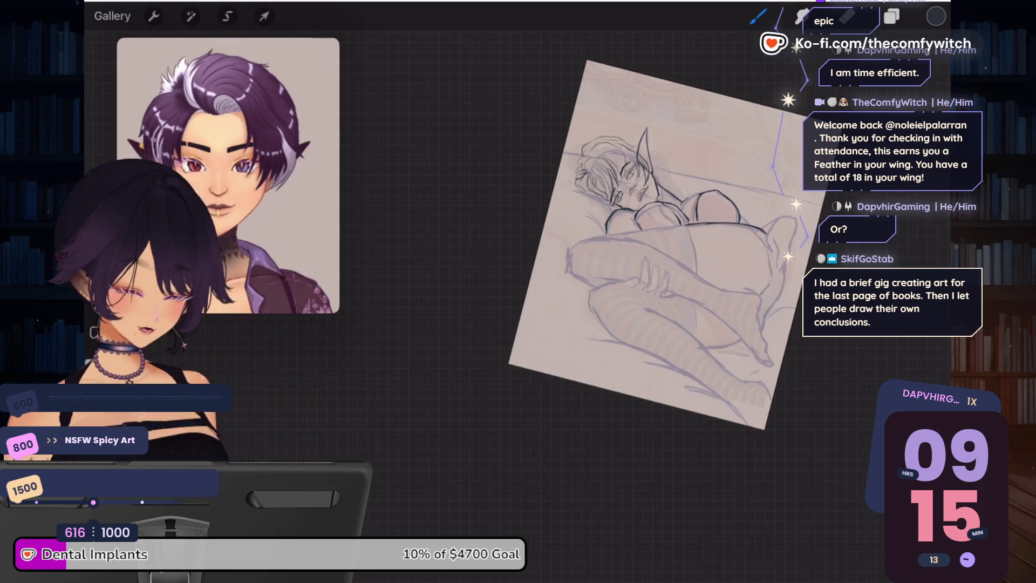
Step: Ink a dark stroke beside the nose and refine the nose bridge line
{"action": "scroll", "coordinate": [647, 259], "scroll_direction": "up", "scroll_amount": 5}
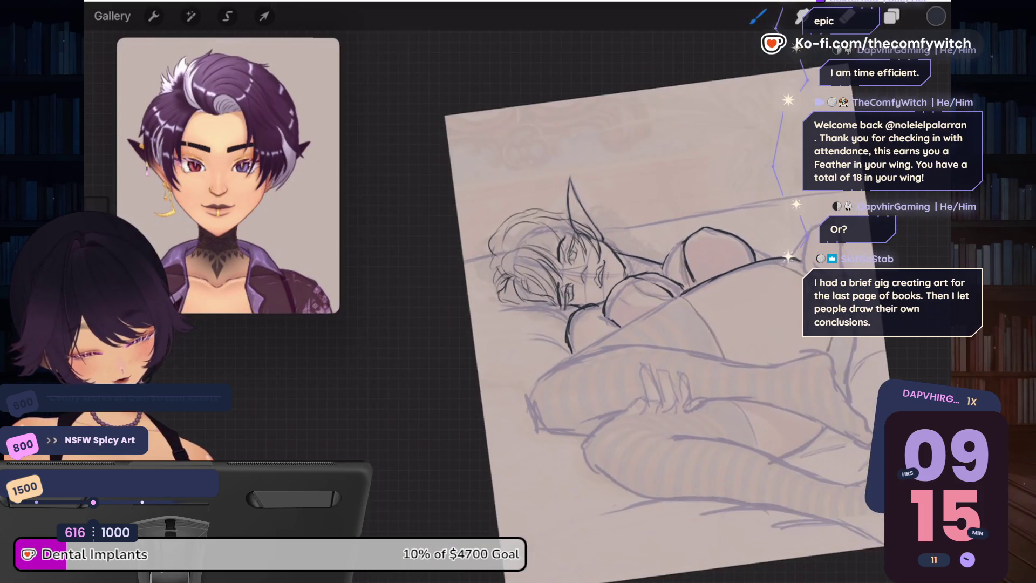
{"action": "scroll", "coordinate": [572, 254], "scroll_direction": "up", "scroll_amount": 8}
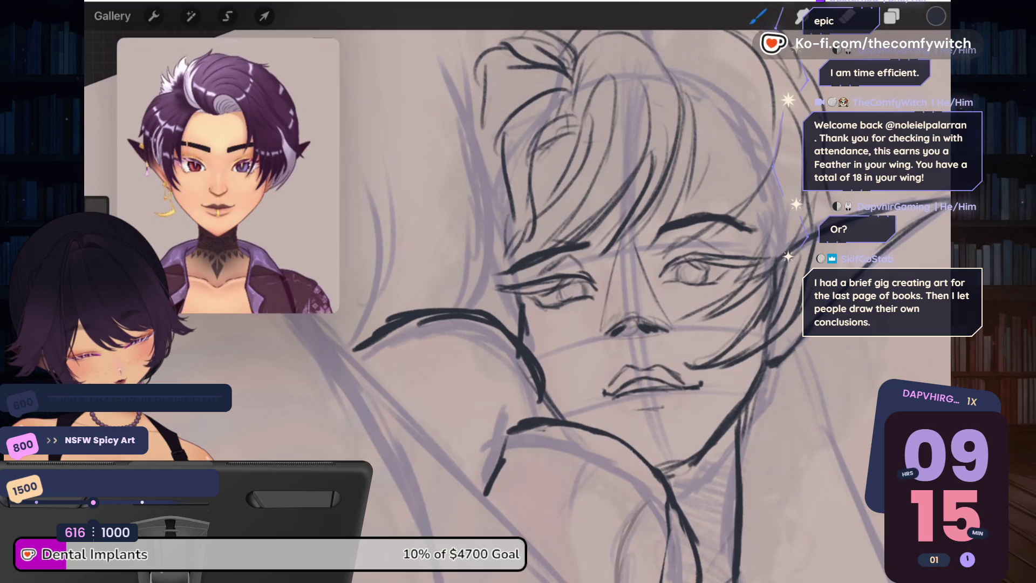
{"action": "mouse_move", "coordinate": [621, 319]}
{"action": "left_mouse_down"}
{"action": "mouse_move", "coordinate": [638, 315]}
{"action": "mouse_move", "coordinate": [597, 332]}
{"action": "left_mouse_up"}
{"action": "left_click_drag", "start_coordinate": [675, 308], "coordinate": [657, 332]}
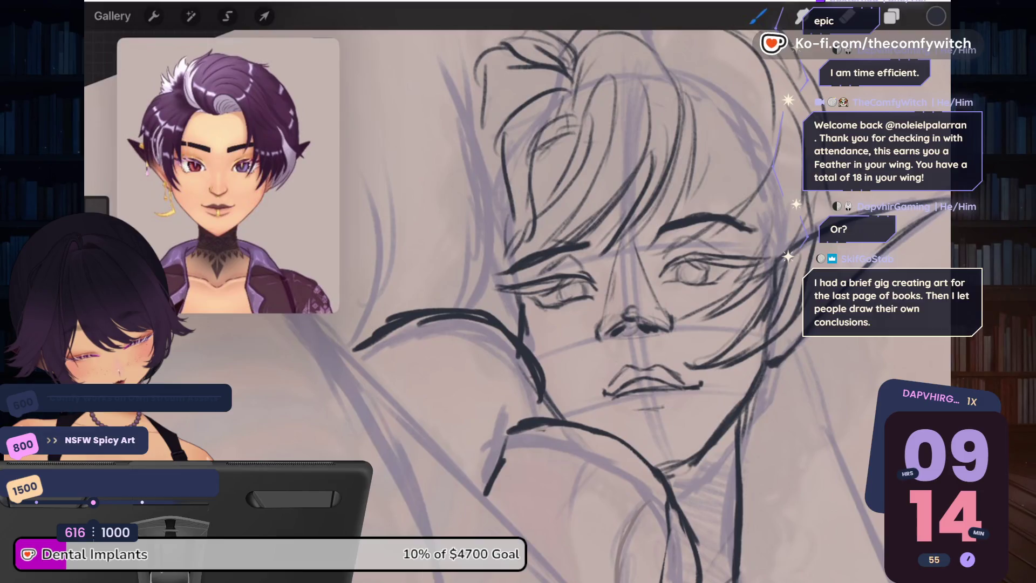
{"action": "left_click_drag", "start_coordinate": [614, 278], "coordinate": [615, 300]}
{"action": "left_click_drag", "start_coordinate": [612, 253], "coordinate": [615, 296]}
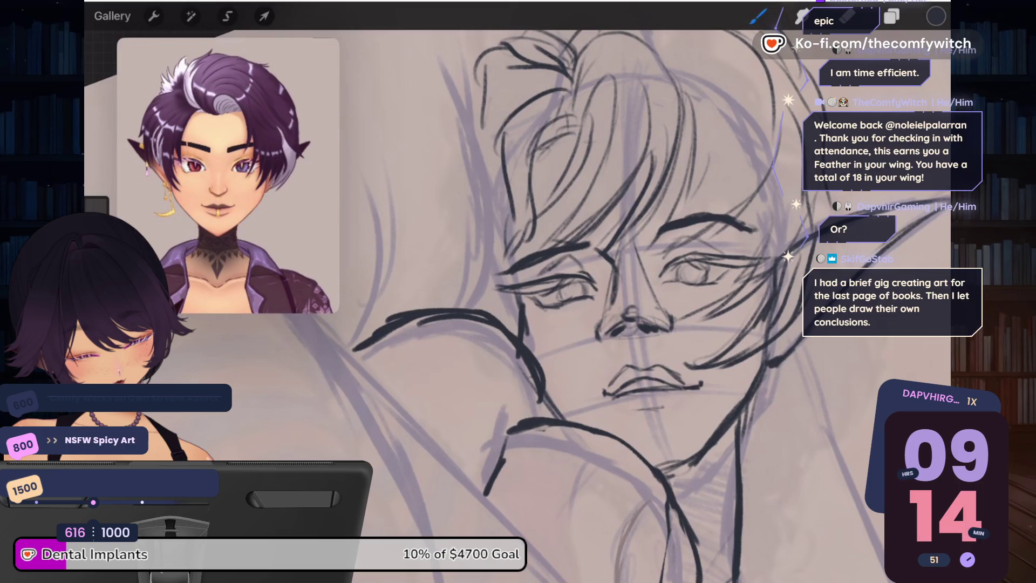
{"action": "scroll", "coordinate": [642, 321], "scroll_direction": "down", "scroll_amount": 10}
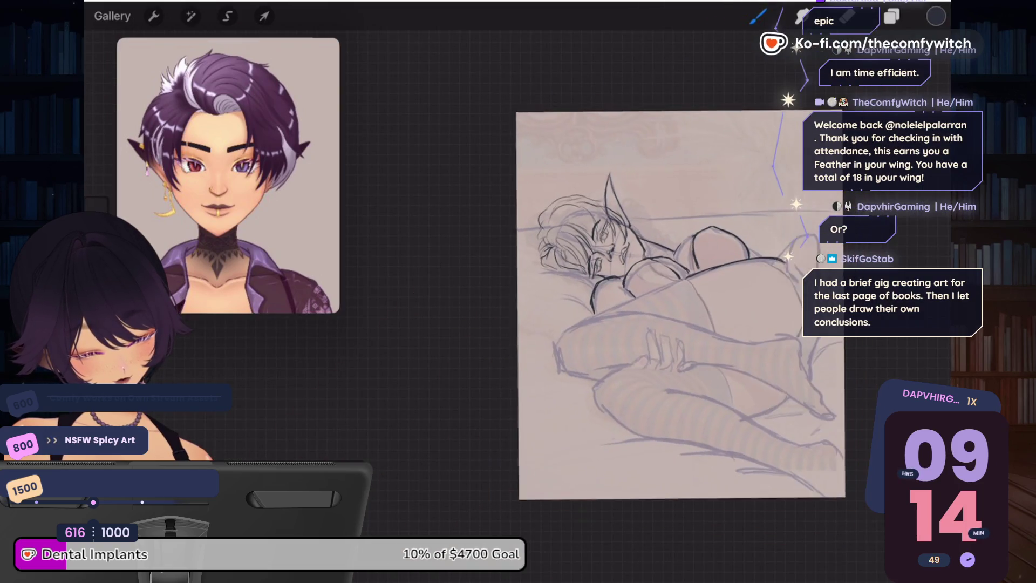
Step: Ink three long dark contours down the reclining body, along the thigh's lower edge and out to the right
{"action": "scroll", "coordinate": [604, 330], "scroll_direction": "up", "scroll_amount": 5}
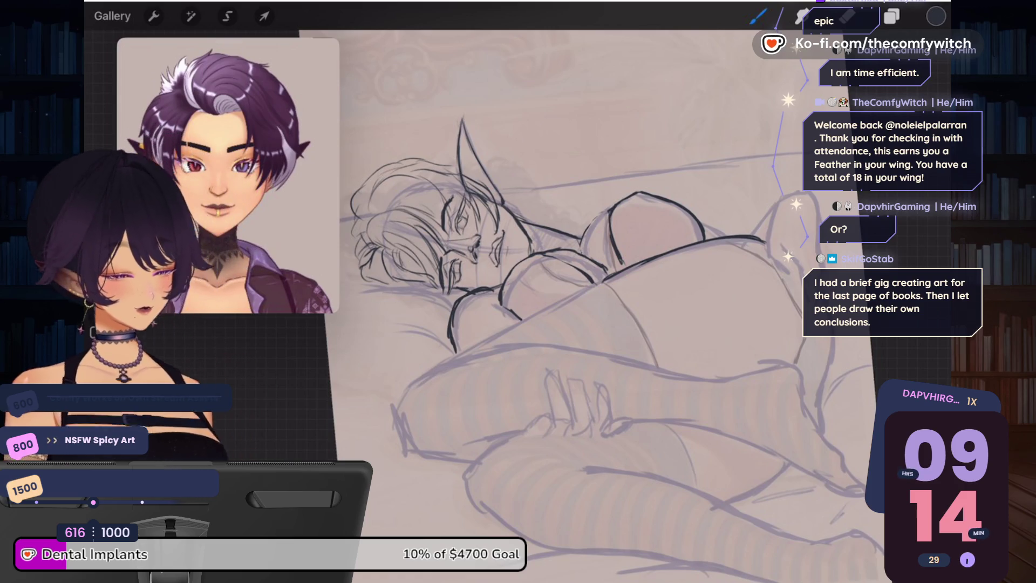
{"action": "scroll", "coordinate": [539, 269], "scroll_direction": "up", "scroll_amount": 3}
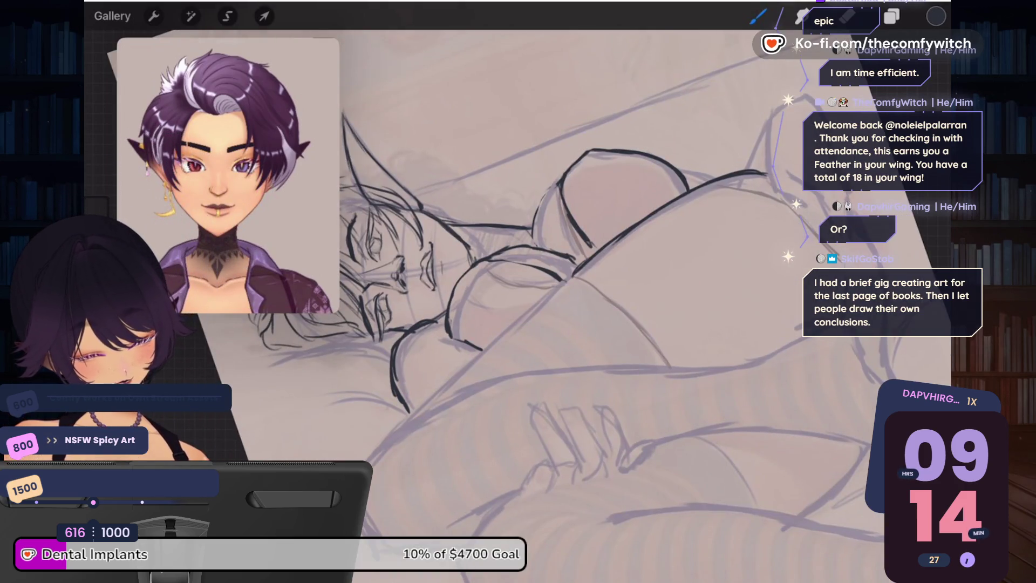
{"action": "left_click_drag", "start_coordinate": [572, 272], "coordinate": [402, 413]}
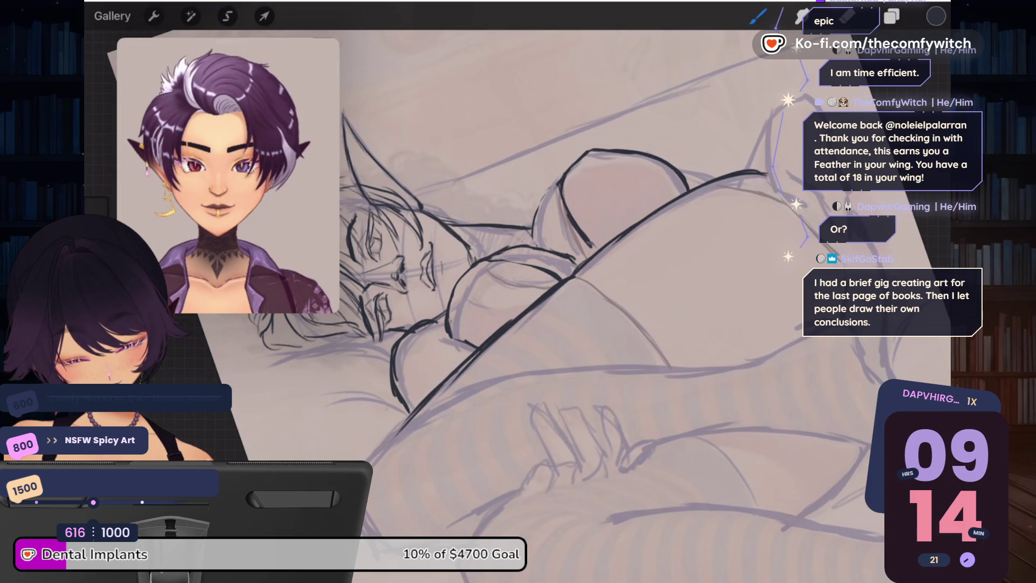
{"action": "mouse_move", "coordinate": [379, 448]}
{"action": "left_mouse_down"}
{"action": "mouse_move", "coordinate": [366, 461]}
{"action": "mouse_move", "coordinate": [452, 394]}
{"action": "mouse_move", "coordinate": [502, 373]}
{"action": "mouse_move", "coordinate": [572, 365]}
{"action": "left_mouse_up"}
{"action": "left_click_drag", "start_coordinate": [508, 376], "coordinate": [685, 362]}
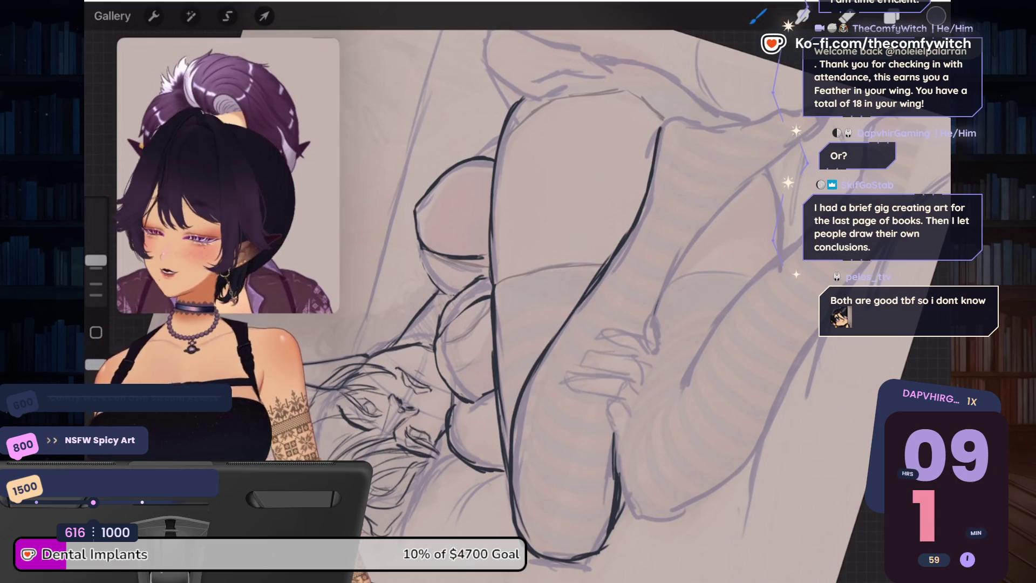
{"action": "scroll", "coordinate": [518, 291], "scroll_direction": "down", "scroll_amount": 3}
{"action": "scroll", "coordinate": [539, 270], "scroll_direction": "up", "scroll_amount": 3}
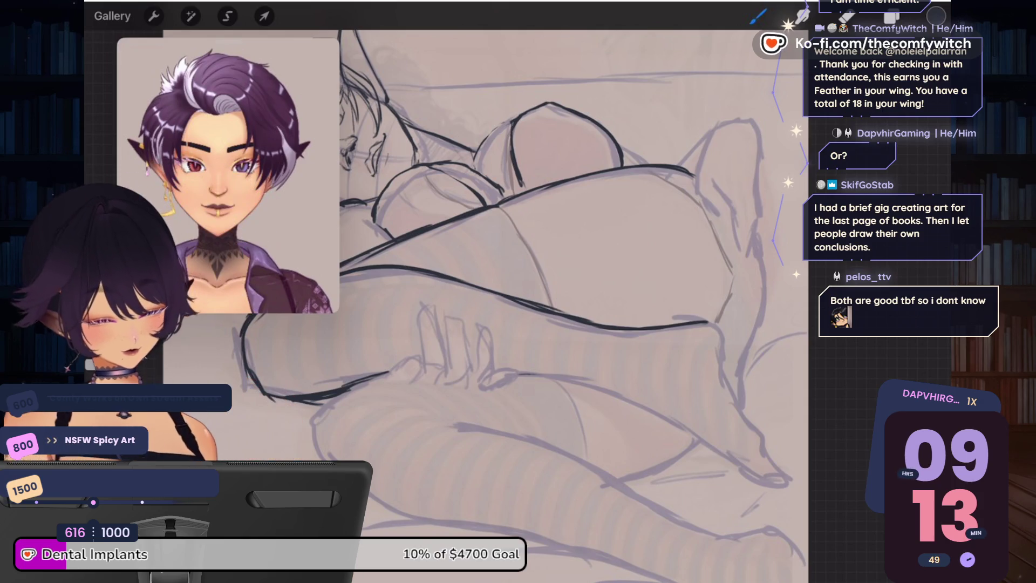
Step: Ink the raised knee outline, undo the wrong stroke and erase a small stray mark
{"action": "scroll", "coordinate": [620, 324], "scroll_direction": "down", "scroll_amount": 3}
{"action": "scroll", "coordinate": [534, 302], "scroll_direction": "up", "scroll_amount": 3}
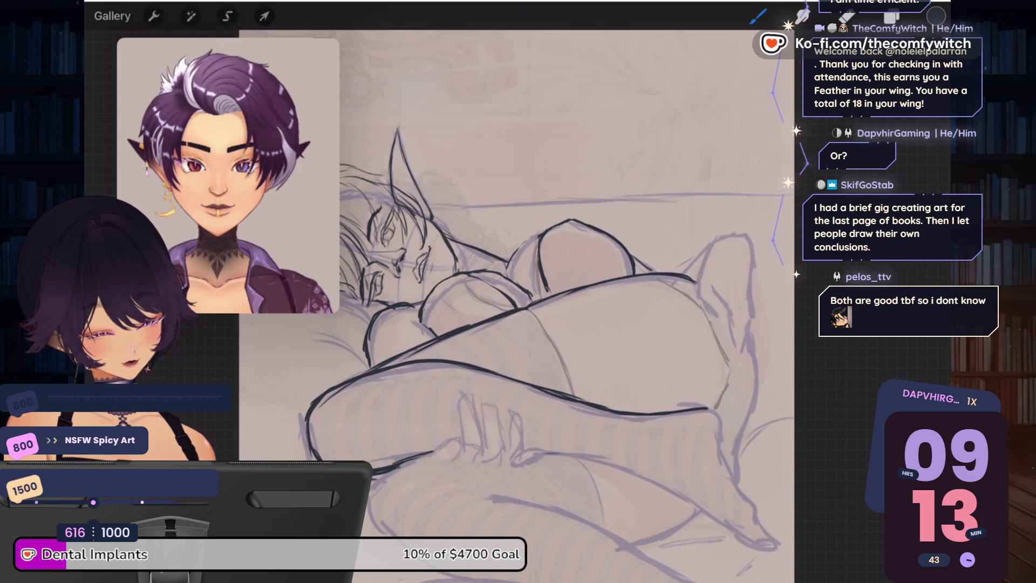
{"action": "mouse_move", "coordinate": [704, 253]}
{"action": "left_mouse_down"}
{"action": "mouse_move", "coordinate": [743, 230]}
{"action": "mouse_move", "coordinate": [751, 260]}
{"action": "left_mouse_up"}
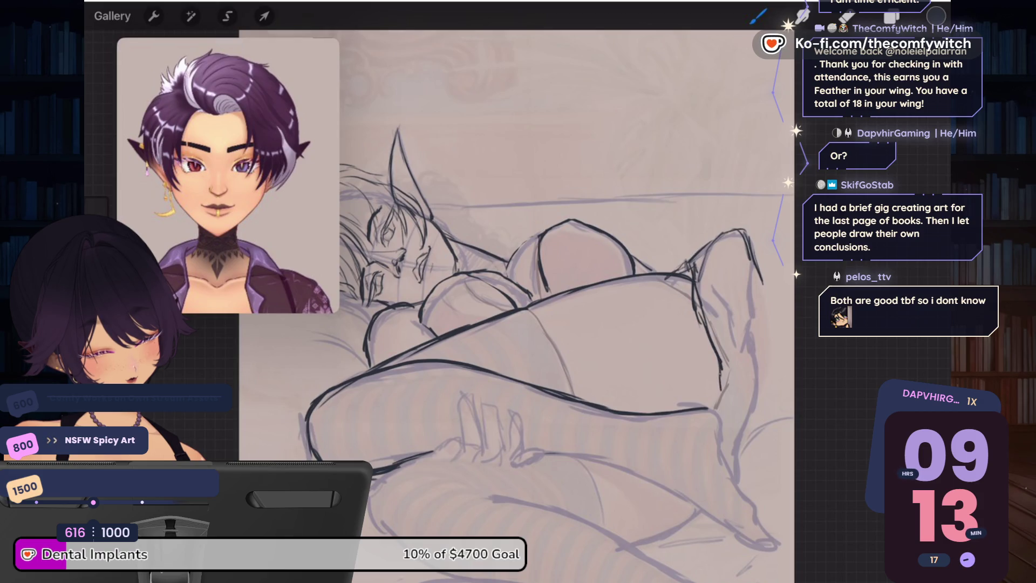
{"action": "key", "text": "ctrl+z"}
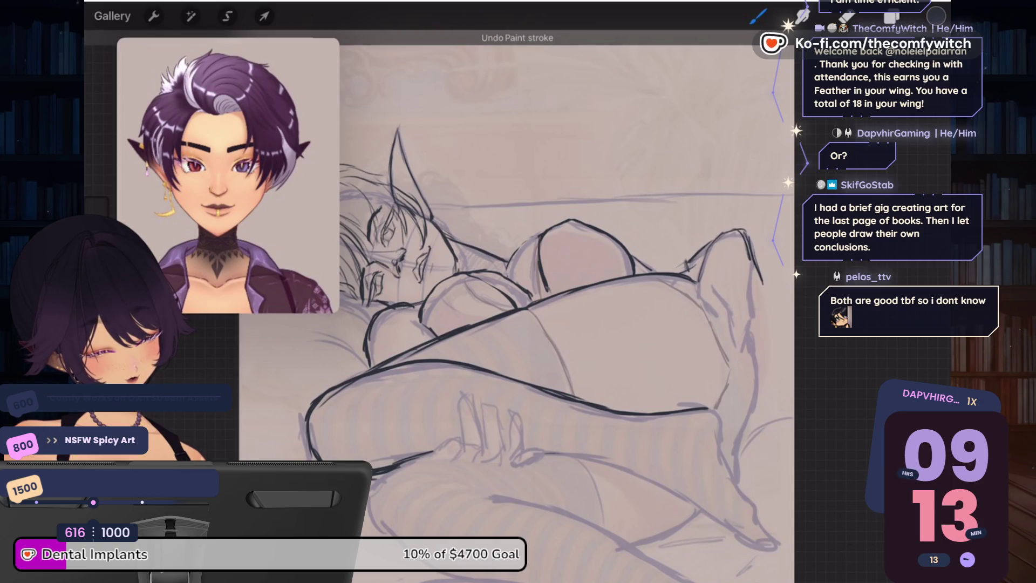
{"action": "key", "text": "e"}
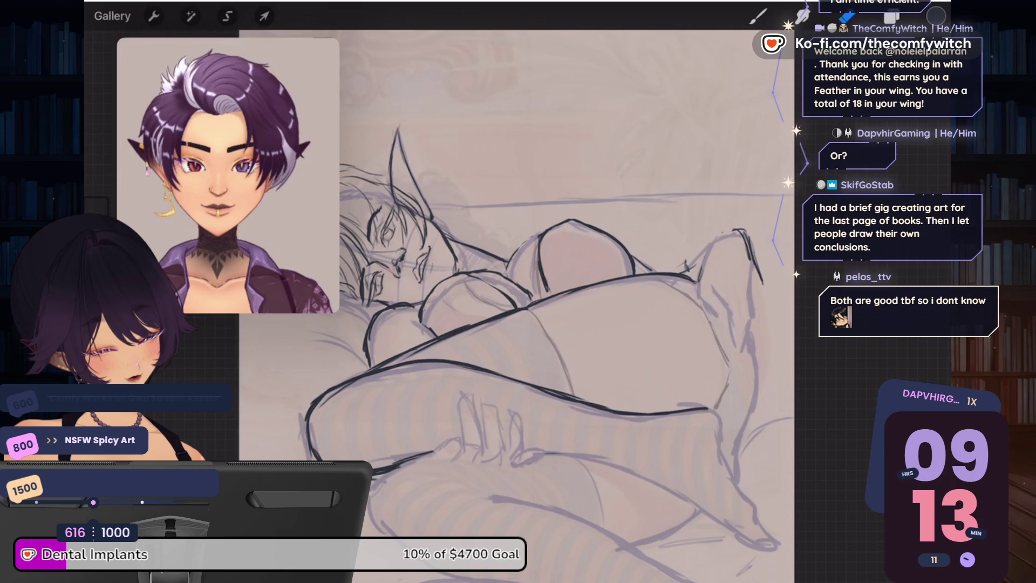
{"action": "left_click_drag", "start_coordinate": [689, 263], "coordinate": [681, 268]}
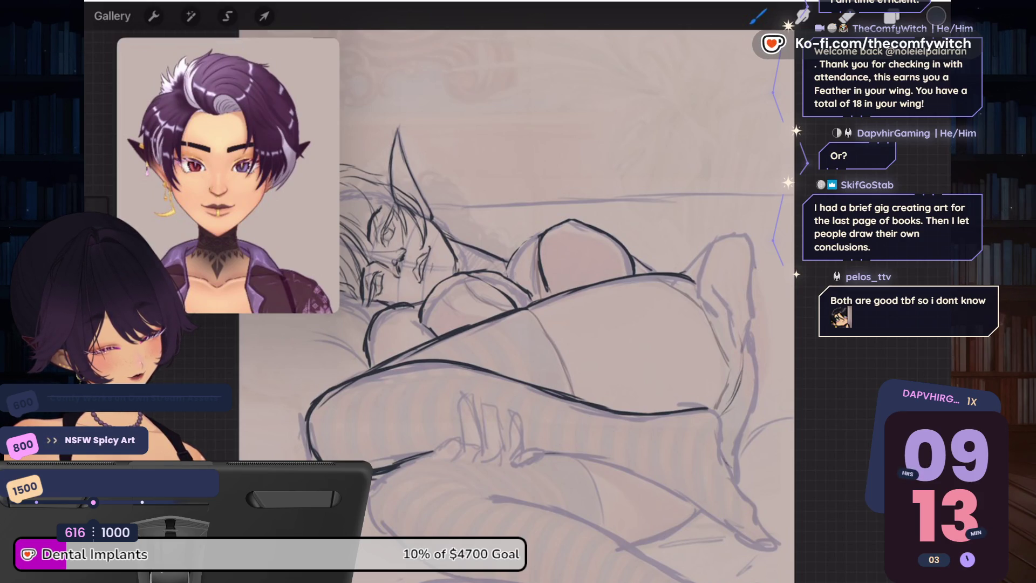
Step: Ink the curves of the raised leg and the lower leg toward the foot
{"action": "left_click_drag", "start_coordinate": [699, 511], "coordinate": [634, 547]}
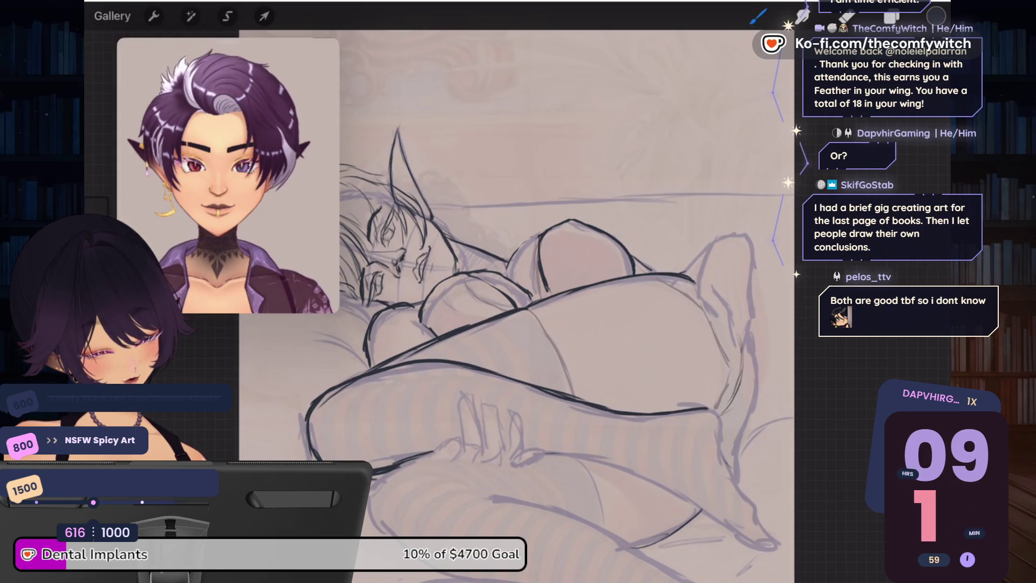
{"action": "mouse_move", "coordinate": [693, 280]}
{"action": "left_mouse_down"}
{"action": "mouse_move", "coordinate": [745, 314]}
{"action": "mouse_move", "coordinate": [763, 380]}
{"action": "mouse_move", "coordinate": [736, 491]}
{"action": "left_mouse_up"}
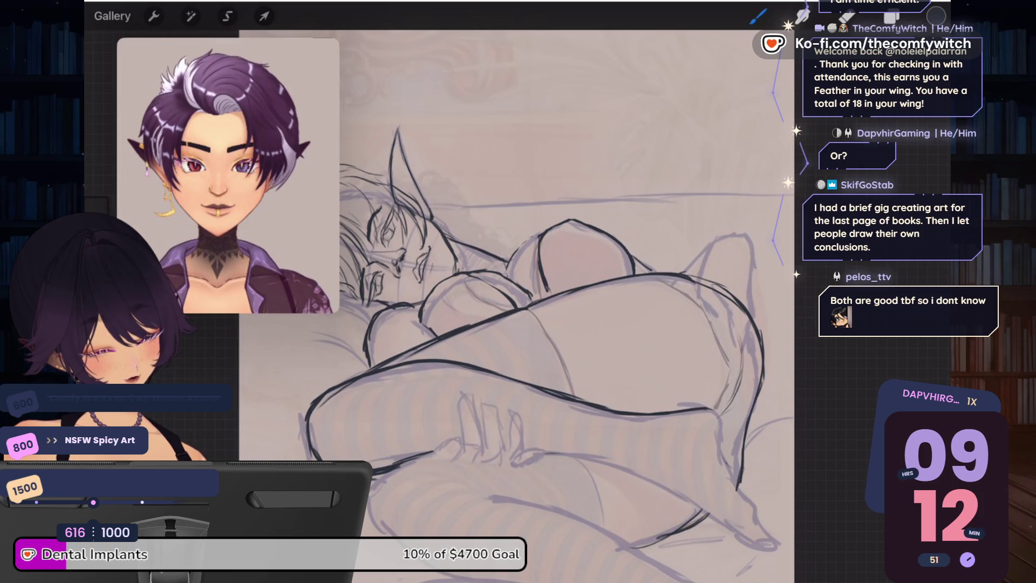
{"action": "left_click_drag", "start_coordinate": [706, 407], "coordinate": [727, 448]}
{"action": "scroll", "coordinate": [540, 291], "scroll_direction": "up", "scroll_amount": 5}
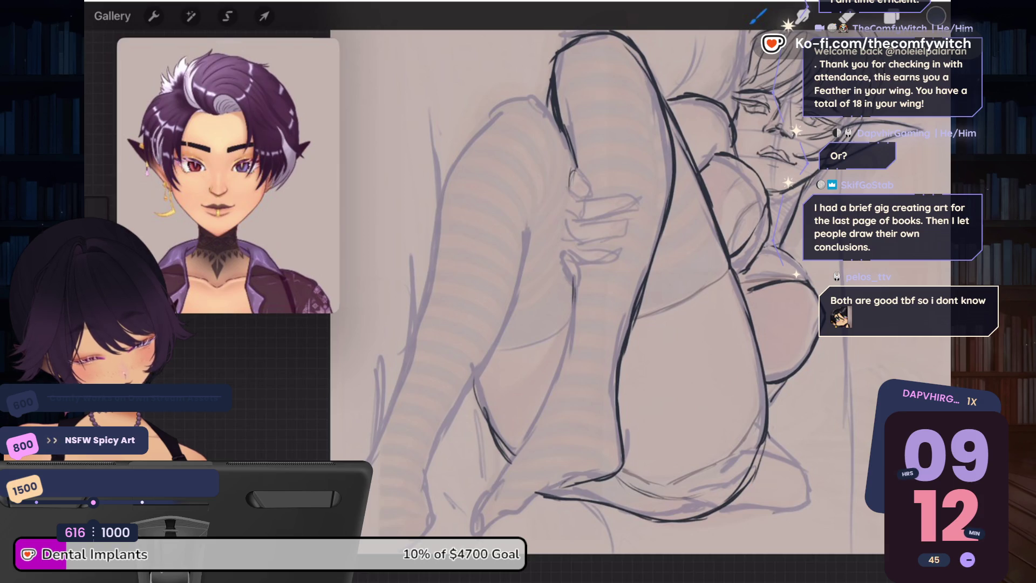
Step: Trace and darken the striped legs' outlines down to the foot with the brush
{"action": "mouse_move", "coordinate": [568, 306]}
{"action": "left_mouse_down"}
{"action": "mouse_move", "coordinate": [560, 372]}
{"action": "mouse_move", "coordinate": [538, 415]}
{"action": "left_mouse_up"}
{"action": "left_click_drag", "start_coordinate": [557, 365], "coordinate": [525, 436]}
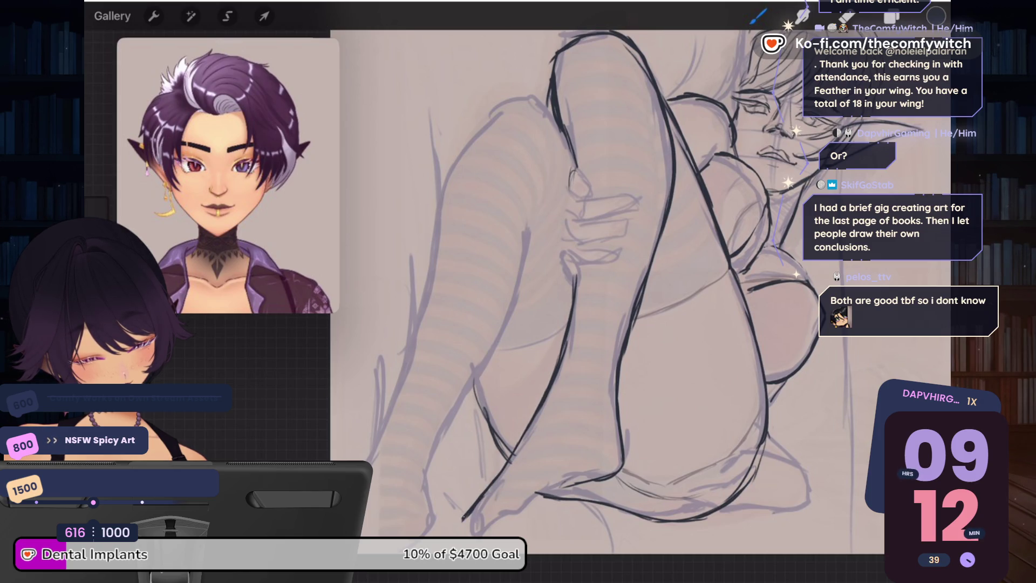
{"action": "left_click_drag", "start_coordinate": [462, 517], "coordinate": [457, 527]}
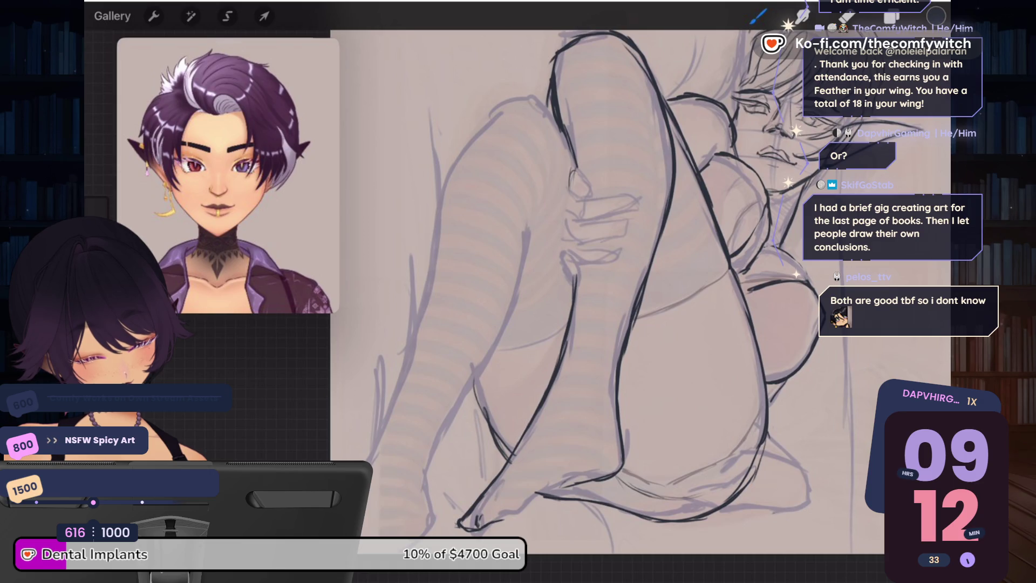
{"action": "left_click_drag", "start_coordinate": [529, 507], "coordinate": [564, 481]}
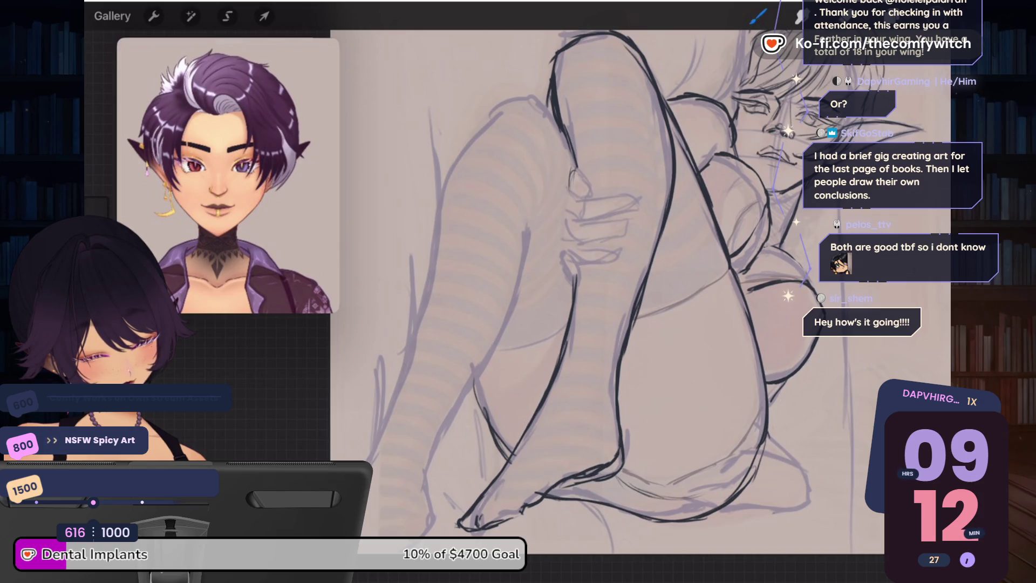
{"action": "left_click_drag", "start_coordinate": [609, 413], "coordinate": [618, 438]}
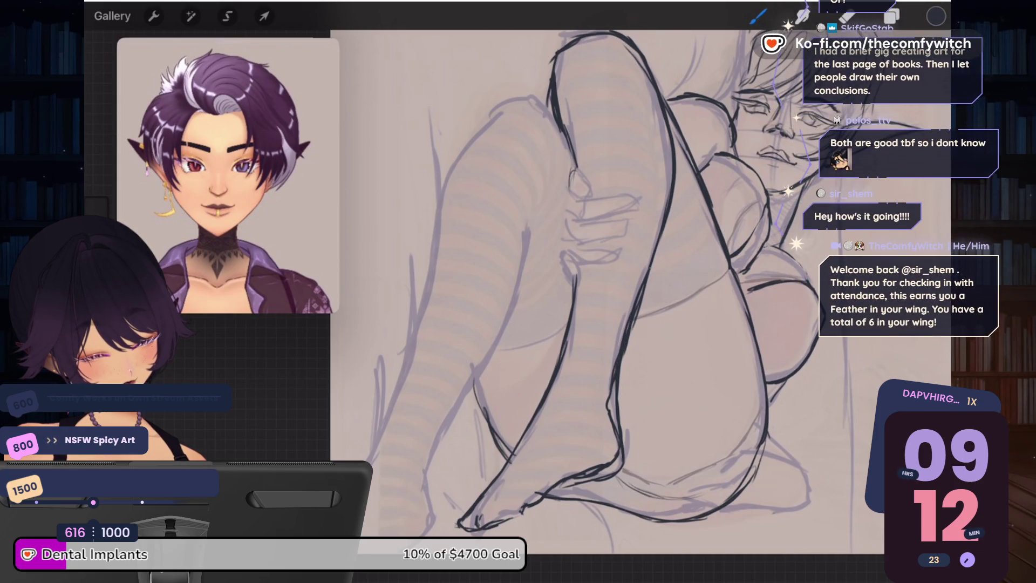
{"action": "left_click_drag", "start_coordinate": [609, 270], "coordinate": [648, 386]}
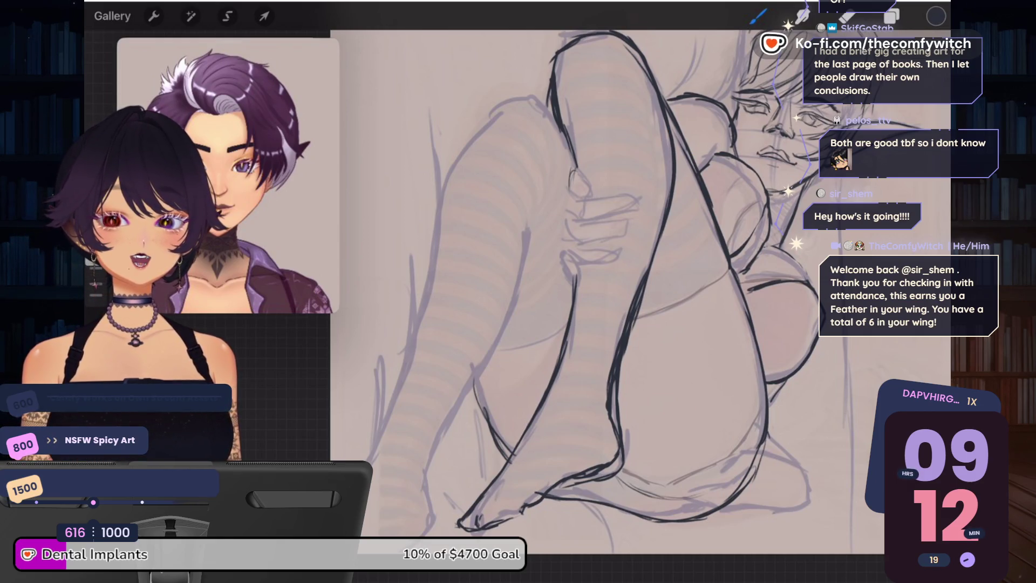
Step: Erase a faint mark on the leg and a small stray mark near the foot
{"action": "key", "text": "e"}
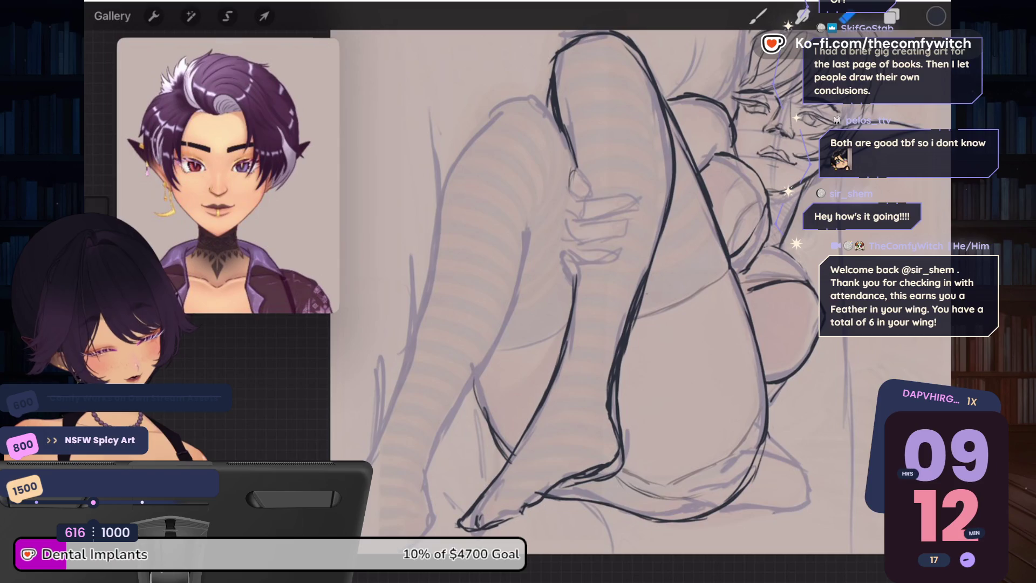
{"action": "left_click_drag", "start_coordinate": [631, 302], "coordinate": [621, 434]}
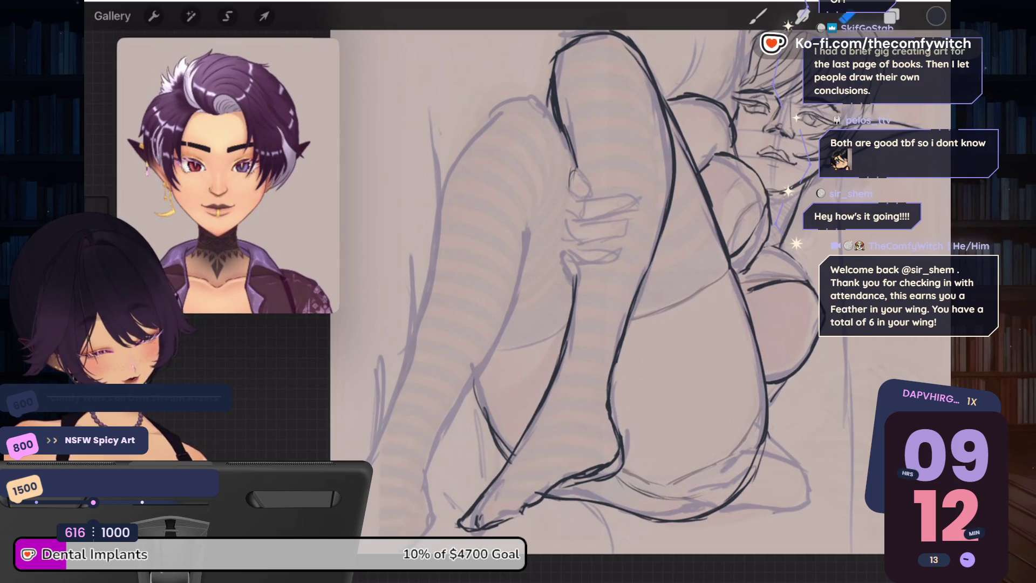
{"action": "left_click_drag", "start_coordinate": [589, 480], "coordinate": [621, 467]}
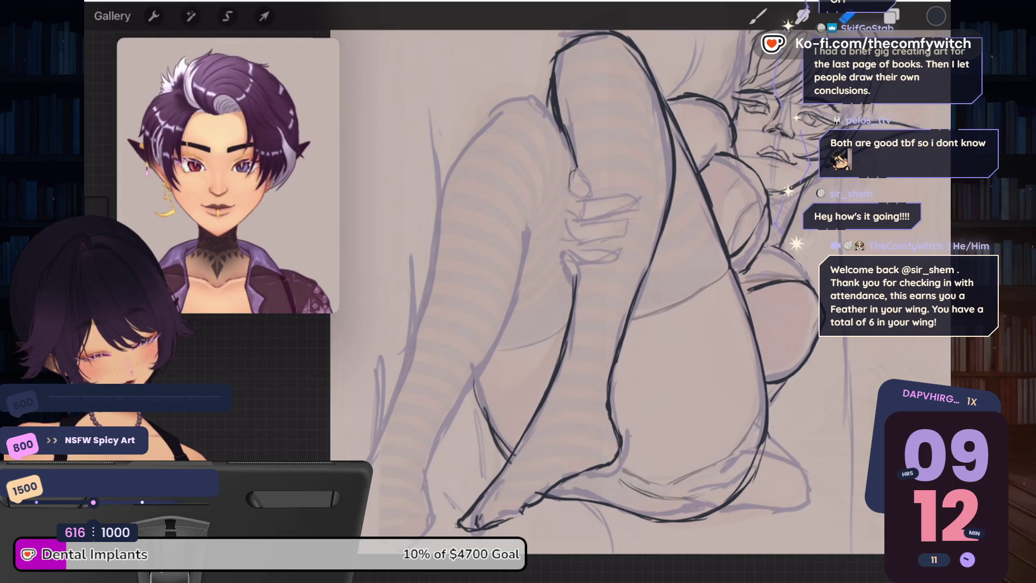
{"action": "scroll", "coordinate": [636, 291], "scroll_direction": "down", "scroll_amount": 5}
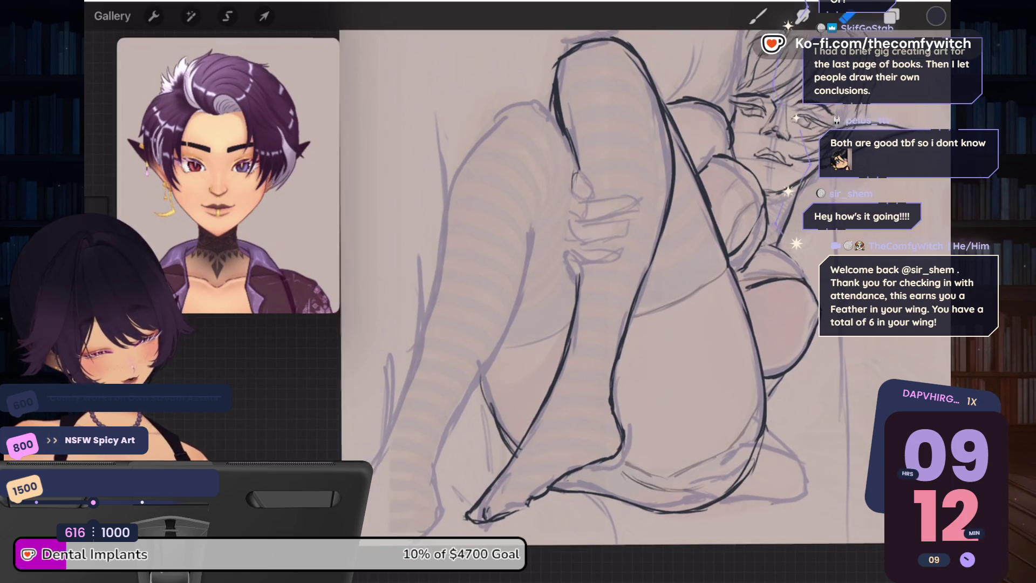
Step: Zoom in on the foot and toes at the end of the leg, then zoom back out
{"action": "scroll", "coordinate": [621, 323], "scroll_direction": "up", "scroll_amount": 3}
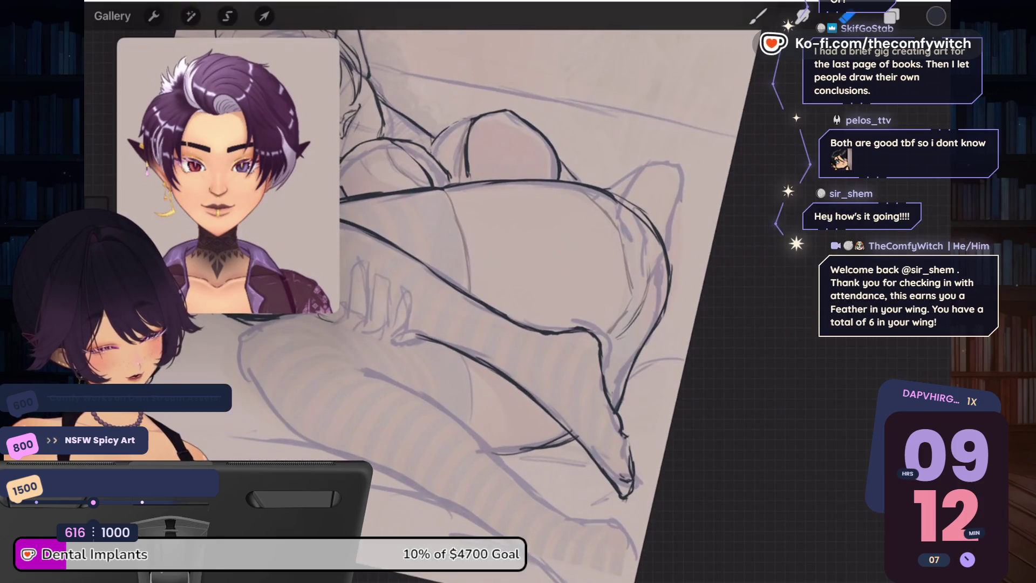
{"action": "scroll", "coordinate": [621, 324], "scroll_direction": "up", "scroll_amount": 3}
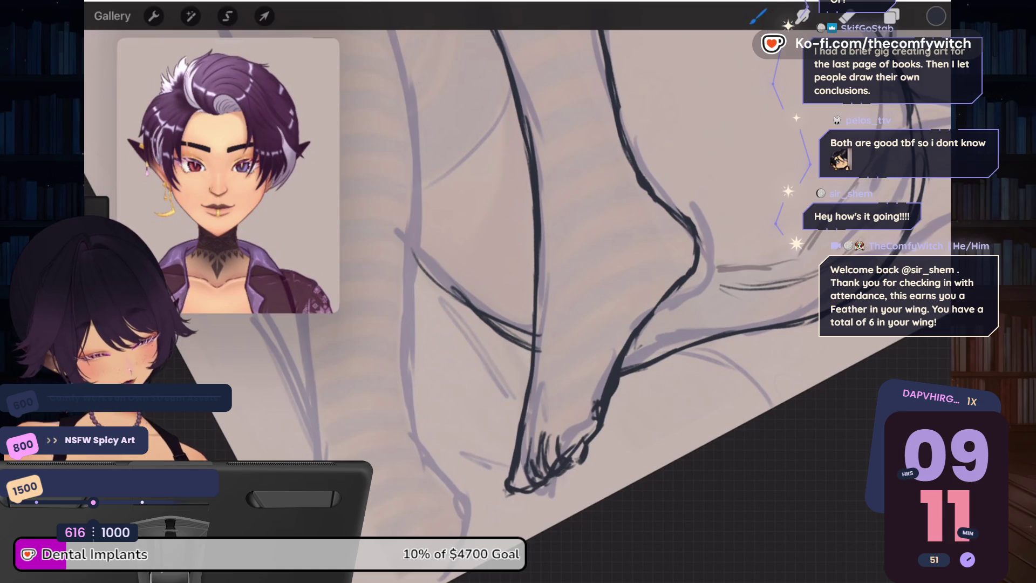
{"action": "scroll", "coordinate": [594, 259], "scroll_direction": "down", "scroll_amount": 3}
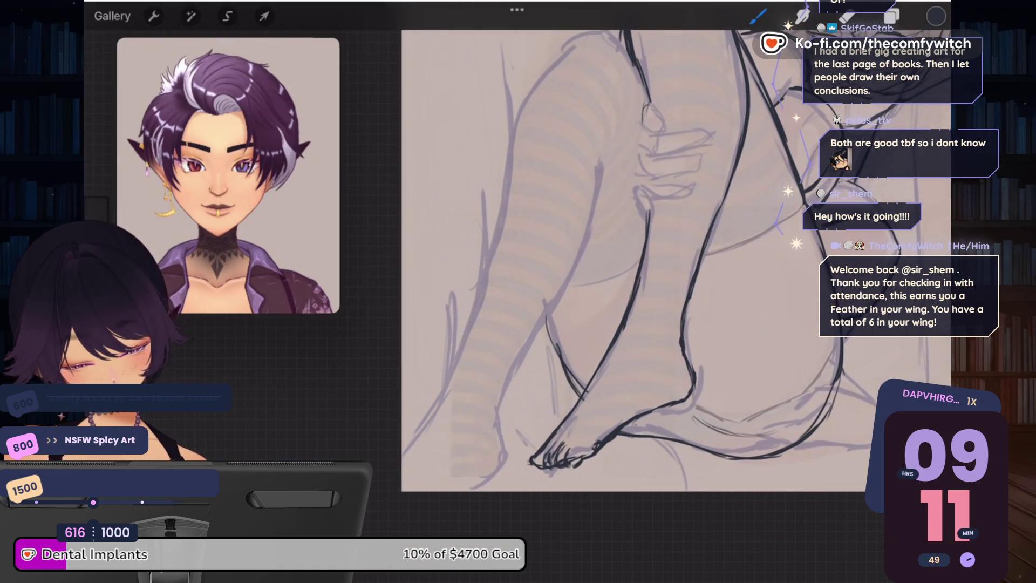
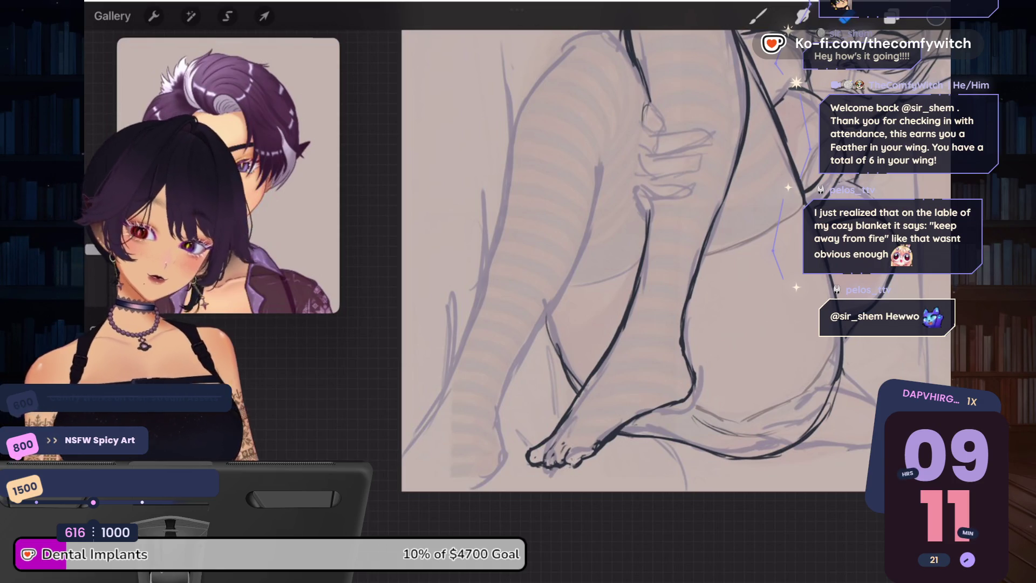
Step: Extend the heel line upward in dark ink and touch up its lower stretch
{"action": "left_click", "coordinate": [758, 16]}
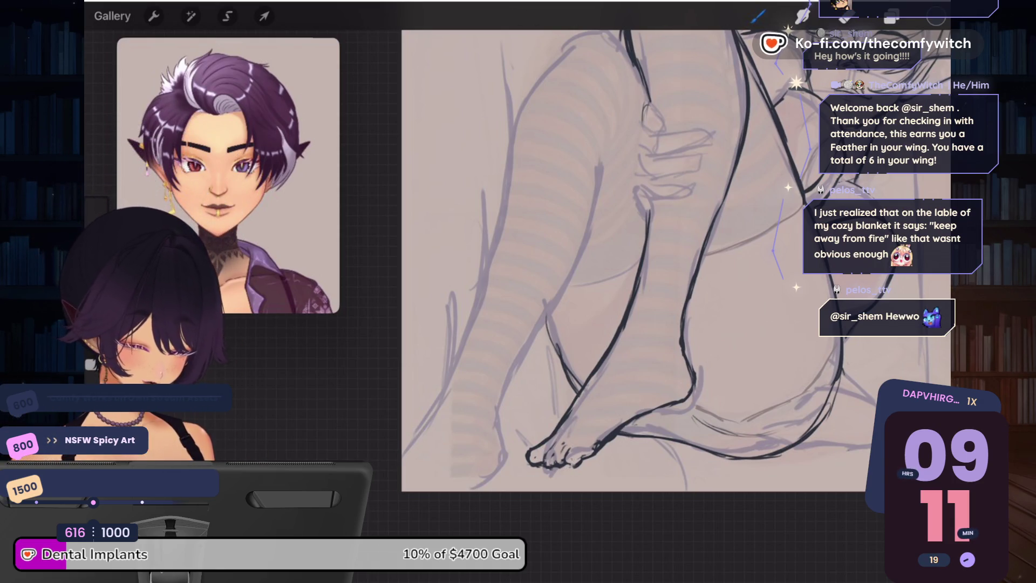
{"action": "scroll", "coordinate": [783, 351], "scroll_direction": "up", "scroll_amount": 3}
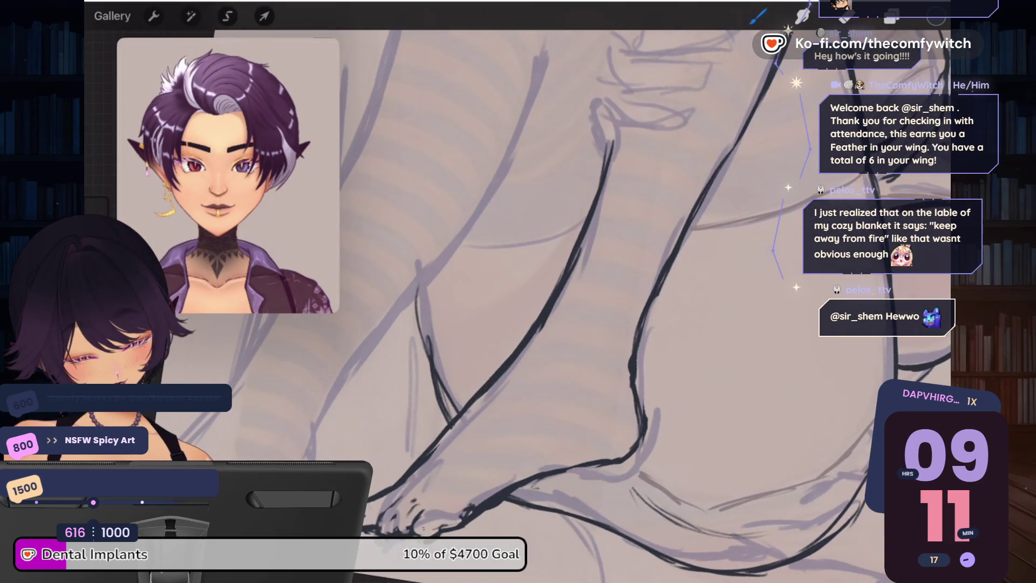
{"action": "key", "text": "e"}
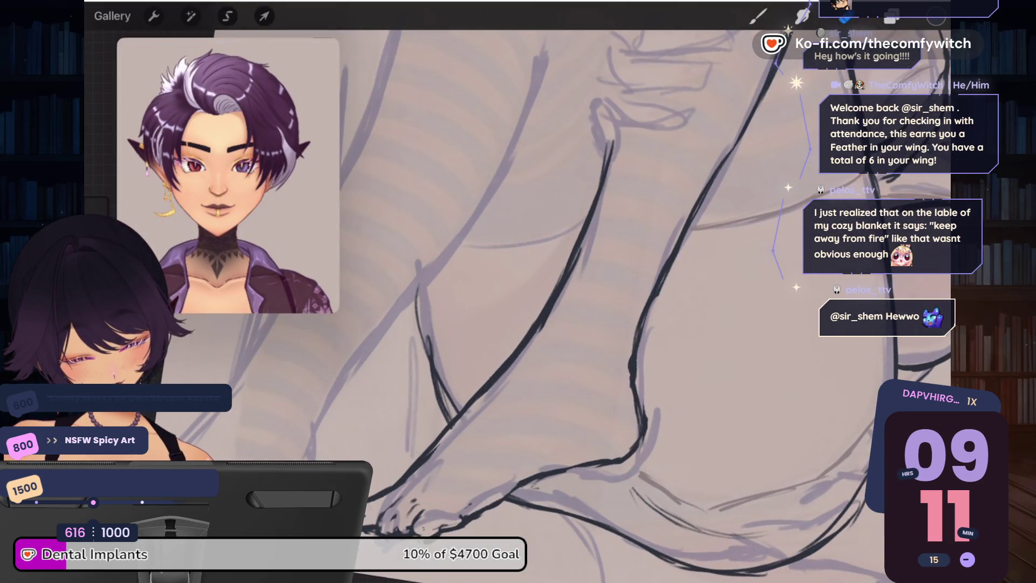
{"action": "key", "text": "b"}
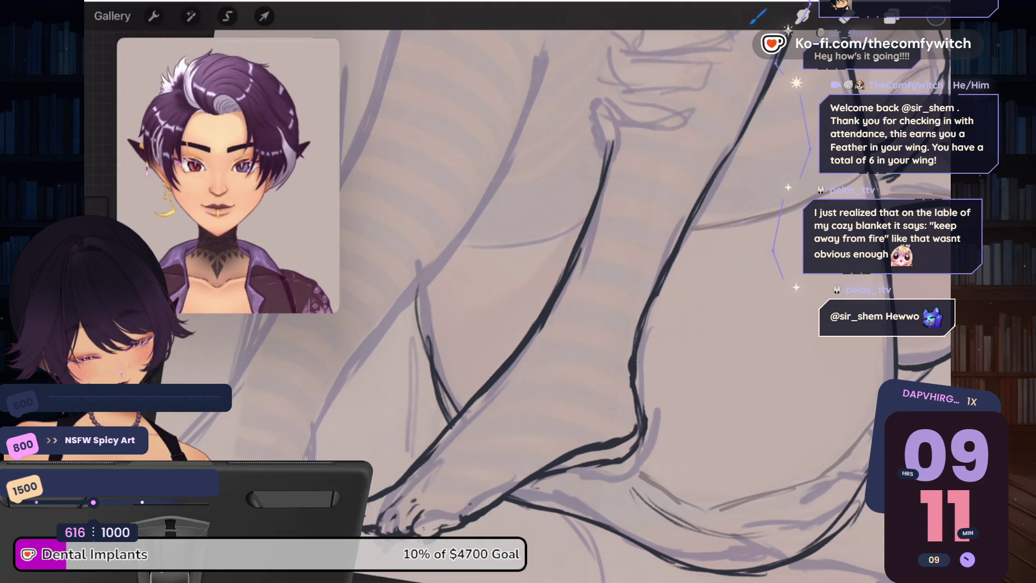
{"action": "mouse_move", "coordinate": [638, 404]}
{"action": "left_mouse_down"}
{"action": "mouse_move", "coordinate": [626, 365]}
{"action": "mouse_move", "coordinate": [627, 331]}
{"action": "mouse_move", "coordinate": [642, 312]}
{"action": "left_mouse_up"}
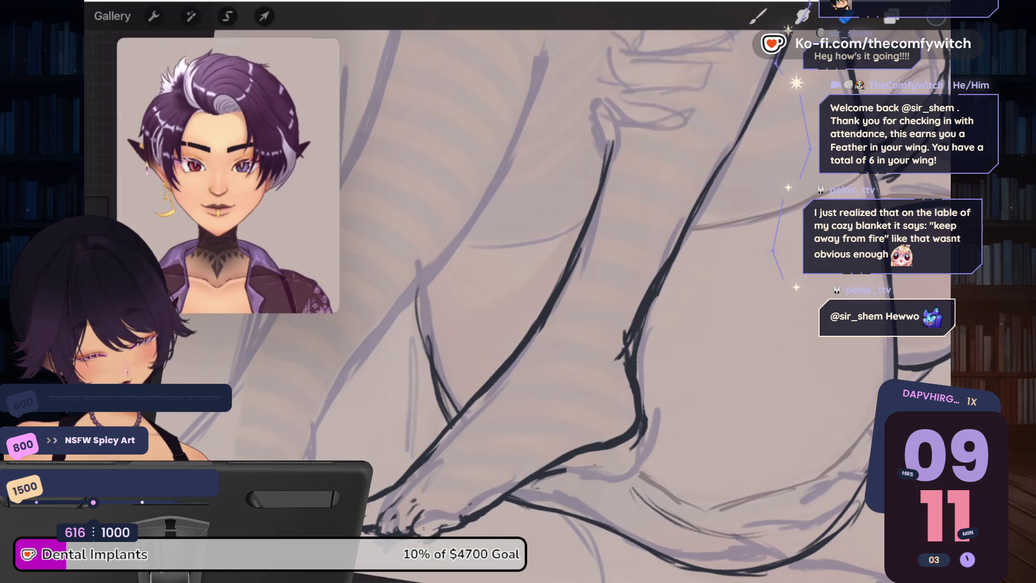
{"action": "left_click_drag", "start_coordinate": [645, 416], "coordinate": [639, 442]}
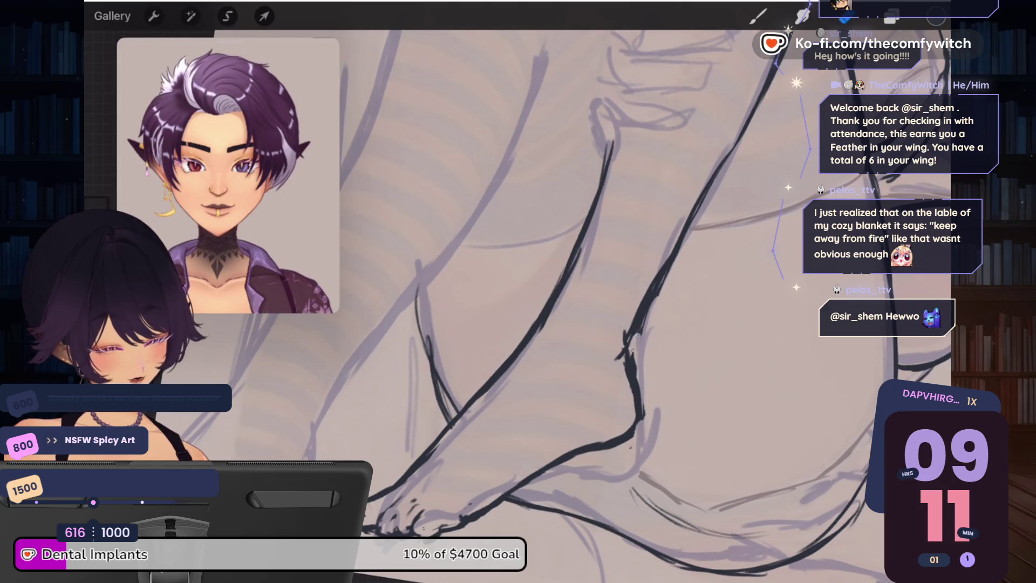
{"action": "scroll", "coordinate": [599, 281], "scroll_direction": "down", "scroll_amount": 5}
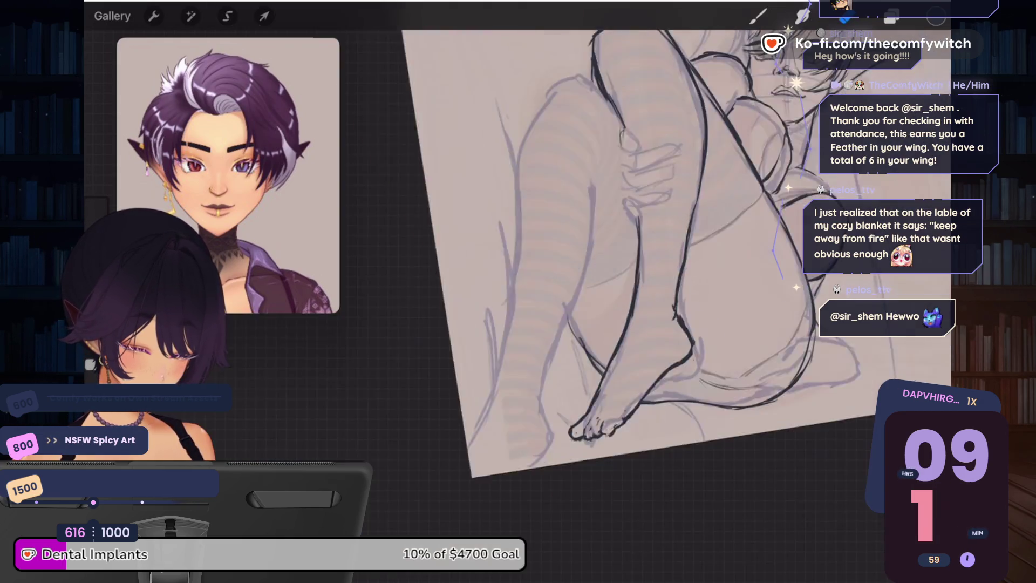
{"action": "scroll", "coordinate": [599, 280], "scroll_direction": "up", "scroll_amount": 5}
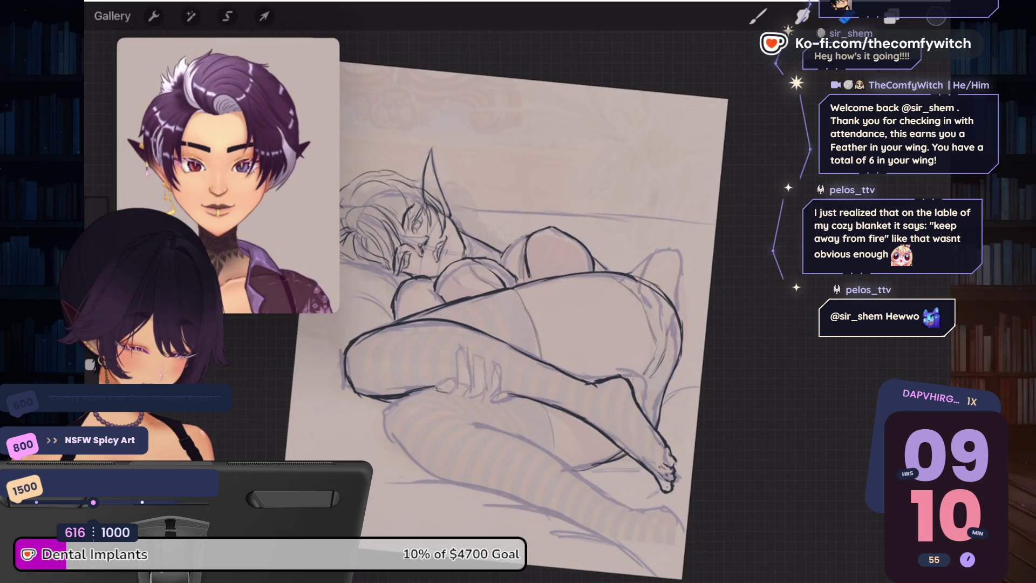
{"action": "scroll", "coordinate": [566, 291], "scroll_direction": "up", "scroll_amount": 3}
{"action": "scroll", "coordinate": [566, 291], "scroll_direction": "down", "scroll_amount": 1}
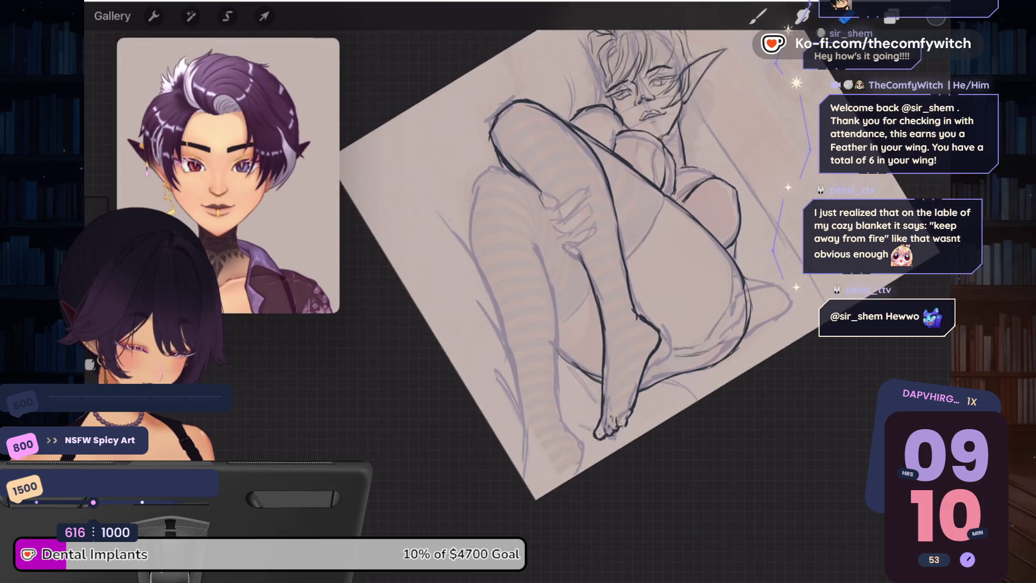
Step: Lasso the lower leg and foot and scale them up slightly with a uniform transform
{"action": "left_click", "coordinate": [227, 16]}
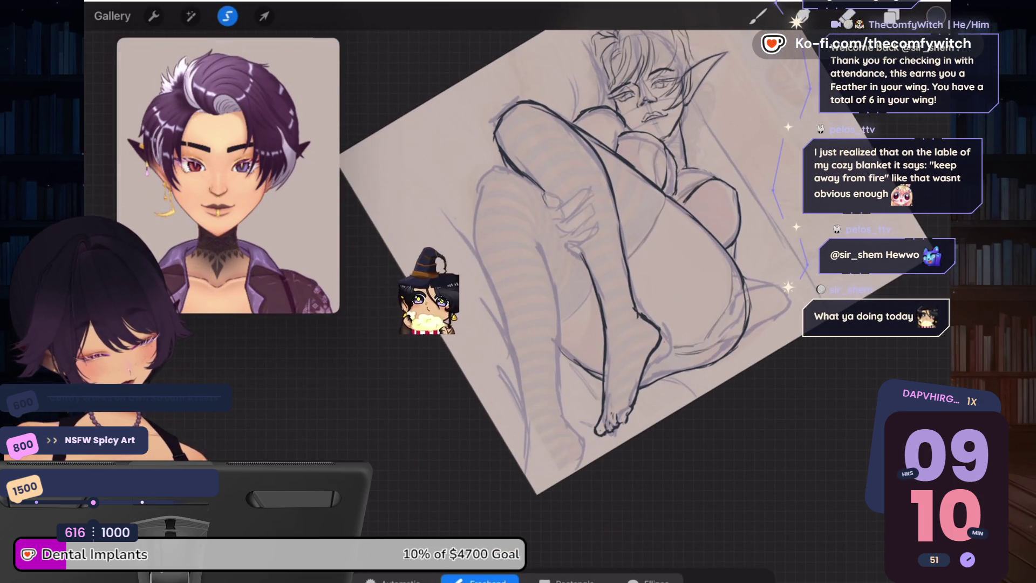
{"action": "mouse_move", "coordinate": [640, 402]}
{"action": "left_mouse_down"}
{"action": "mouse_move", "coordinate": [651, 298]}
{"action": "mouse_move", "coordinate": [620, 283]}
{"action": "mouse_move", "coordinate": [588, 291]}
{"action": "mouse_move", "coordinate": [593, 447]}
{"action": "mouse_move", "coordinate": [640, 402]}
{"action": "left_mouse_up"}
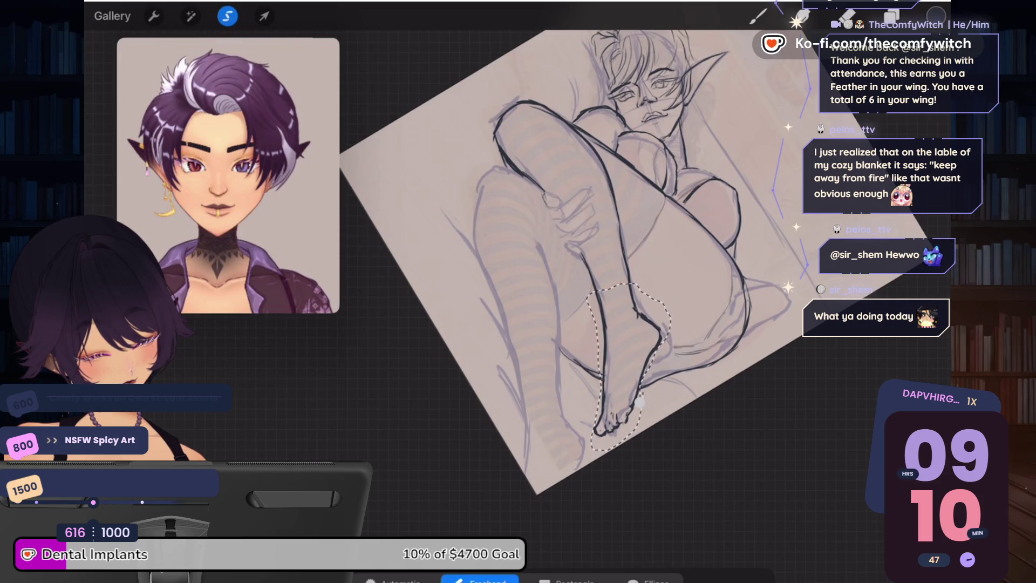
{"action": "left_click", "coordinate": [264, 16]}
{"action": "left_click_drag", "start_coordinate": [599, 441], "coordinate": [598, 449]}
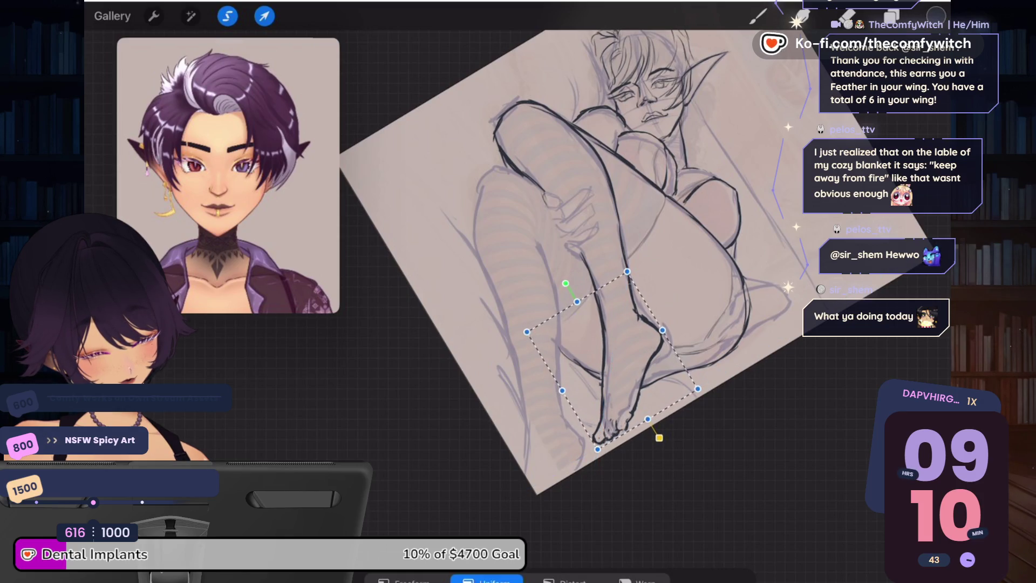
{"action": "left_click_drag", "start_coordinate": [598, 448], "coordinate": [596, 452]}
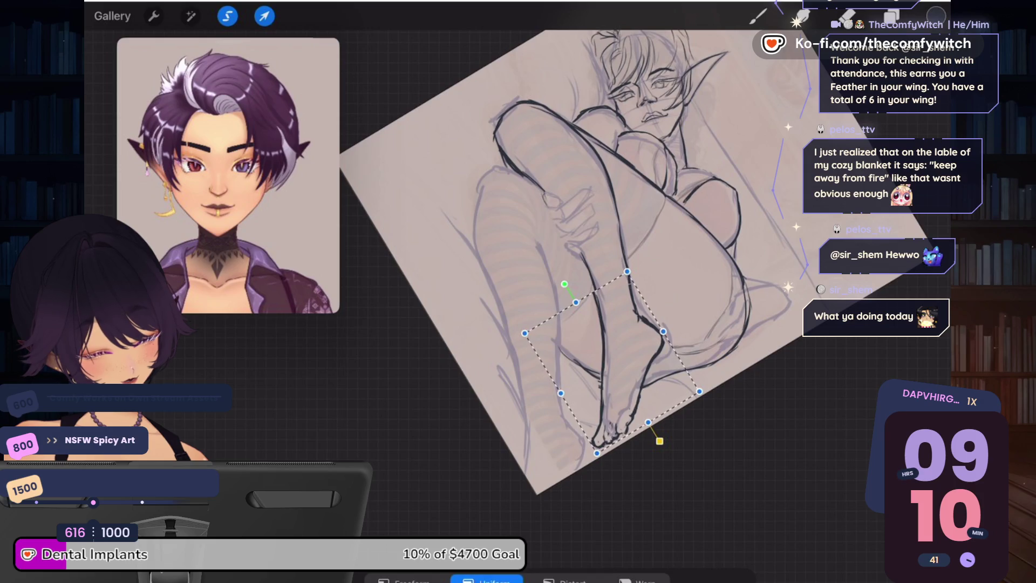
{"action": "left_click", "coordinate": [758, 16]}
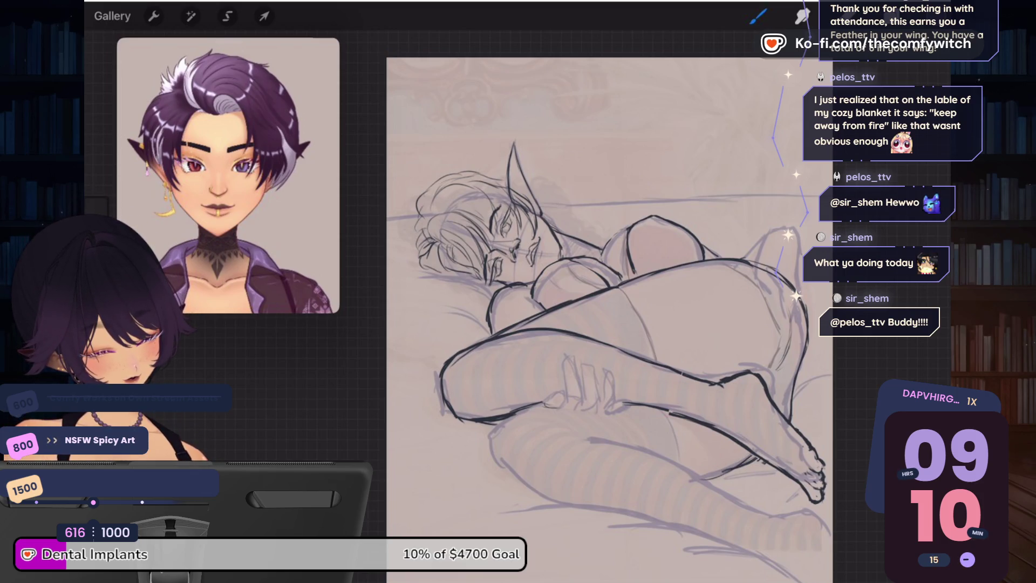
Step: Rotate the canvas so the feet point up, then ink the leg's left edge and a long outline down it
{"action": "left_click", "coordinate": [758, 16]}
{"action": "left_click", "coordinate": [758, 16]}
{"action": "mouse_move", "coordinate": [702, 432]}
{"action": "left_mouse_down"}
{"action": "mouse_move", "coordinate": [675, 334]}
{"action": "mouse_move", "coordinate": [620, 243]}
{"action": "left_mouse_up"}
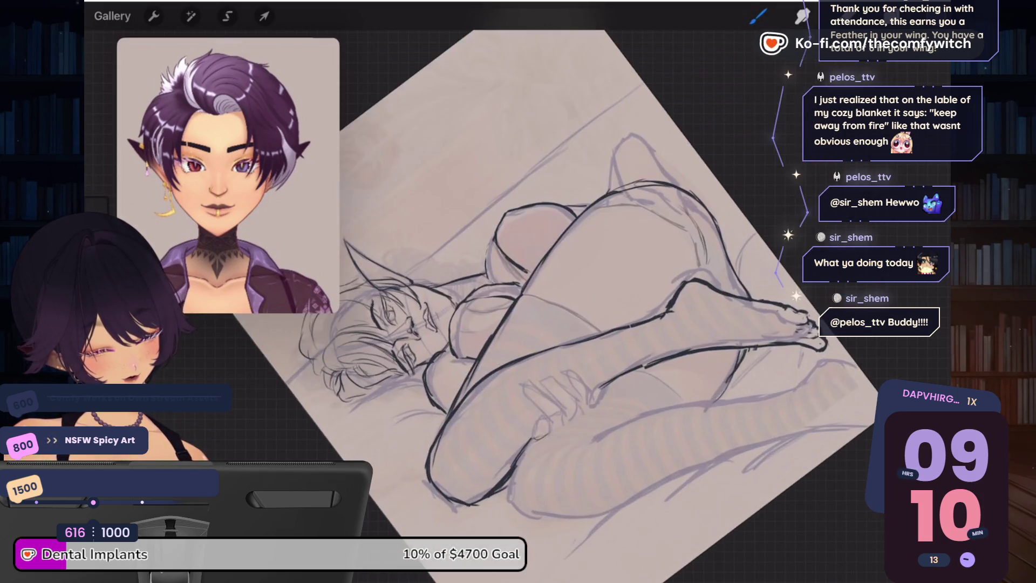
{"action": "mouse_move", "coordinate": [815, 329]}
{"action": "left_mouse_down"}
{"action": "mouse_move", "coordinate": [763, 290]}
{"action": "mouse_move", "coordinate": [766, 237]}
{"action": "left_mouse_up"}
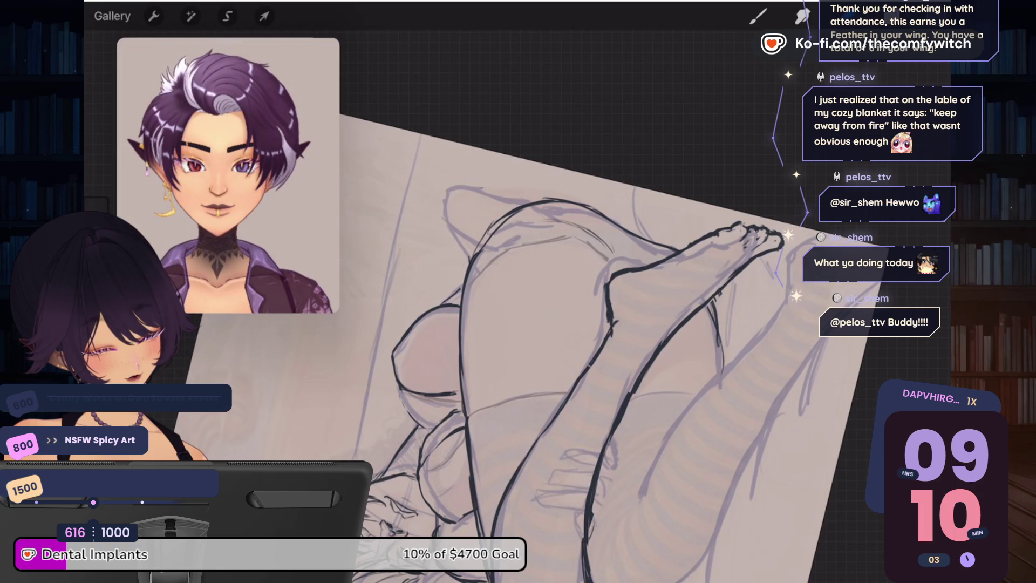
{"action": "key", "text": "b"}
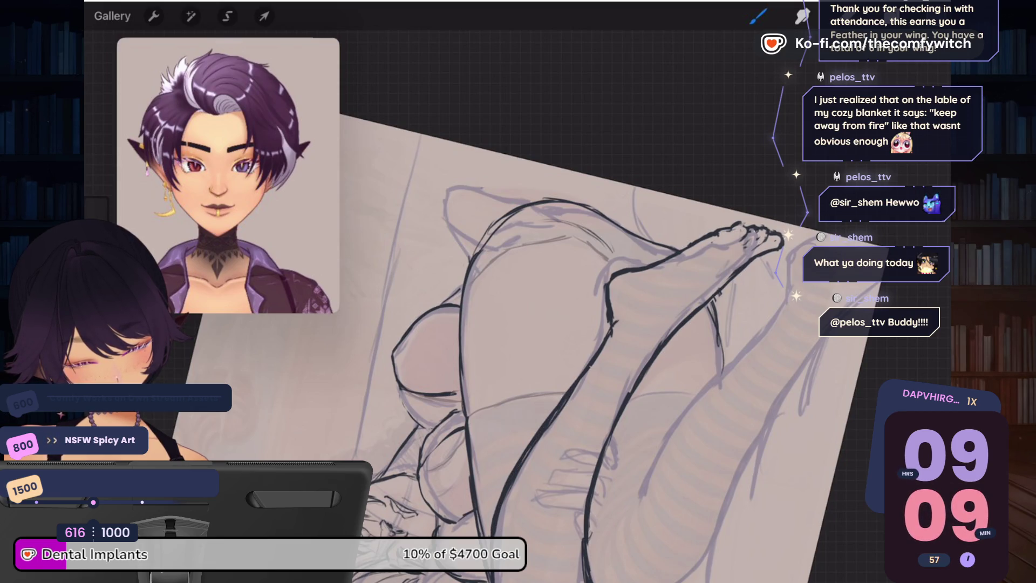
{"action": "scroll", "coordinate": [539, 302], "scroll_direction": "up", "scroll_amount": 3}
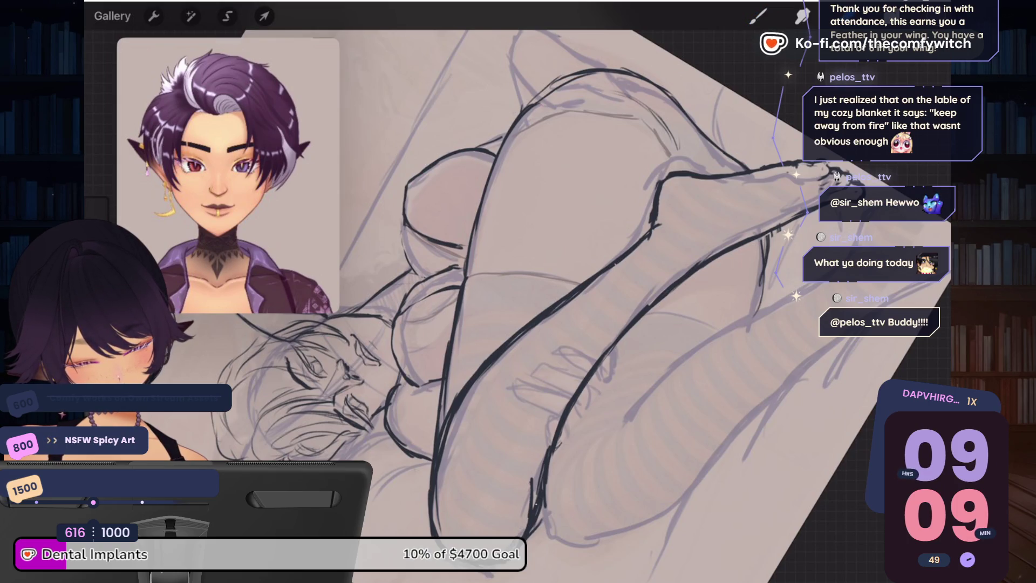
{"action": "scroll", "coordinate": [539, 302], "scroll_direction": "up", "scroll_amount": 1}
{"action": "scroll", "coordinate": [518, 302], "scroll_direction": "down", "scroll_amount": 5}
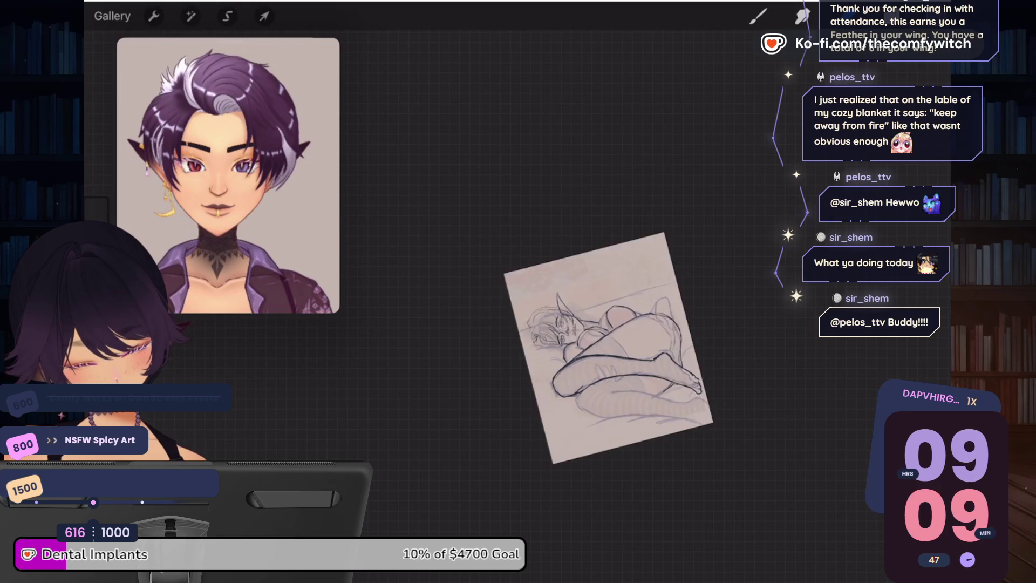
{"action": "scroll", "coordinate": [518, 302], "scroll_direction": "up", "scroll_amount": 3}
{"action": "scroll", "coordinate": [550, 302], "scroll_direction": "up", "scroll_amount": 2}
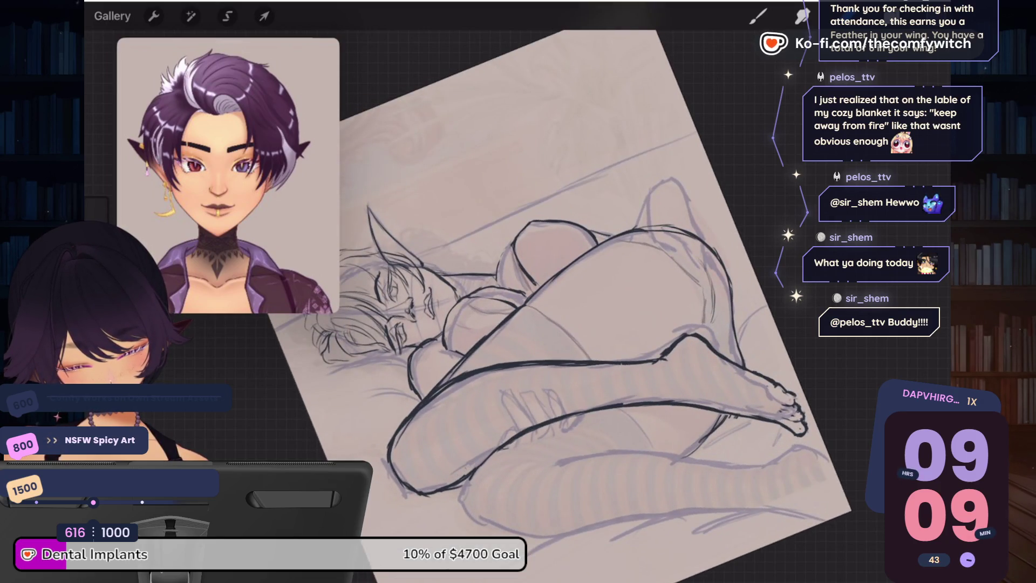
{"action": "key", "text": "b"}
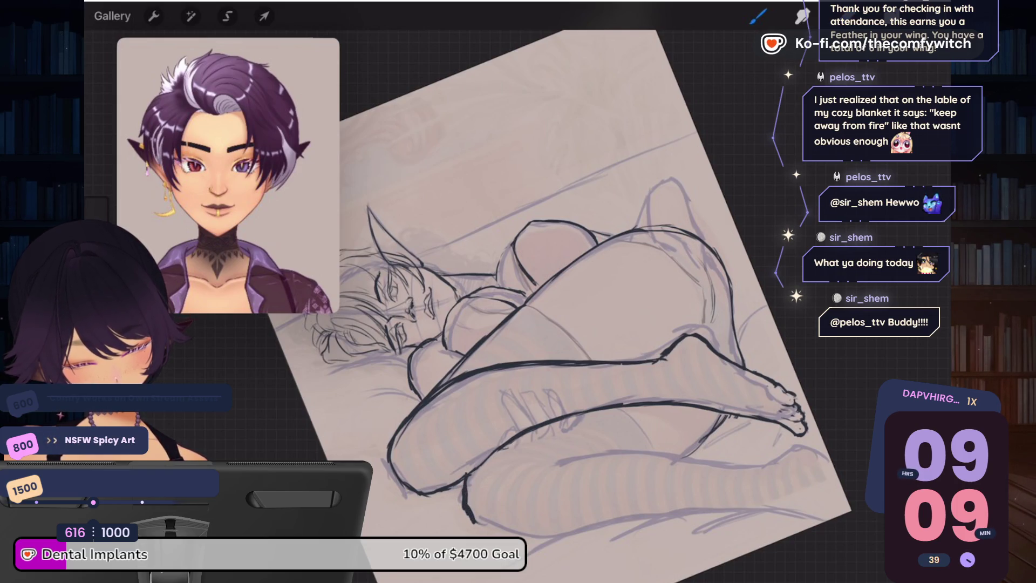
{"action": "scroll", "coordinate": [593, 303], "scroll_direction": "down", "scroll_amount": 3}
{"action": "scroll", "coordinate": [647, 324], "scroll_direction": "up", "scroll_amount": 5}
{"action": "mouse_move", "coordinate": [555, 309]}
{"action": "left_mouse_down"}
{"action": "mouse_move", "coordinate": [538, 321]}
{"action": "mouse_move", "coordinate": [540, 360]}
{"action": "left_mouse_up"}
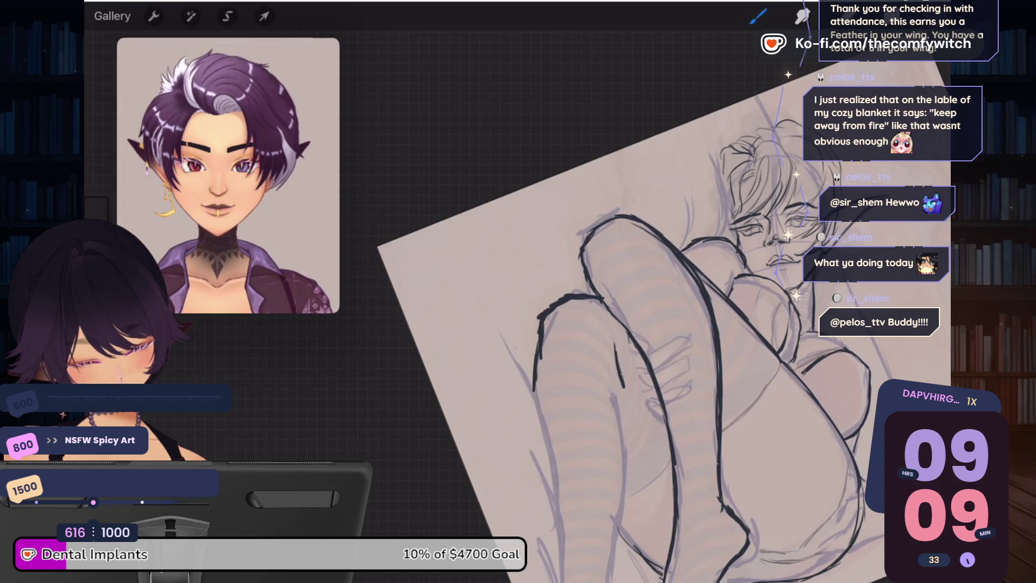
{"action": "left_click_drag", "start_coordinate": [626, 399], "coordinate": [614, 544]}
Step: Add a short ink stroke near the feet and darken the left leg outline
{"action": "scroll", "coordinate": [664, 313], "scroll_direction": "down", "scroll_amount": 3}
{"action": "scroll", "coordinate": [674, 270], "scroll_direction": "up", "scroll_amount": 4}
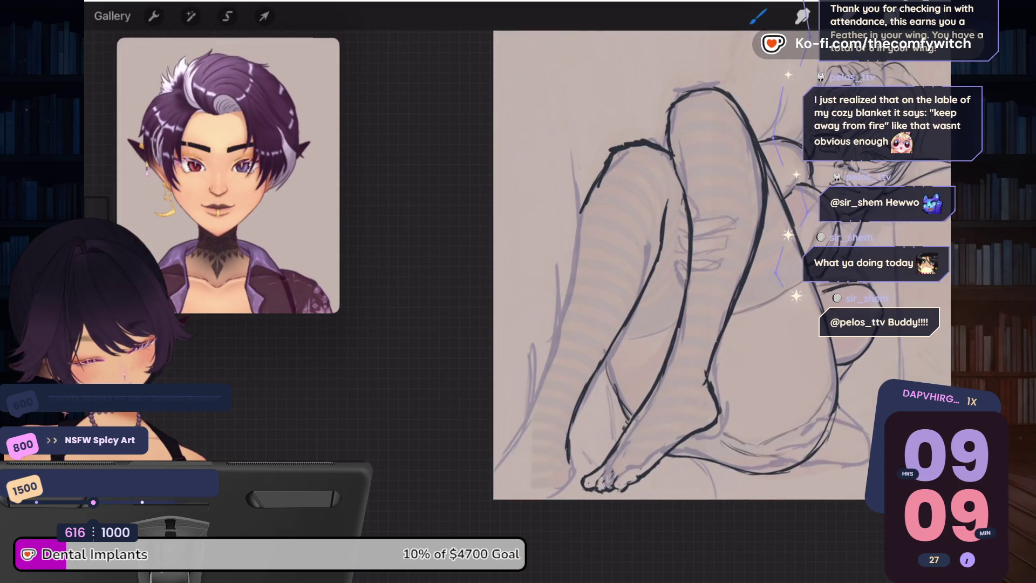
{"action": "left_click_drag", "start_coordinate": [572, 475], "coordinate": [549, 496]}
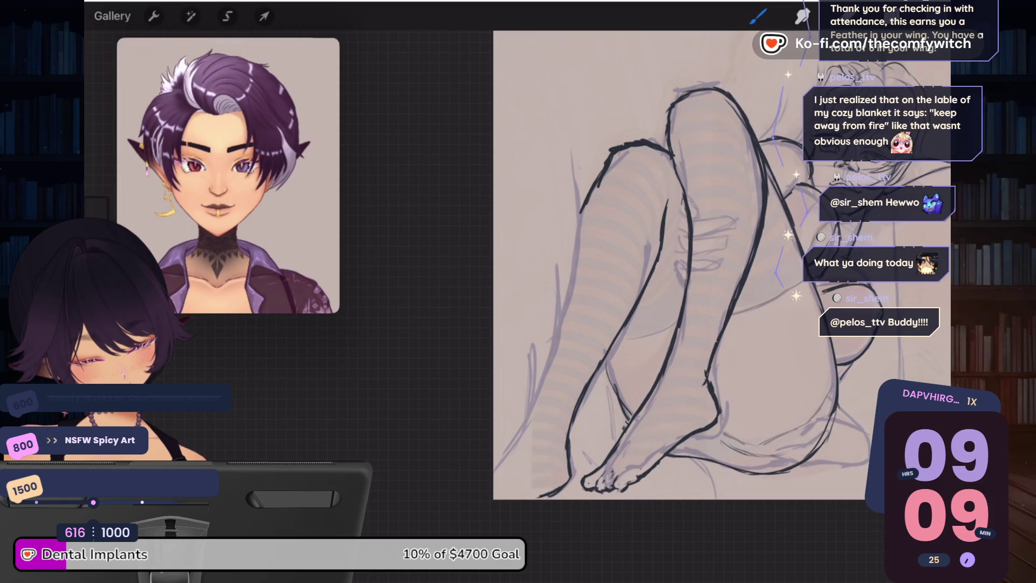
{"action": "left_click_drag", "start_coordinate": [578, 175], "coordinate": [579, 259]}
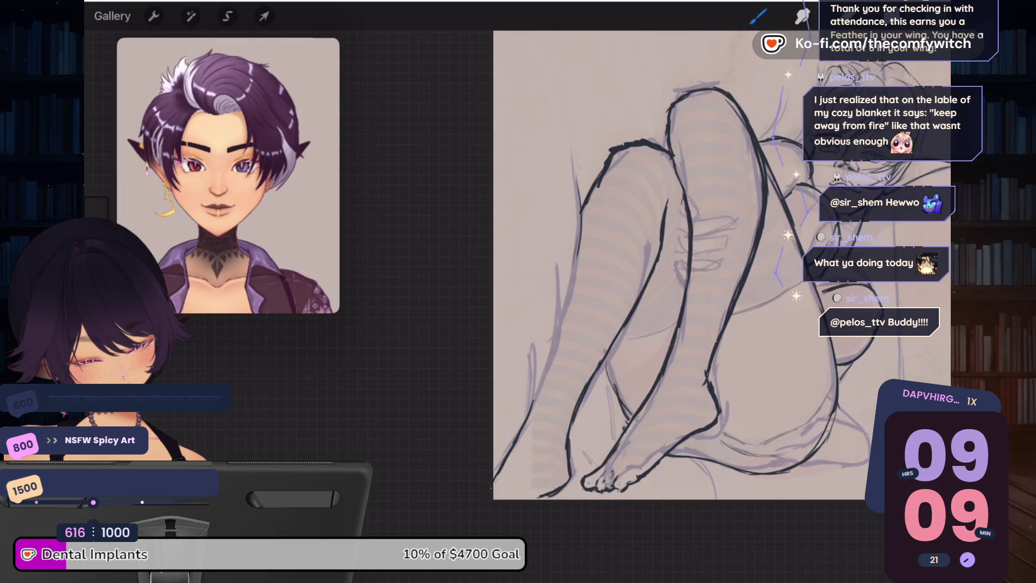
{"action": "scroll", "coordinate": [594, 270], "scroll_direction": "down", "scroll_amount": 3}
{"action": "scroll", "coordinate": [593, 269], "scroll_direction": "up", "scroll_amount": 5}
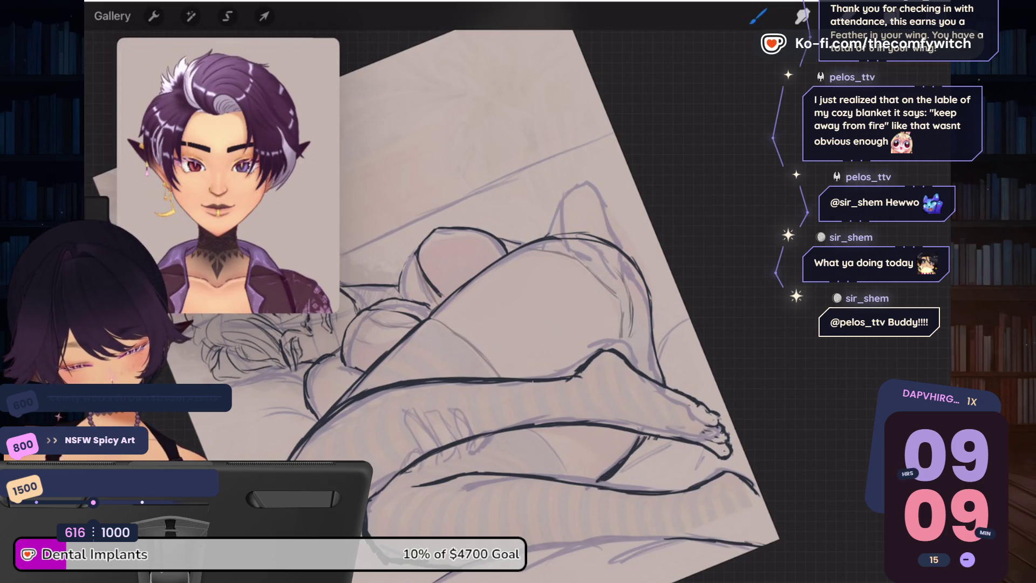
{"action": "scroll", "coordinate": [475, 302], "scroll_direction": "down", "scroll_amount": 3}
{"action": "scroll", "coordinate": [475, 302], "scroll_direction": "up", "scroll_amount": 5}
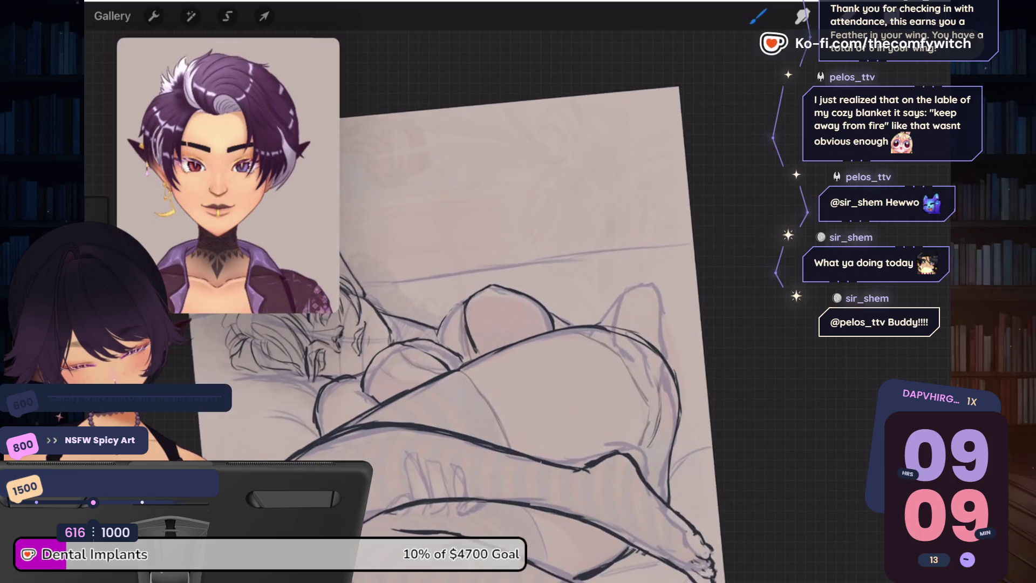
{"action": "scroll", "coordinate": [486, 323], "scroll_direction": "up", "scroll_amount": 3}
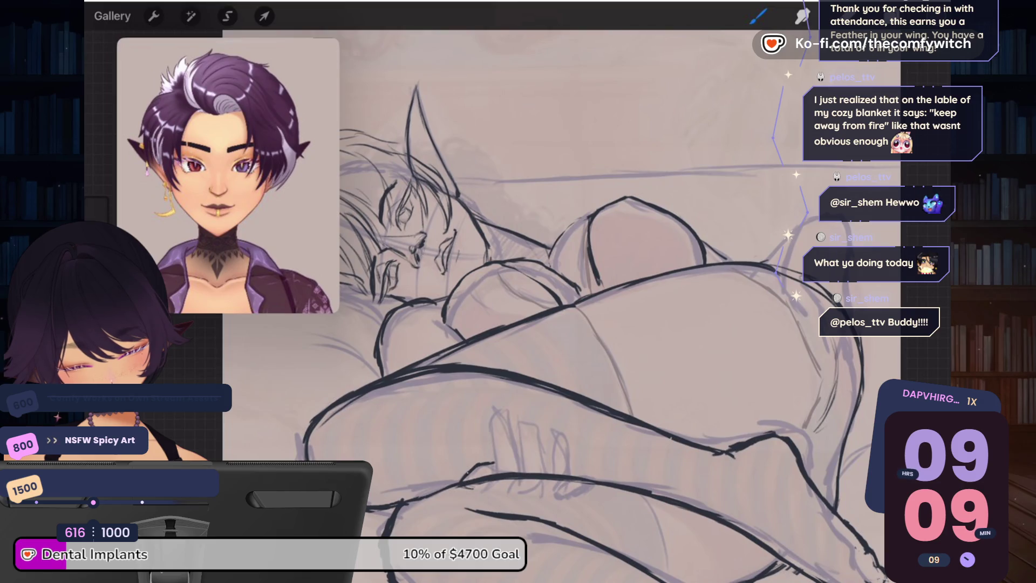
Step: Ink three fingers of the hand gripping the leg, undoing one misplaced stroke
{"action": "mouse_move", "coordinate": [481, 462]}
{"action": "left_mouse_down"}
{"action": "mouse_move", "coordinate": [496, 459]}
{"action": "mouse_move", "coordinate": [474, 486]}
{"action": "mouse_move", "coordinate": [461, 485]}
{"action": "left_mouse_up"}
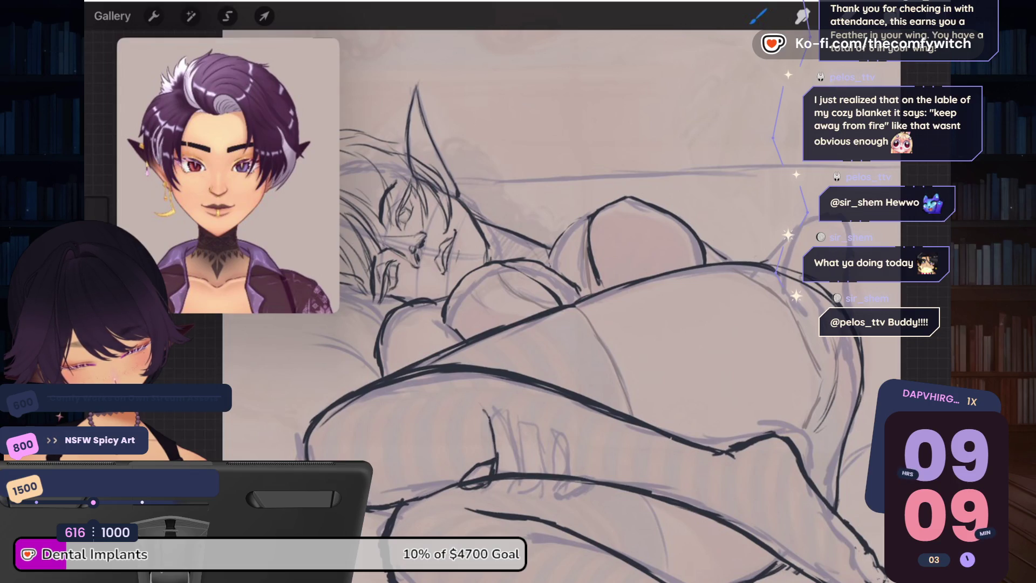
{"action": "left_click_drag", "start_coordinate": [484, 396], "coordinate": [512, 462]}
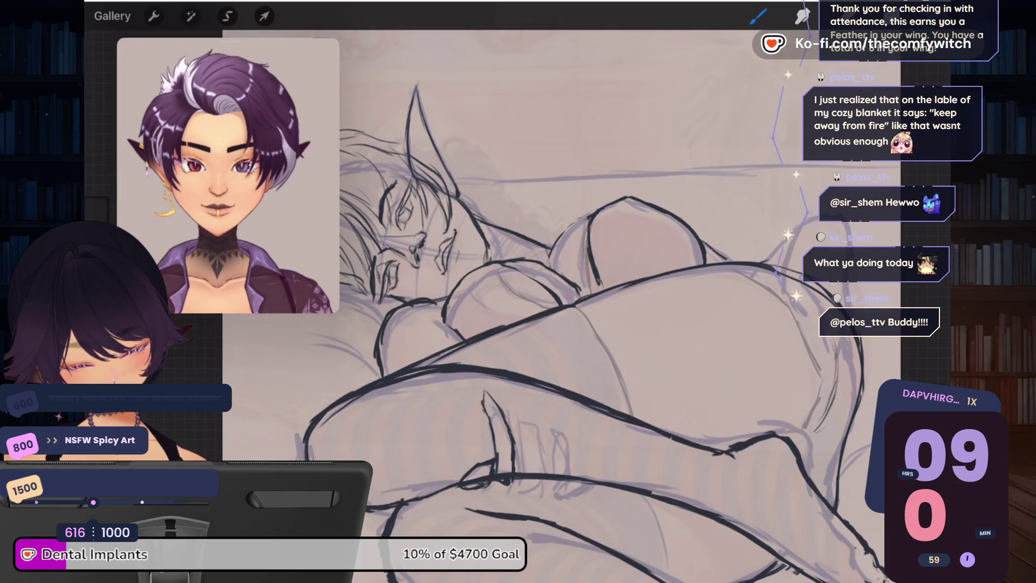
{"action": "key", "text": "ctrl+z"}
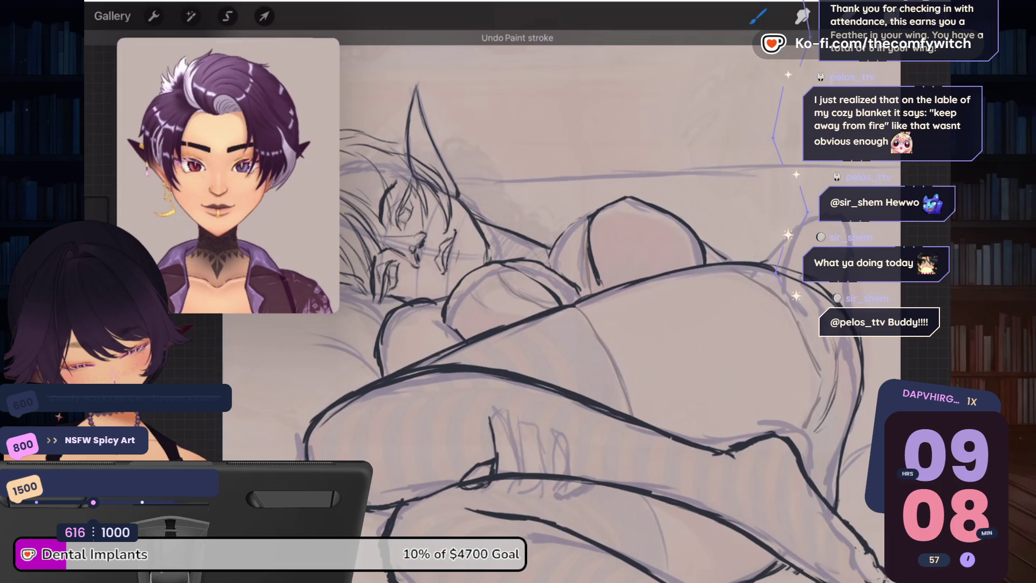
{"action": "left_click_drag", "start_coordinate": [494, 403], "coordinate": [514, 462]}
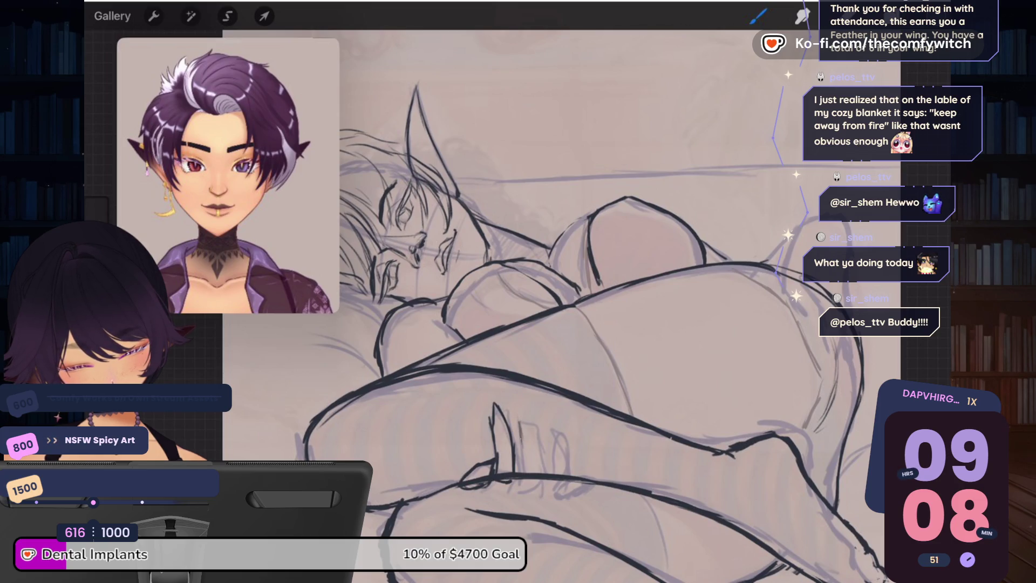
{"action": "mouse_move", "coordinate": [524, 411]}
{"action": "left_mouse_down"}
{"action": "mouse_move", "coordinate": [540, 475]}
{"action": "mouse_move", "coordinate": [518, 487]}
{"action": "mouse_move", "coordinate": [528, 488]}
{"action": "left_mouse_up"}
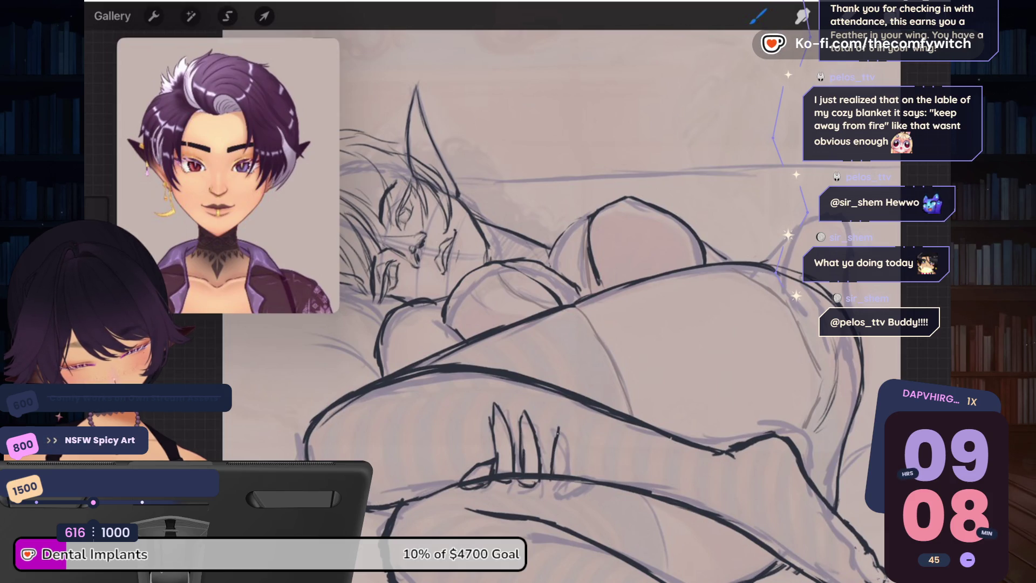
{"action": "mouse_move", "coordinate": [561, 423]}
{"action": "left_mouse_down"}
{"action": "mouse_move", "coordinate": [569, 453]}
{"action": "mouse_move", "coordinate": [552, 490]}
{"action": "left_mouse_up"}
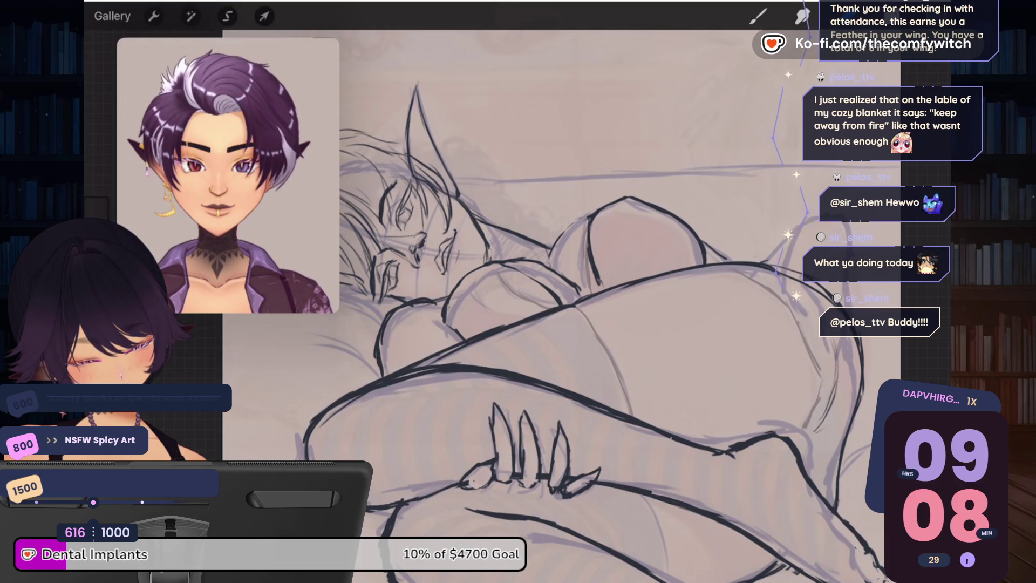
{"action": "scroll", "coordinate": [618, 321], "scroll_direction": "down", "scroll_amount": 5}
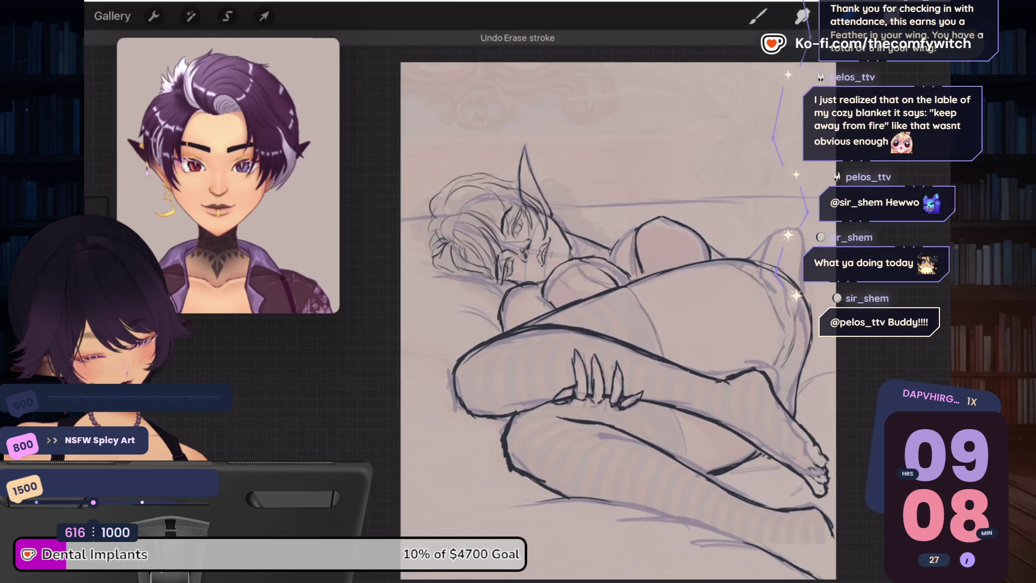
Step: Ink a dark line along the shoulder contour and the raised ear's outer edge
{"action": "scroll", "coordinate": [539, 323], "scroll_direction": "up", "scroll_amount": 5}
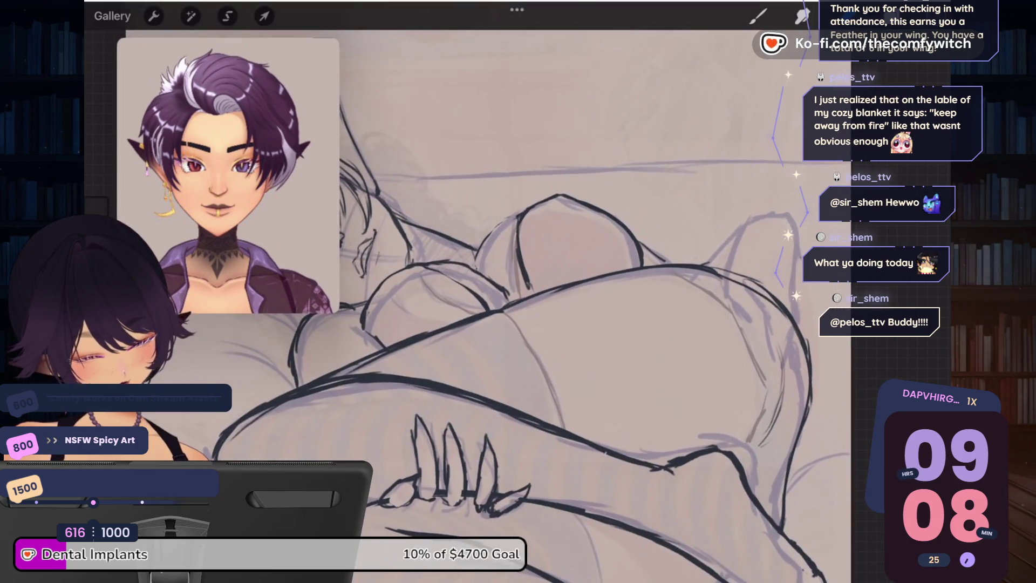
{"action": "scroll", "coordinate": [539, 302], "scroll_direction": "down", "scroll_amount": 3}
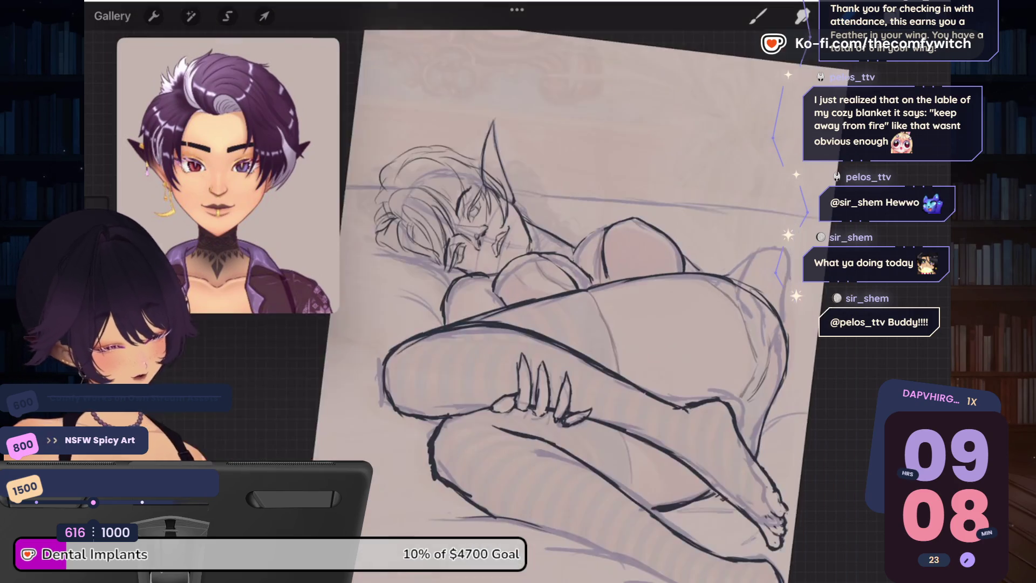
{"action": "scroll", "coordinate": [540, 302], "scroll_direction": "up", "scroll_amount": 3}
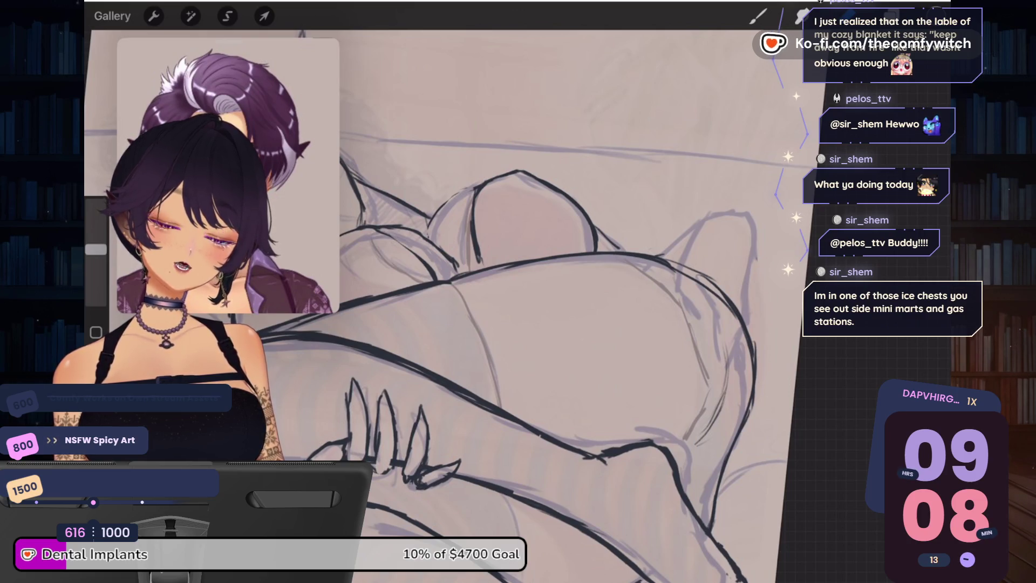
{"action": "scroll", "coordinate": [540, 324], "scroll_direction": "down", "scroll_amount": 5}
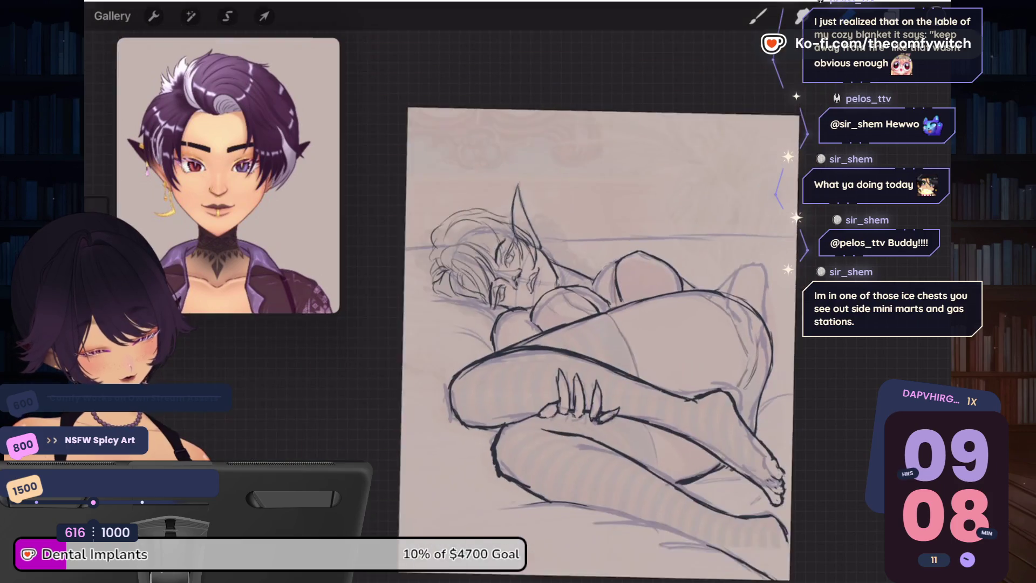
{"action": "scroll", "coordinate": [647, 269], "scroll_direction": "up", "scroll_amount": 5}
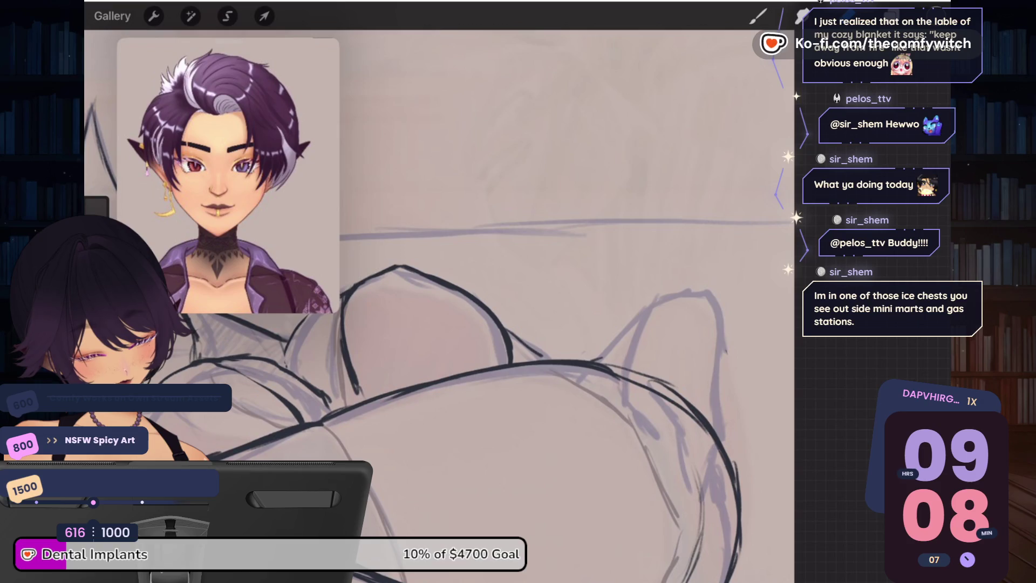
{"action": "key", "text": "b"}
{"action": "mouse_move", "coordinate": [505, 326]}
{"action": "left_mouse_down"}
{"action": "mouse_move", "coordinate": [548, 354]}
{"action": "mouse_move", "coordinate": [672, 289]}
{"action": "left_mouse_up"}
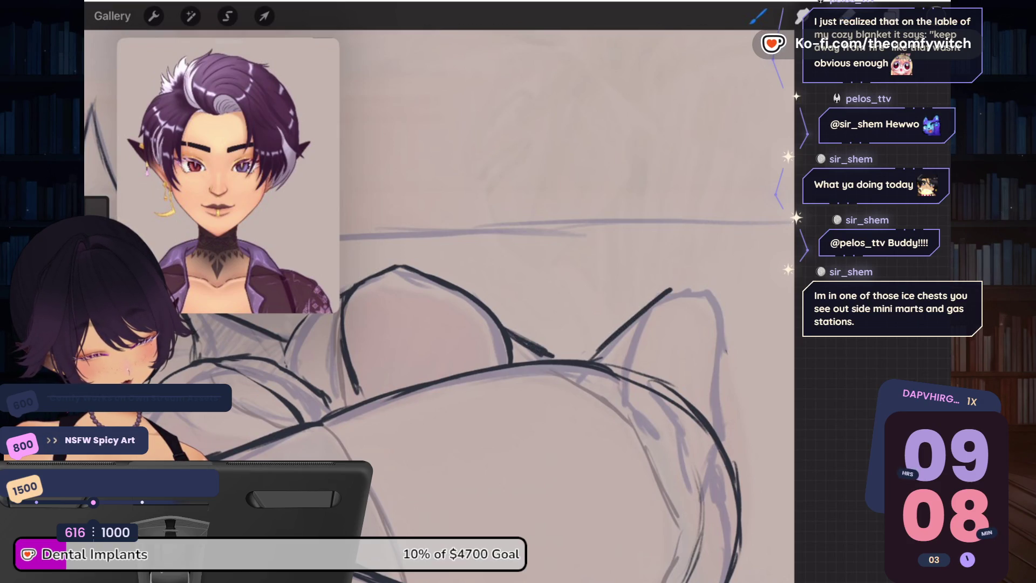
{"action": "left_click_drag", "start_coordinate": [733, 300], "coordinate": [732, 375]}
Step: Raise the reference photo layer's opacity, briefly hiding then restoring the sketch and lineart layers
{"action": "left_click", "coordinate": [911, 16]}
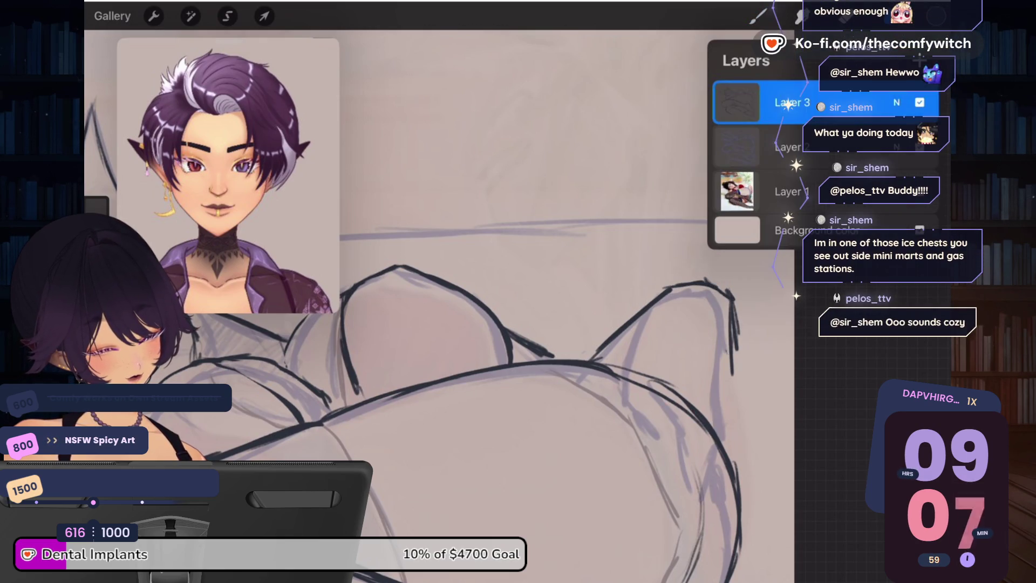
{"action": "left_click", "coordinate": [919, 147]}
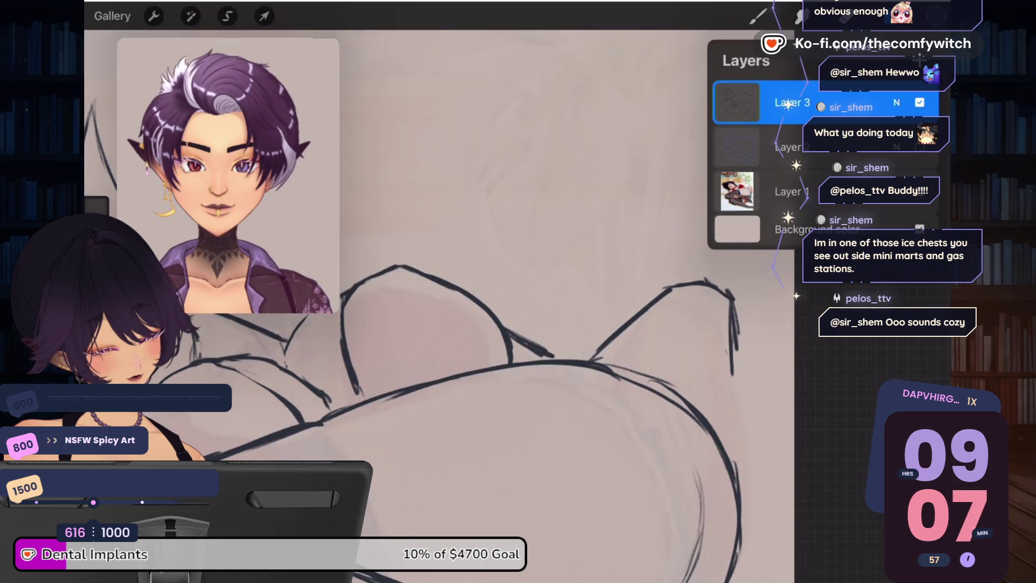
{"action": "left_click", "coordinate": [919, 102]}
{"action": "left_click_drag", "start_coordinate": [739, 245], "coordinate": [836, 246]}
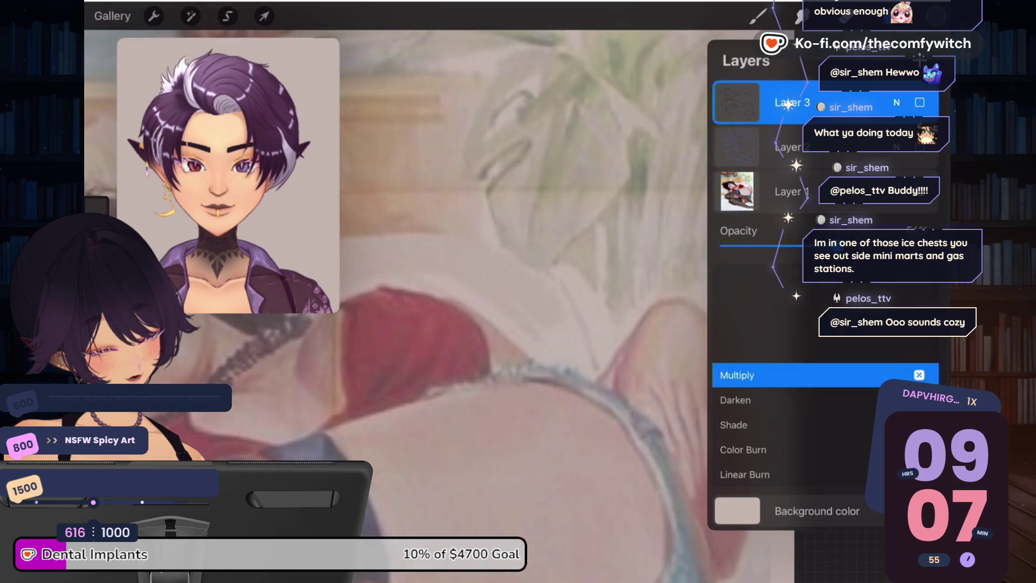
{"action": "left_click", "coordinate": [896, 102]}
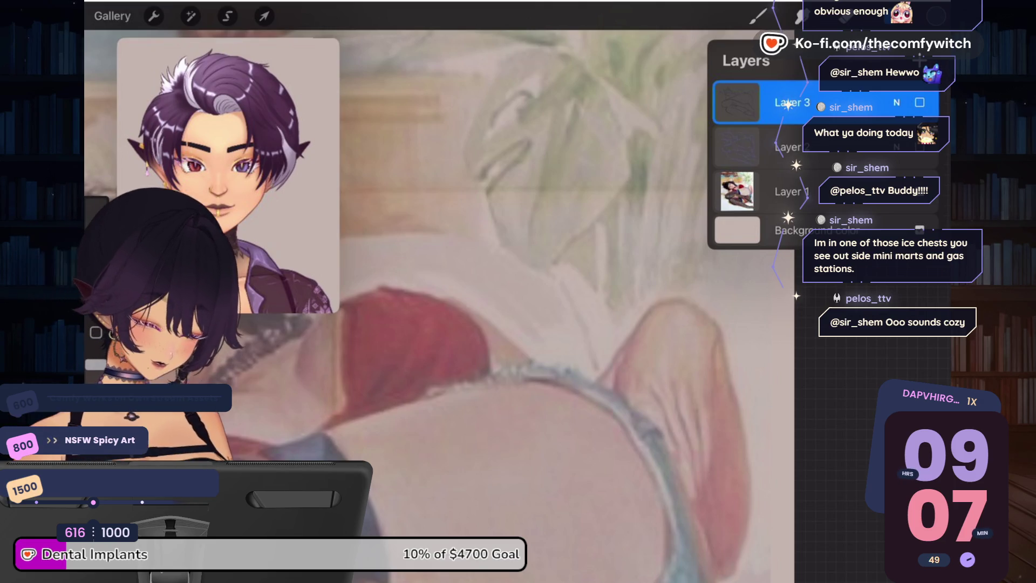
{"action": "key", "text": "ctrl+z"}
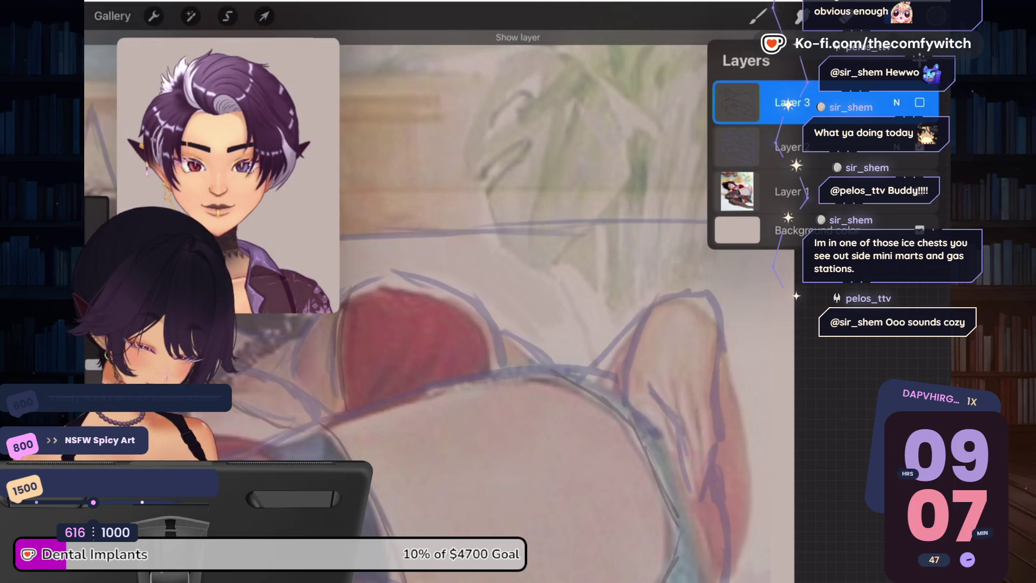
{"action": "key", "text": "ctrl+z"}
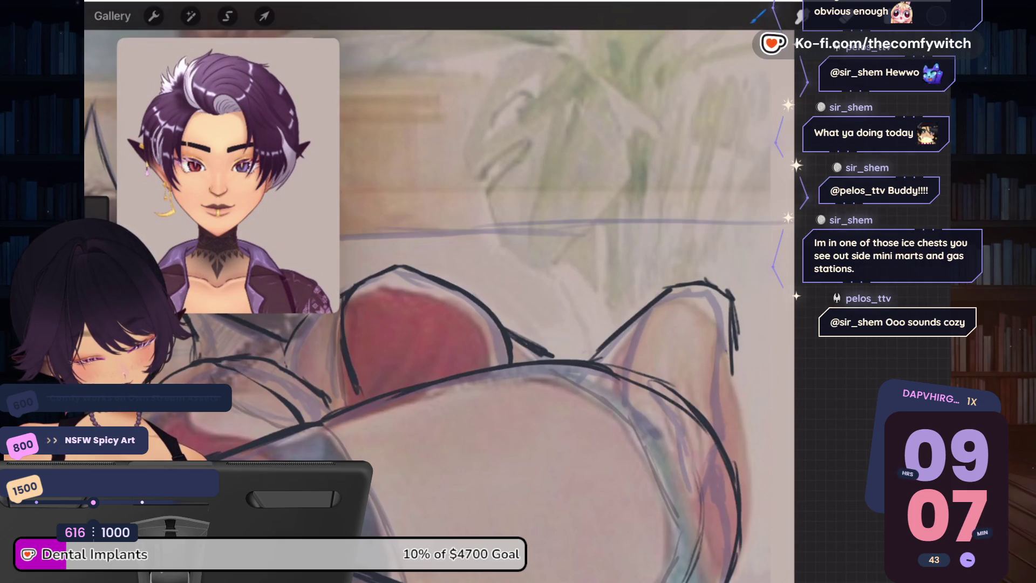
Step: Erase part of a stray diagonal line and make the lineart layer active again
{"action": "left_click_drag", "start_coordinate": [642, 308], "coordinate": [593, 357]}
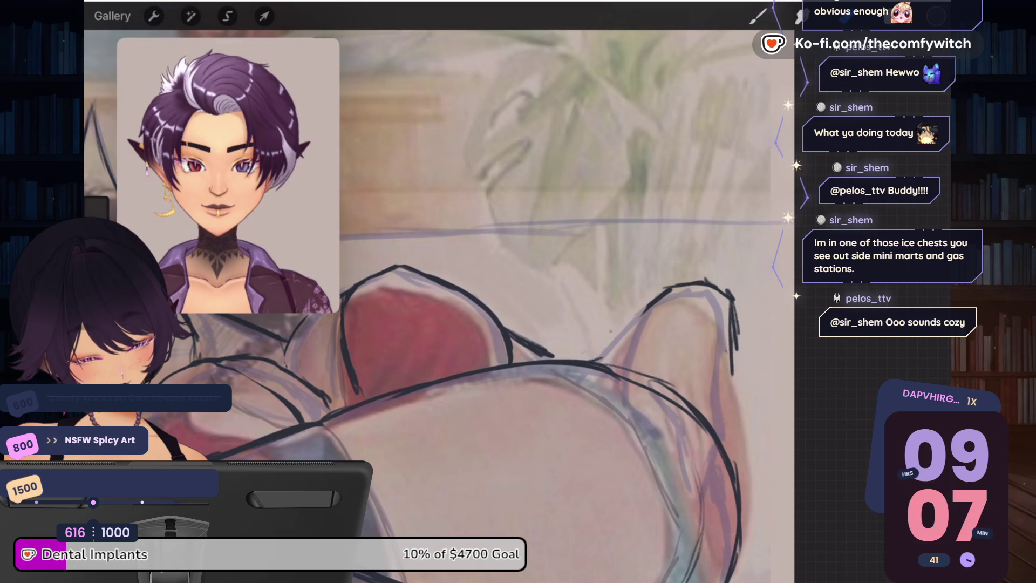
{"action": "left_click", "coordinate": [817, 16]}
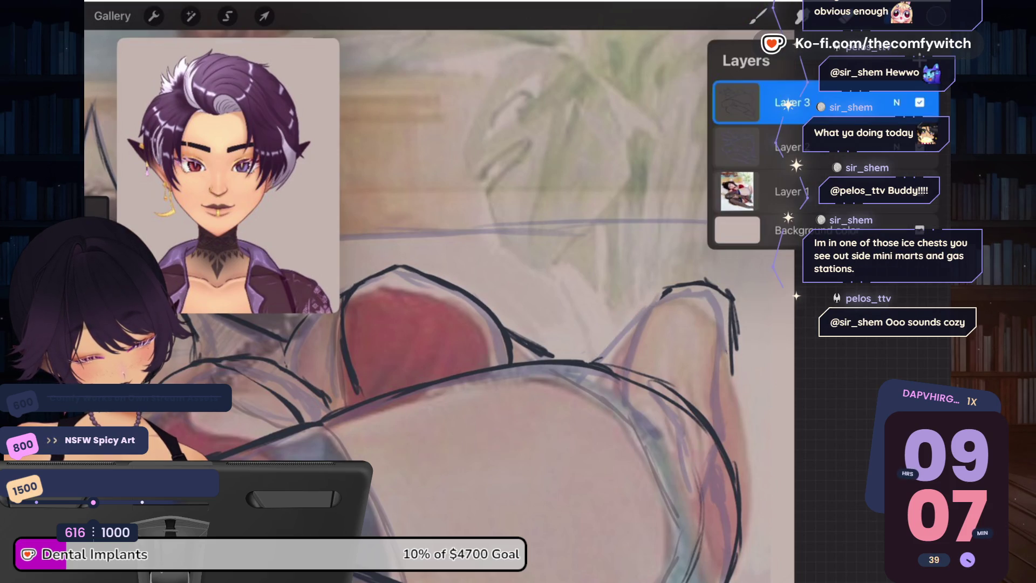
{"action": "left_click", "coordinate": [744, 142]}
{"action": "left_click", "coordinate": [817, 16]}
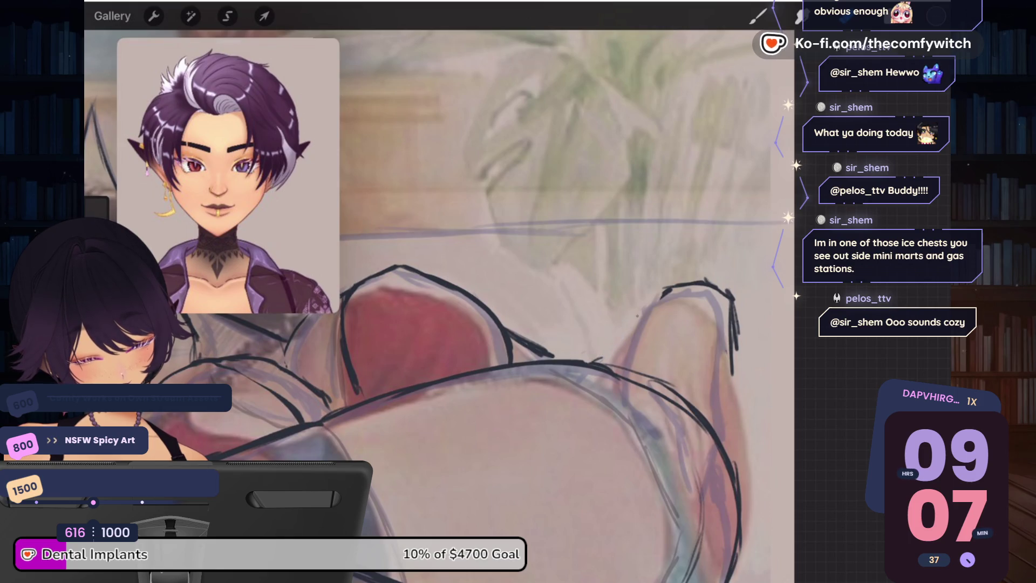
{"action": "left_click", "coordinate": [818, 16]}
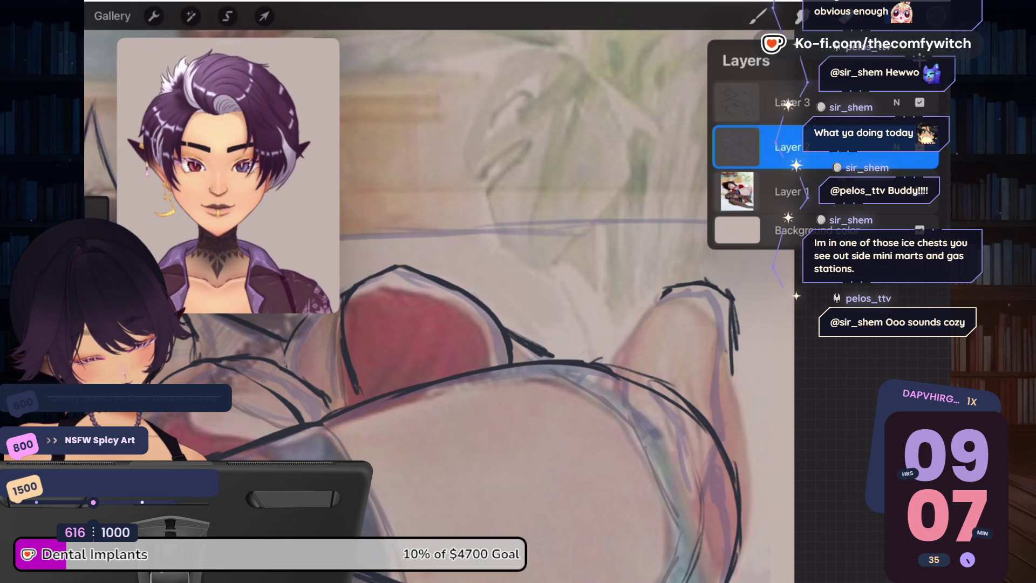
{"action": "left_click", "coordinate": [745, 102]}
{"action": "left_click", "coordinate": [758, 16]}
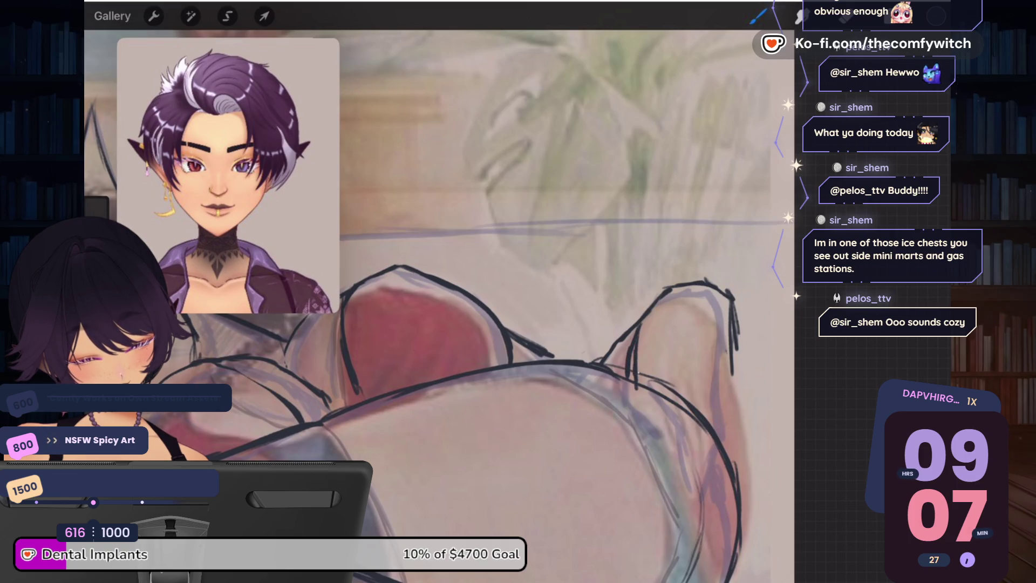
Step: Ink the ear's outer outline, inner edge, fold line and small inner detail strokes
{"action": "mouse_move", "coordinate": [635, 389]}
{"action": "left_mouse_down"}
{"action": "mouse_move", "coordinate": [654, 409]}
{"action": "mouse_move", "coordinate": [661, 384]}
{"action": "left_mouse_up"}
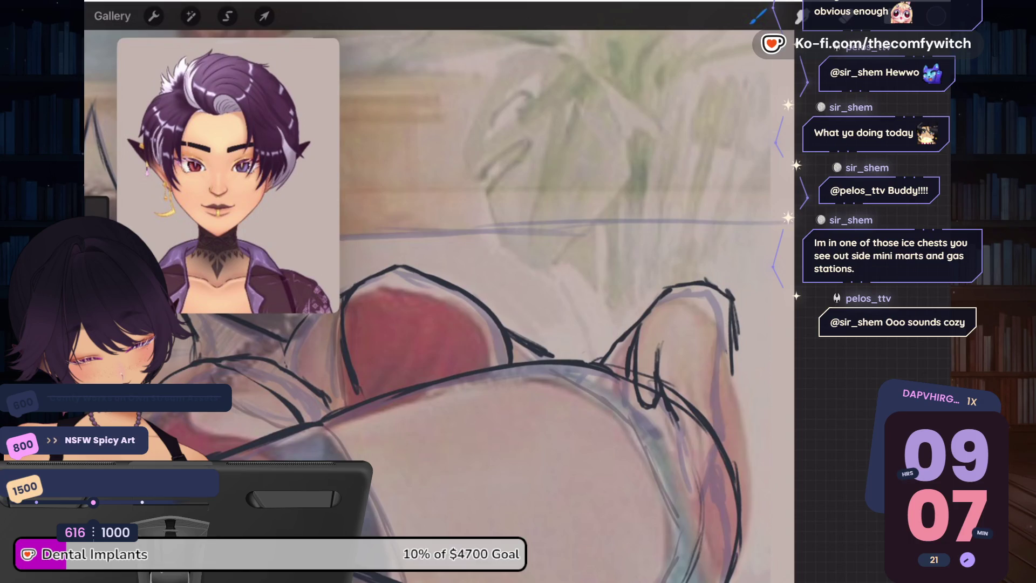
{"action": "left_click_drag", "start_coordinate": [696, 499], "coordinate": [686, 417]}
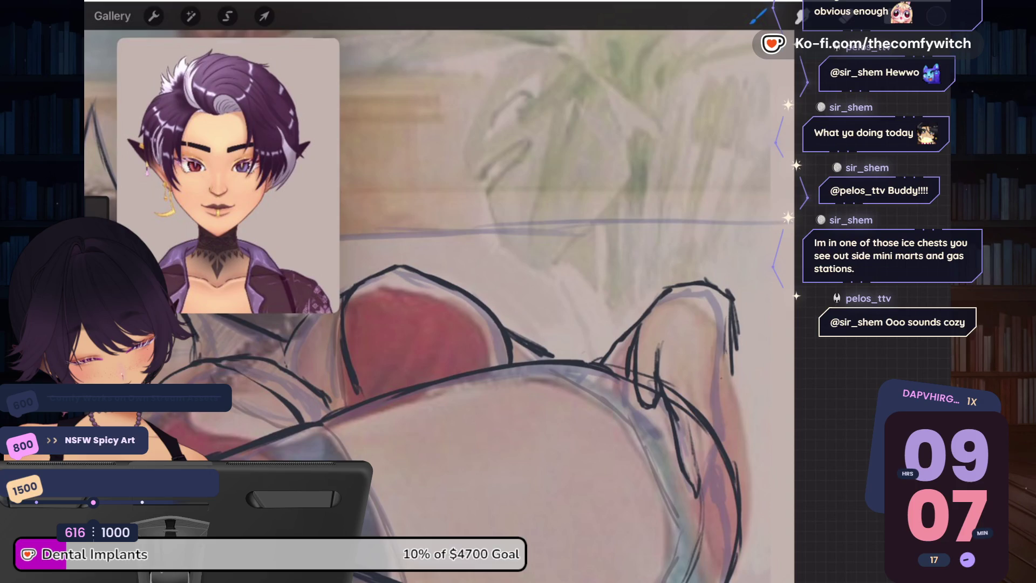
{"action": "left_click_drag", "start_coordinate": [717, 283], "coordinate": [720, 432]}
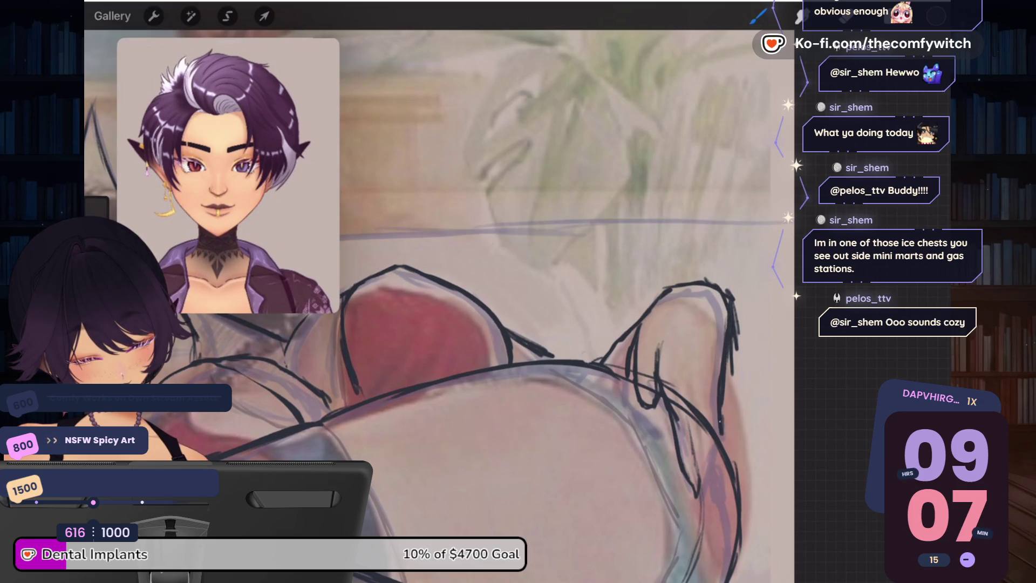
{"action": "left_click_drag", "start_coordinate": [708, 378], "coordinate": [704, 465]}
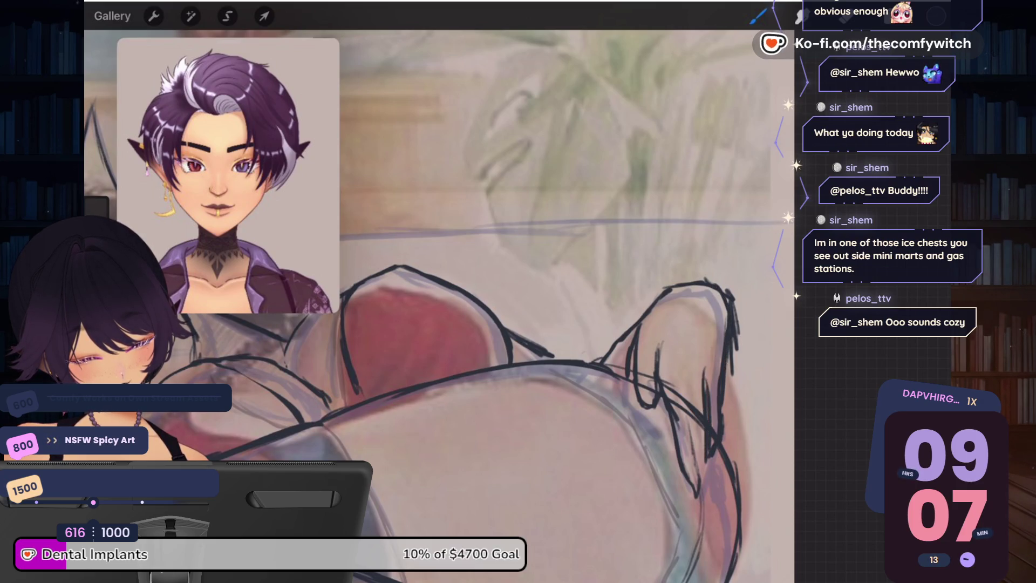
{"action": "left_click_drag", "start_coordinate": [695, 424], "coordinate": [694, 465]}
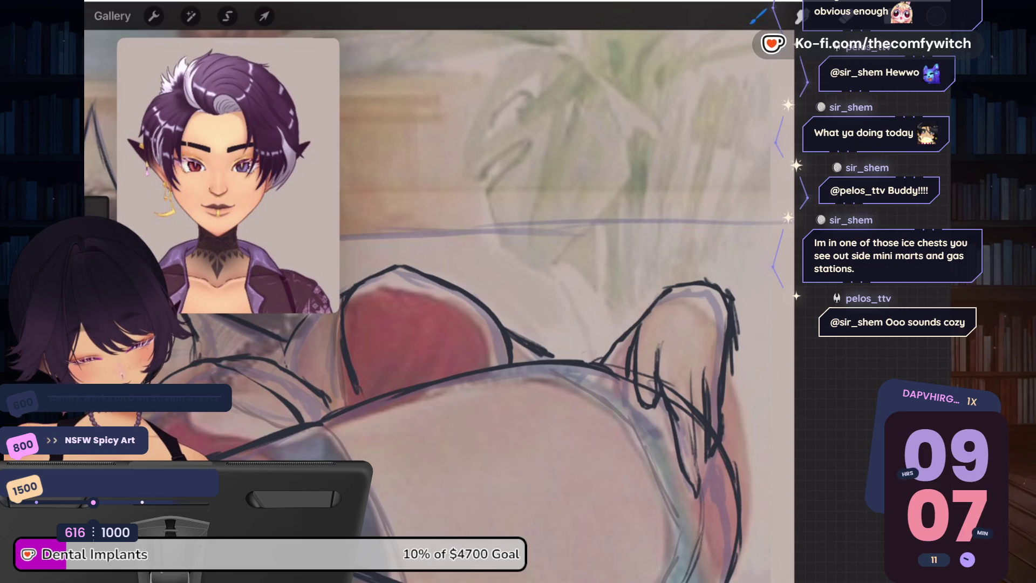
{"action": "left_click_drag", "start_coordinate": [686, 403], "coordinate": [695, 457]}
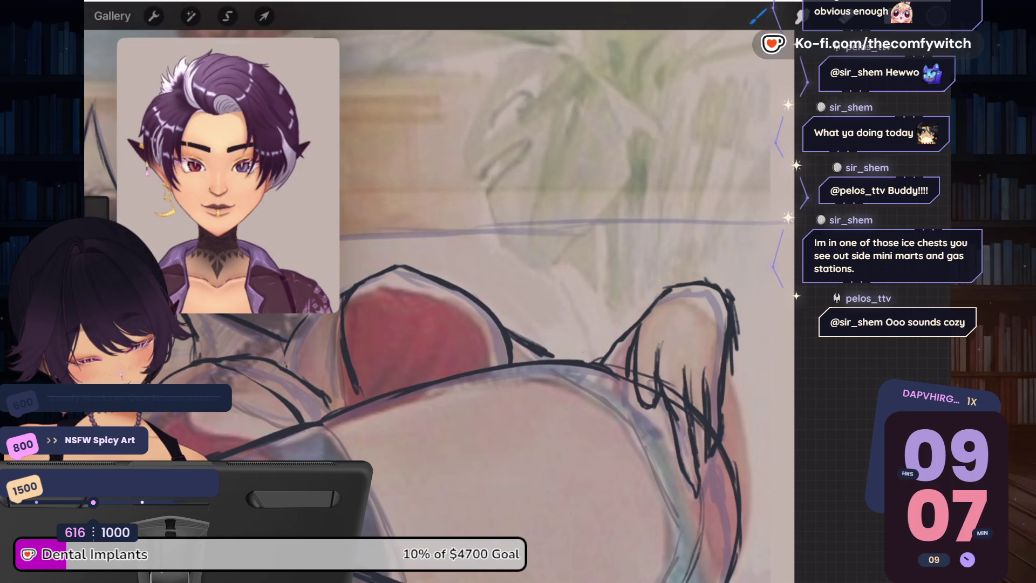
{"action": "left_click_drag", "start_coordinate": [607, 376], "coordinate": [625, 366]}
{"action": "left_click_drag", "start_coordinate": [659, 403], "coordinate": [665, 520]}
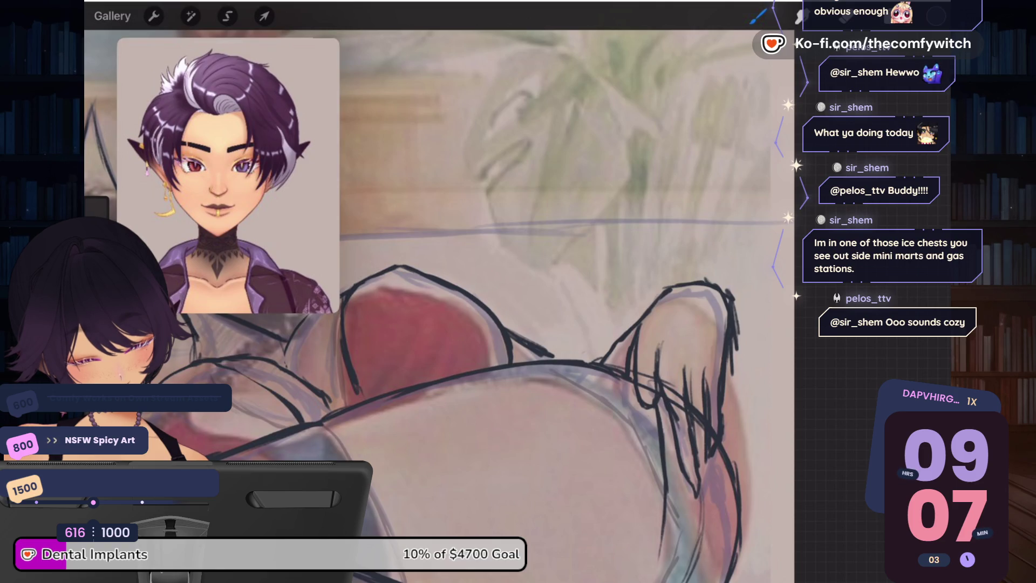
{"action": "left_click_drag", "start_coordinate": [654, 424], "coordinate": [659, 464]}
{"action": "mouse_move", "coordinate": [668, 398]}
{"action": "left_mouse_down"}
{"action": "mouse_move", "coordinate": [658, 441]}
{"action": "mouse_move", "coordinate": [678, 477]}
{"action": "left_mouse_up"}
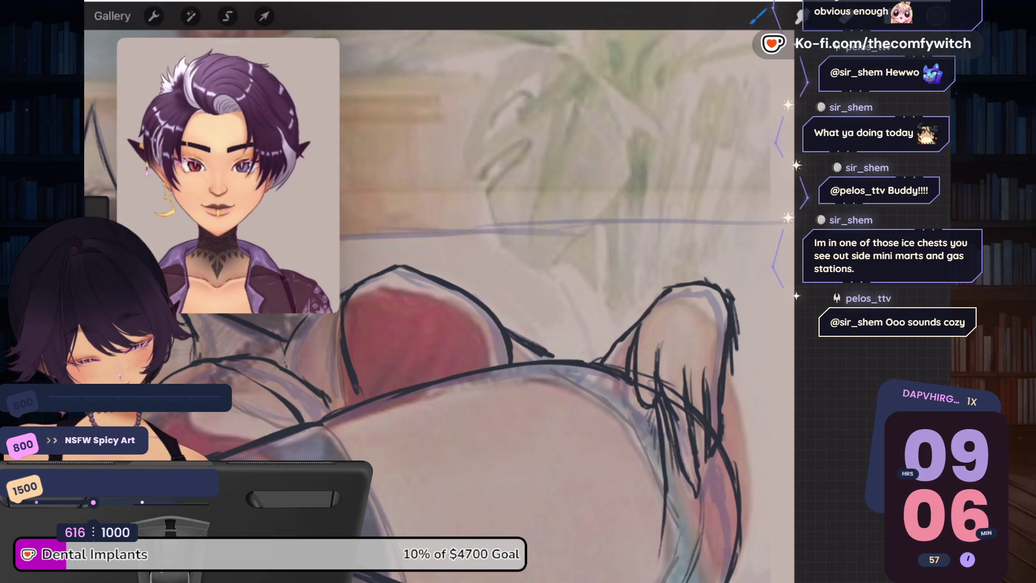
Step: Ink dark outline strokes along the raised hand, undoing the last two
{"action": "left_click", "coordinate": [845, 16]}
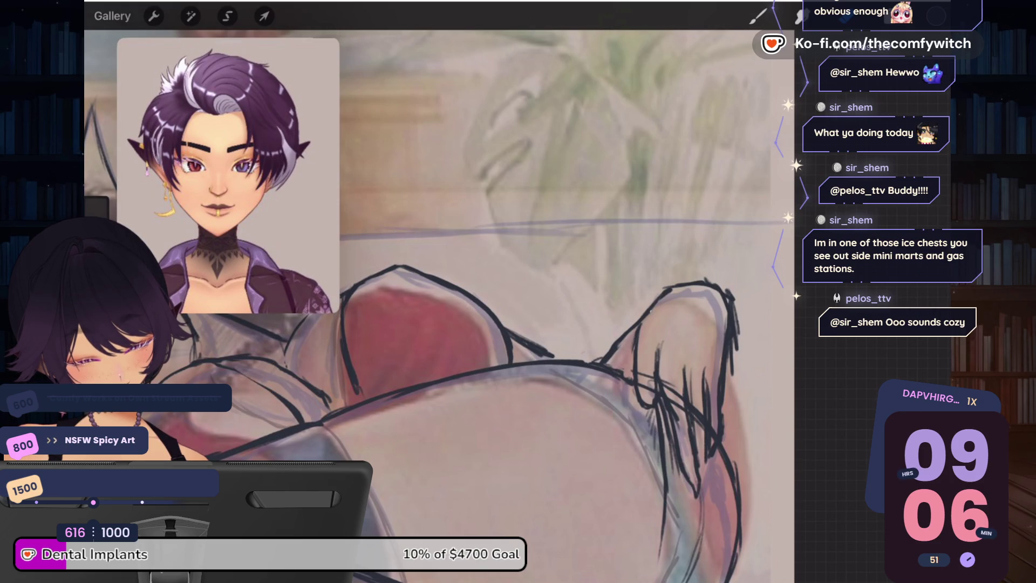
{"action": "left_click", "coordinate": [758, 16]}
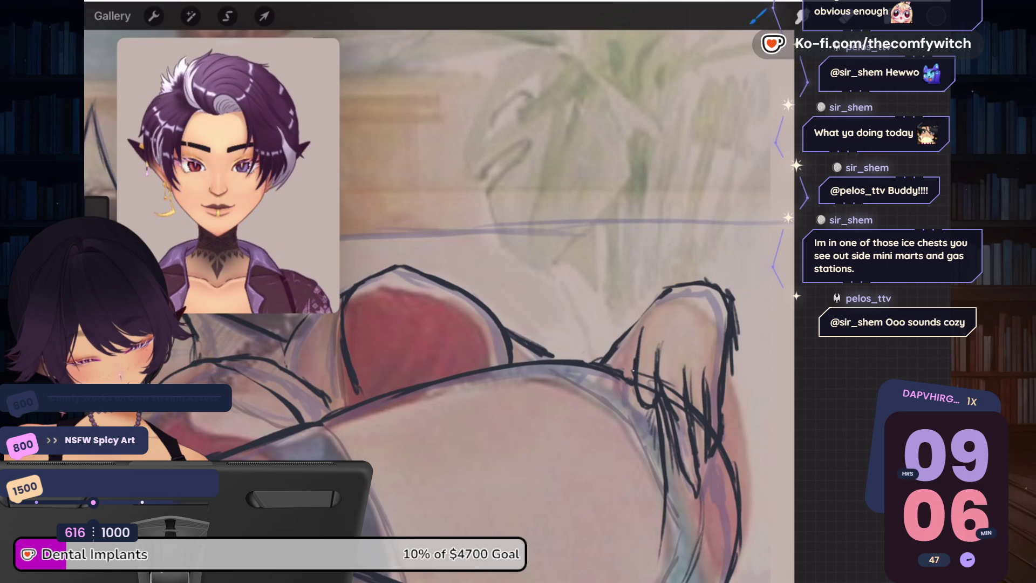
{"action": "mouse_move", "coordinate": [649, 311]}
{"action": "left_mouse_down"}
{"action": "mouse_move", "coordinate": [696, 299]}
{"action": "mouse_move", "coordinate": [721, 356]}
{"action": "left_mouse_up"}
{"action": "mouse_move", "coordinate": [706, 308]}
{"action": "left_mouse_down"}
{"action": "mouse_move", "coordinate": [694, 292]}
{"action": "mouse_move", "coordinate": [656, 301]}
{"action": "mouse_move", "coordinate": [622, 351]}
{"action": "left_mouse_up"}
{"action": "left_click_drag", "start_coordinate": [640, 324], "coordinate": [619, 356]}
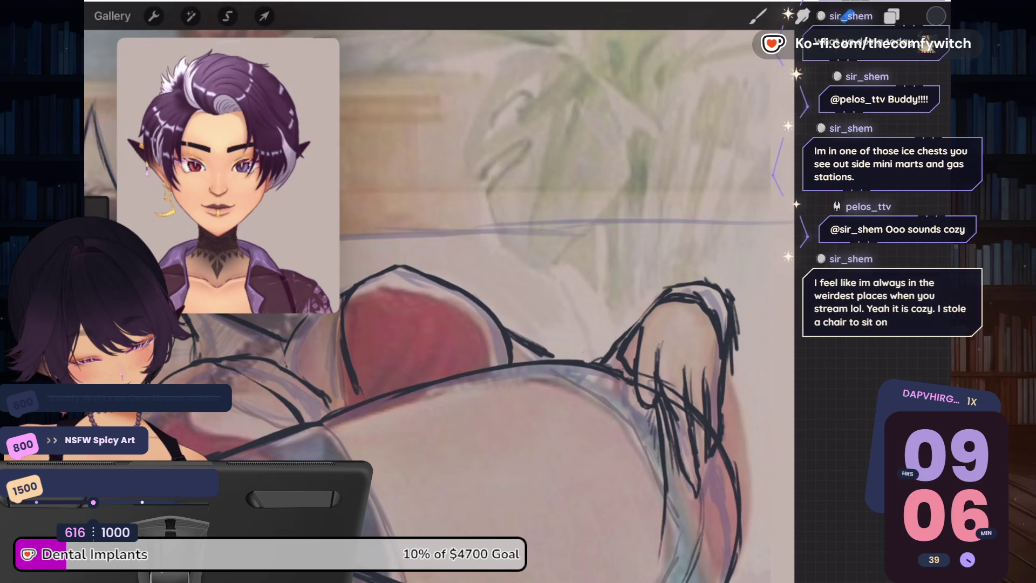
{"action": "key", "text": "ctrl+z"}
{"action": "key", "text": "ctrl+z"}
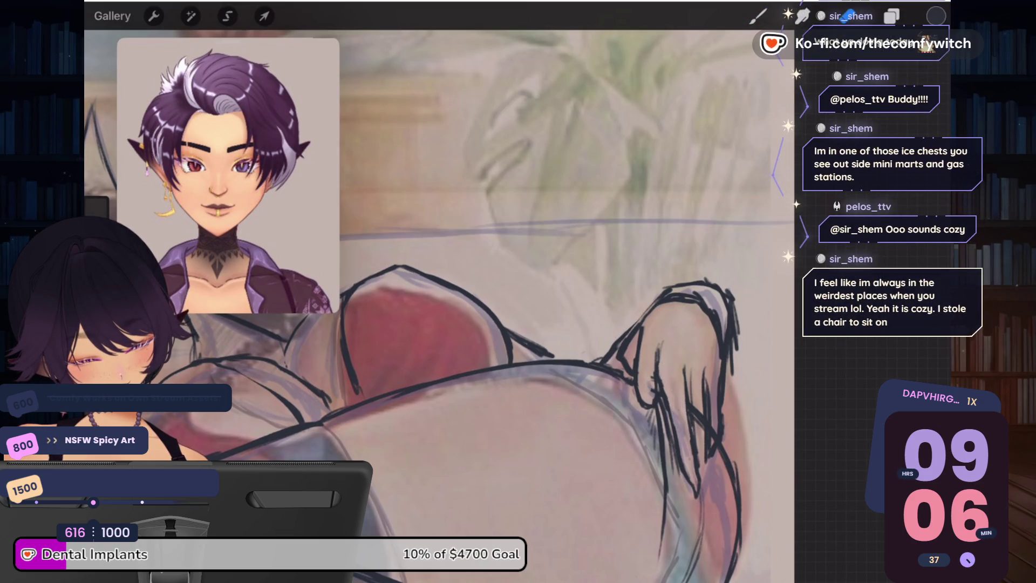
{"action": "key", "text": "ctrl+z"}
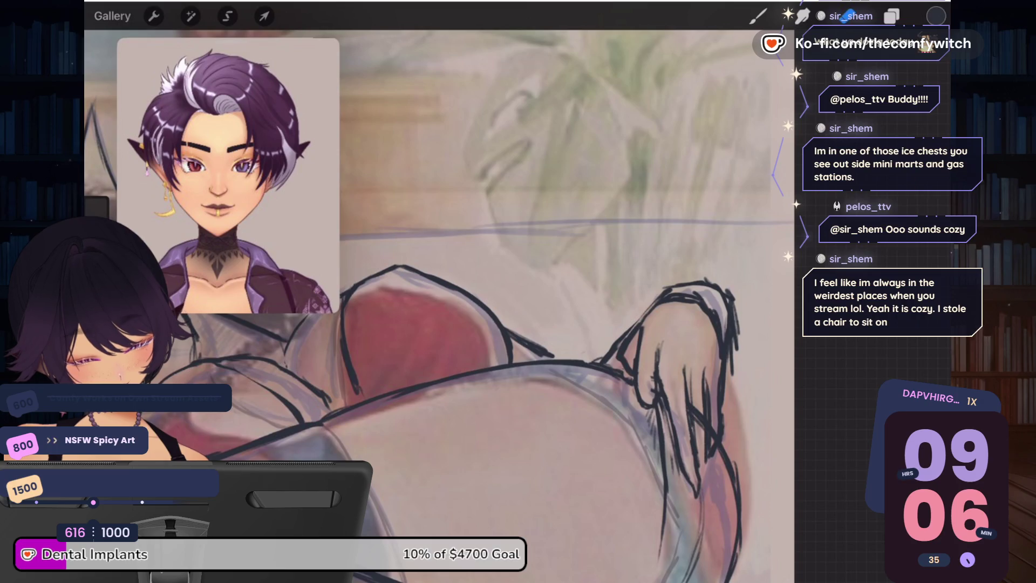
Step: Continue the dark outline down the leg with two long strokes
{"action": "key", "text": "b"}
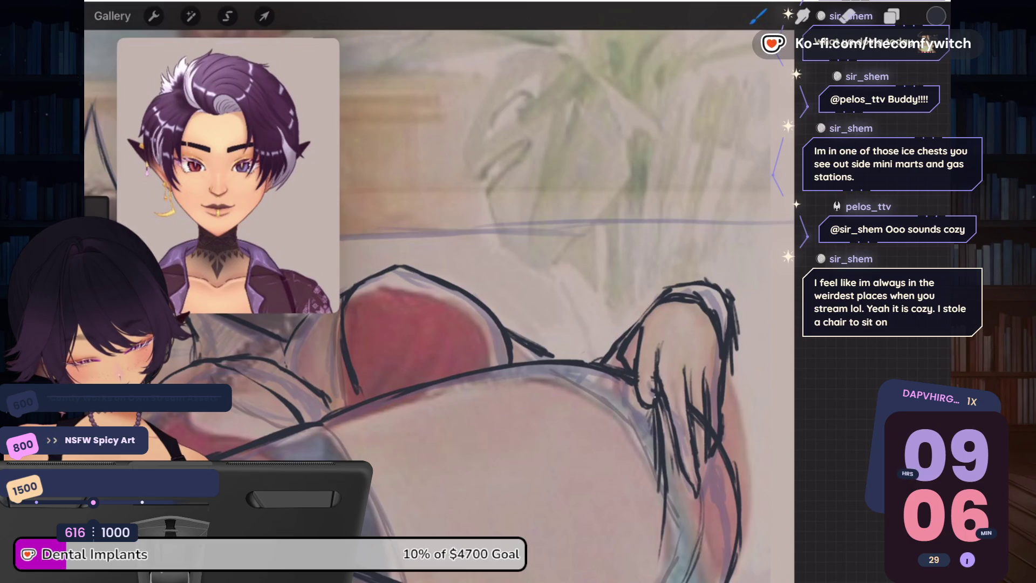
{"action": "left_click_drag", "start_coordinate": [660, 409], "coordinate": [656, 509]}
{"action": "left_click_drag", "start_coordinate": [661, 467], "coordinate": [650, 573]}
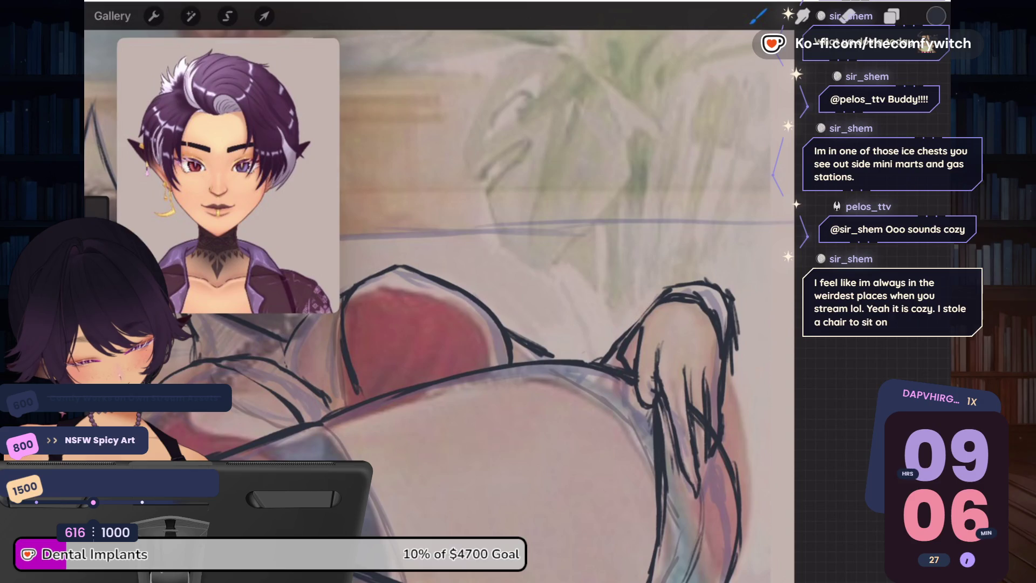
{"action": "scroll", "coordinate": [440, 291], "scroll_direction": "down", "scroll_amount": 3}
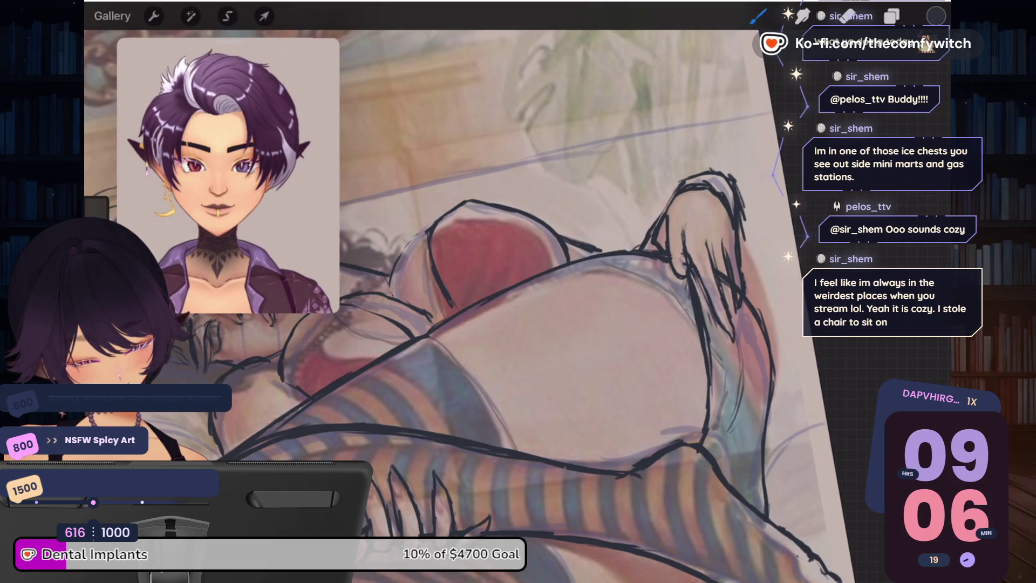
Step: Re-ink the top outline of the raised leg in dark ink
{"action": "key", "text": "l"}
{"action": "key", "text": "l"}
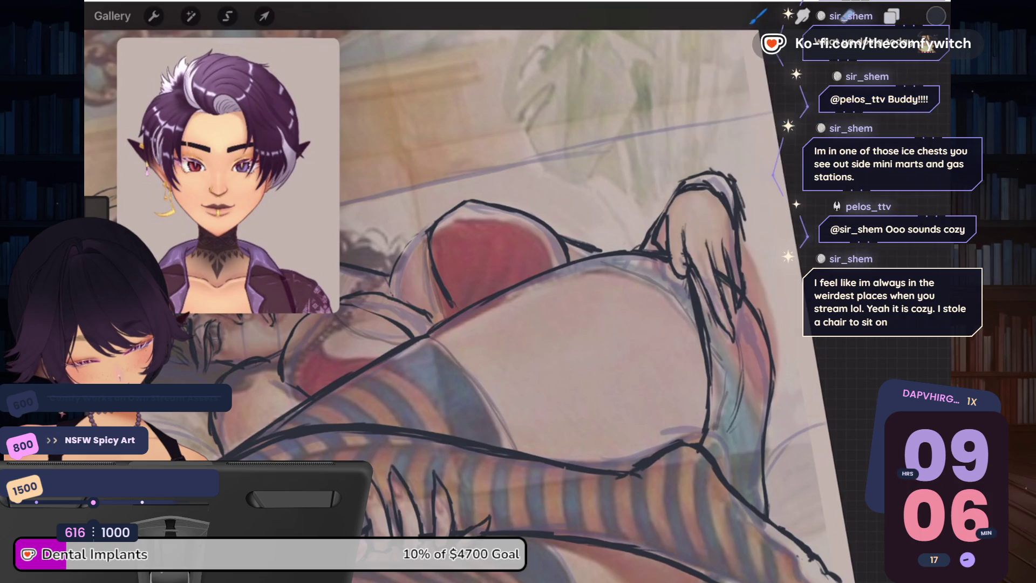
{"action": "mouse_move", "coordinate": [680, 180]}
{"action": "left_mouse_down"}
{"action": "mouse_move", "coordinate": [726, 173]}
{"action": "mouse_move", "coordinate": [744, 219]}
{"action": "left_mouse_up"}
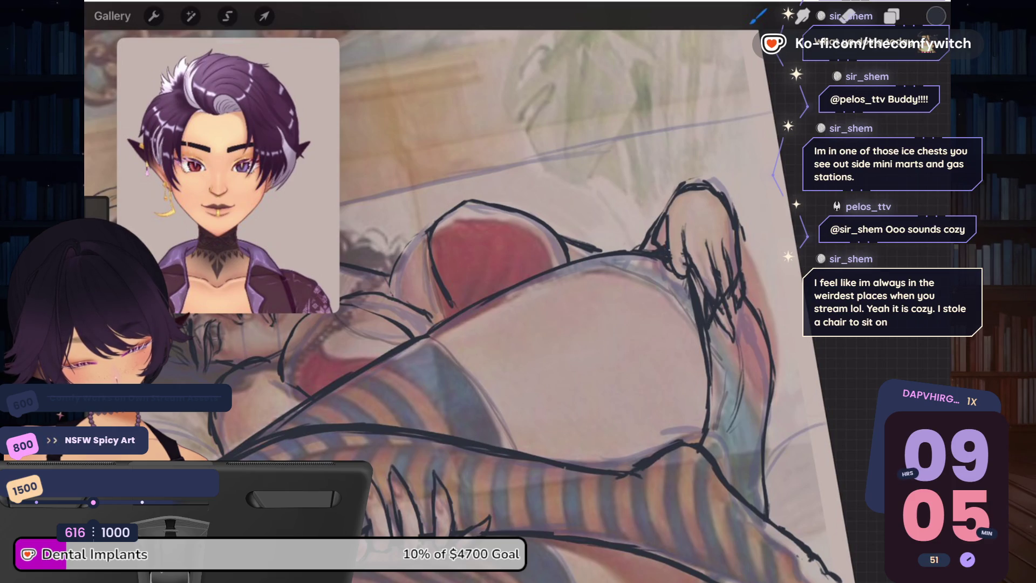
{"action": "left_click", "coordinate": [227, 16]}
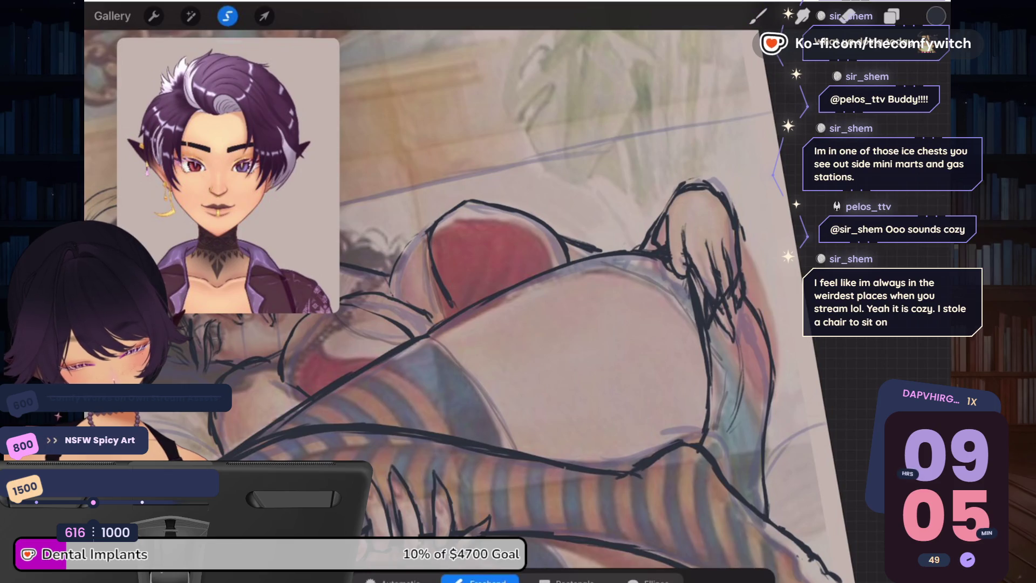
Step: Lasso the inked hand, nudge it upward and rotate it slightly clockwise
{"action": "mouse_move", "coordinate": [715, 168]}
{"action": "left_mouse_down"}
{"action": "mouse_move", "coordinate": [633, 232]}
{"action": "mouse_move", "coordinate": [632, 250]}
{"action": "left_mouse_up"}
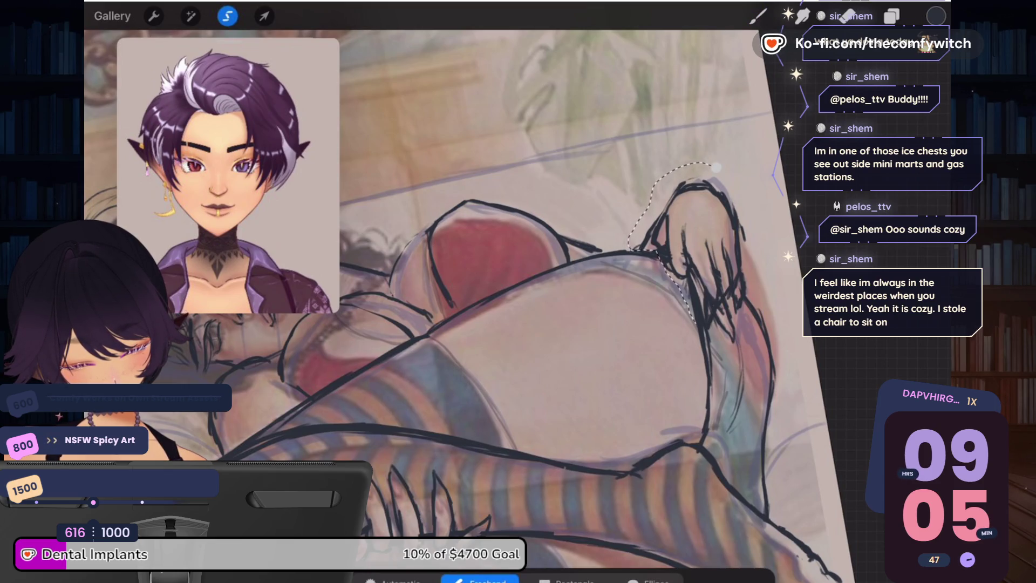
{"action": "mouse_move", "coordinate": [722, 337]}
{"action": "left_mouse_down"}
{"action": "mouse_move", "coordinate": [744, 325]}
{"action": "mouse_move", "coordinate": [755, 198]}
{"action": "mouse_move", "coordinate": [716, 166]}
{"action": "left_mouse_up"}
{"action": "left_click", "coordinate": [264, 16]}
{"action": "left_click_drag", "start_coordinate": [696, 253], "coordinate": [691, 238]}
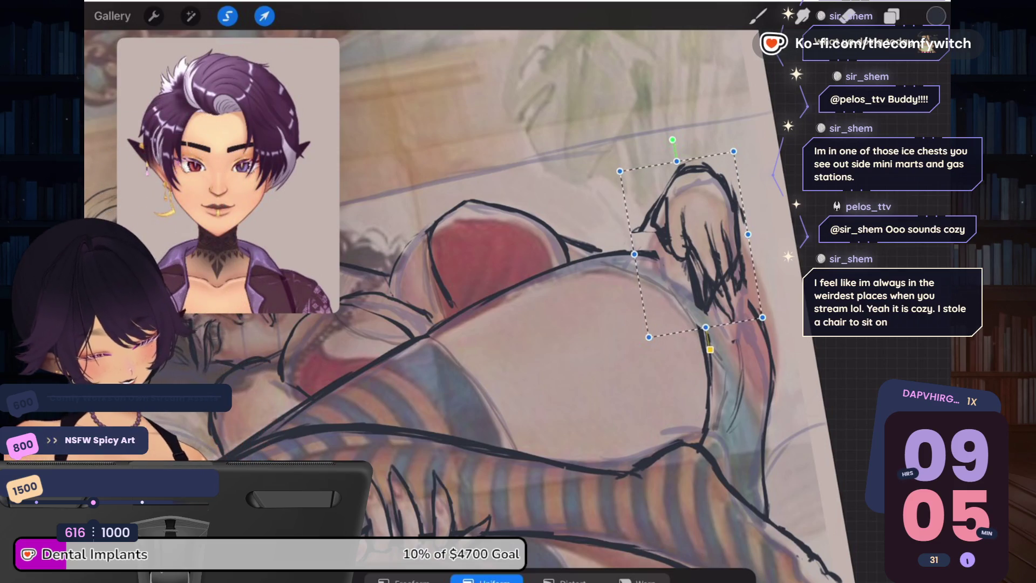
{"action": "left_click_drag", "start_coordinate": [672, 140], "coordinate": [668, 141]}
{"action": "key", "text": "b"}
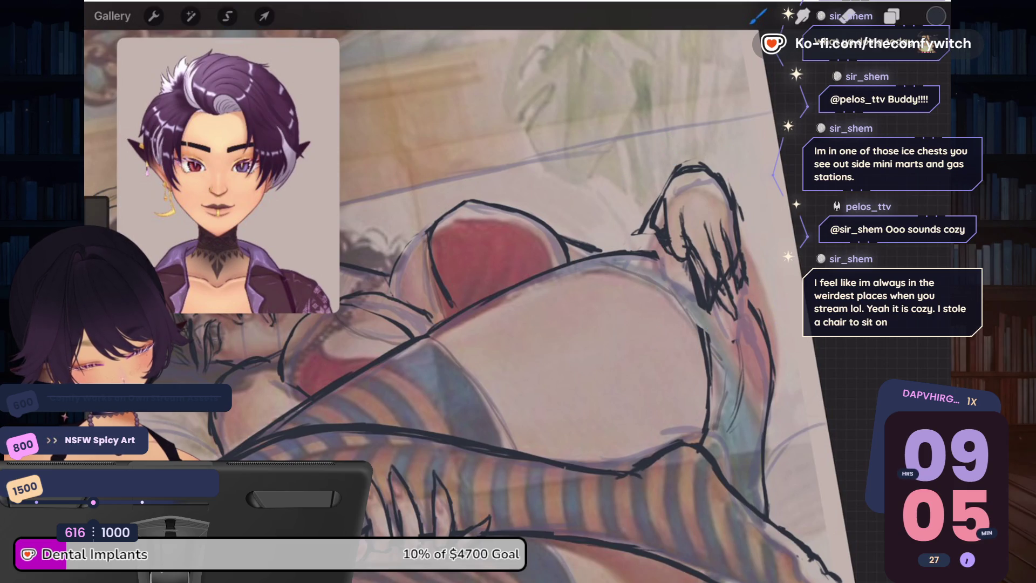
Step: Erase the hand's old, messy finger lines down to the fingertips
{"action": "left_click_drag", "start_coordinate": [486, 297], "coordinate": [458, 335]}
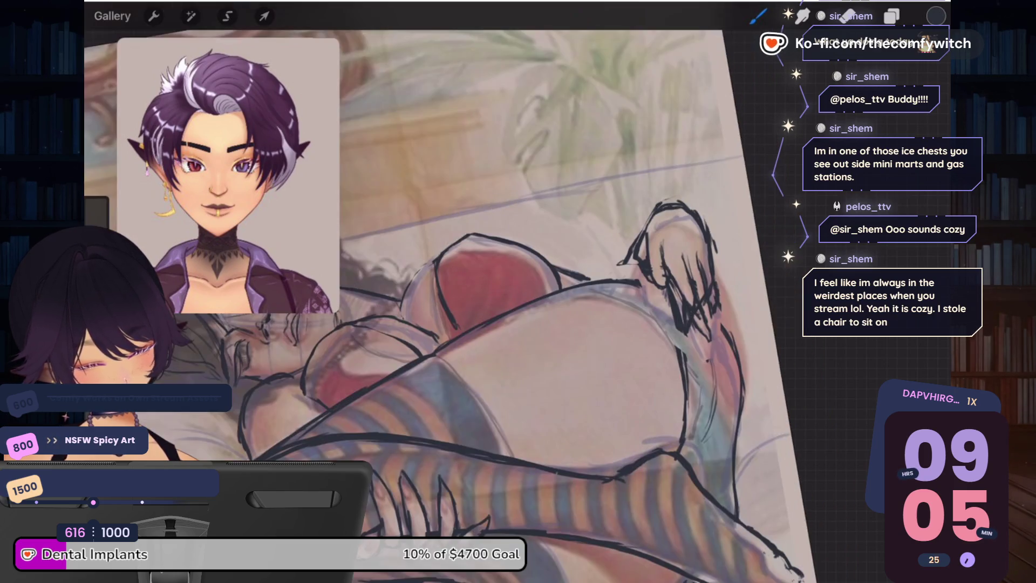
{"action": "left_click_drag", "start_coordinate": [685, 300], "coordinate": [692, 318]}
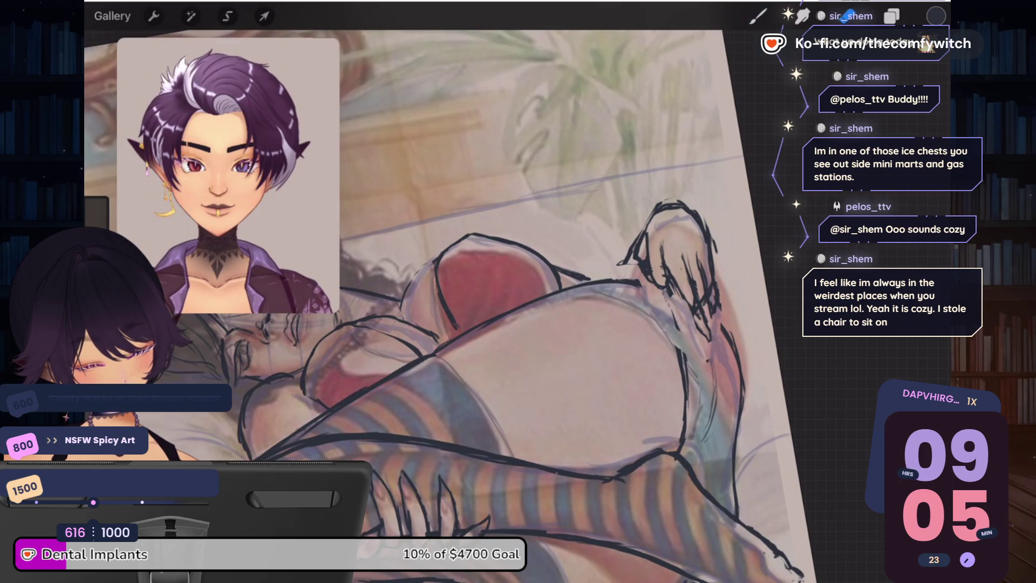
{"action": "mouse_move", "coordinate": [688, 259]}
{"action": "left_mouse_down"}
{"action": "mouse_move", "coordinate": [701, 330]}
{"action": "mouse_move", "coordinate": [711, 329]}
{"action": "left_mouse_up"}
{"action": "left_click_drag", "start_coordinate": [663, 241], "coordinate": [671, 295]}
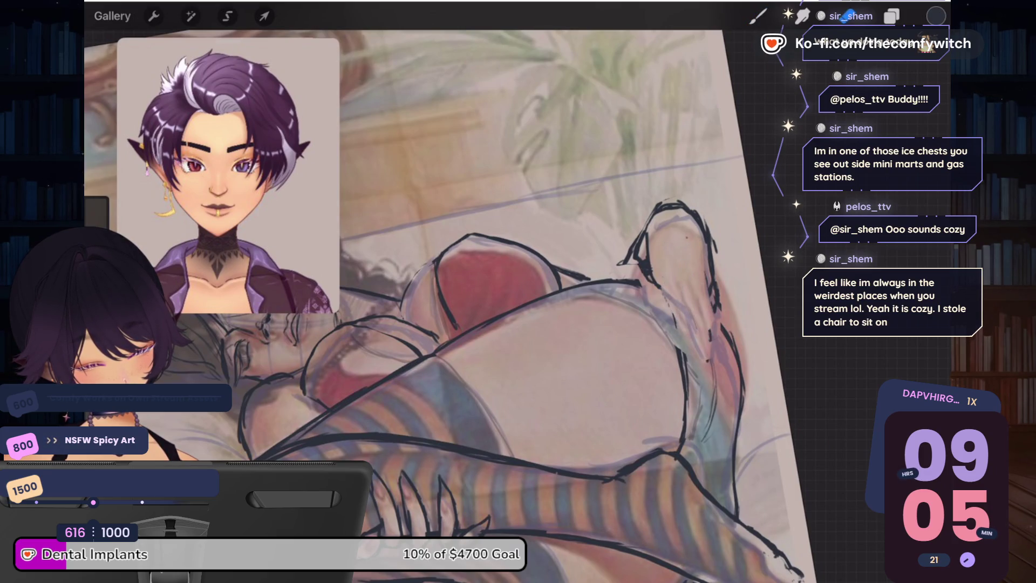
{"action": "left_click_drag", "start_coordinate": [715, 256], "coordinate": [717, 309]}
{"action": "left_click_drag", "start_coordinate": [675, 313], "coordinate": [675, 328]}
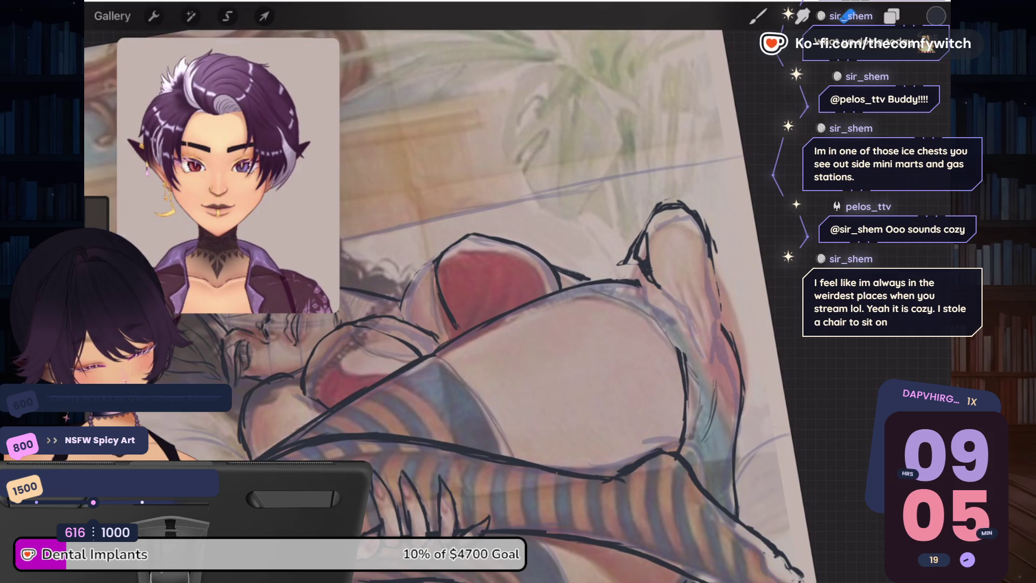
Step: Redraw the fingertip, finger outlines and side of the hand, undoing two bad strokes
{"action": "key", "text": "b"}
{"action": "left_click_drag", "start_coordinate": [653, 228], "coordinate": [655, 264]}
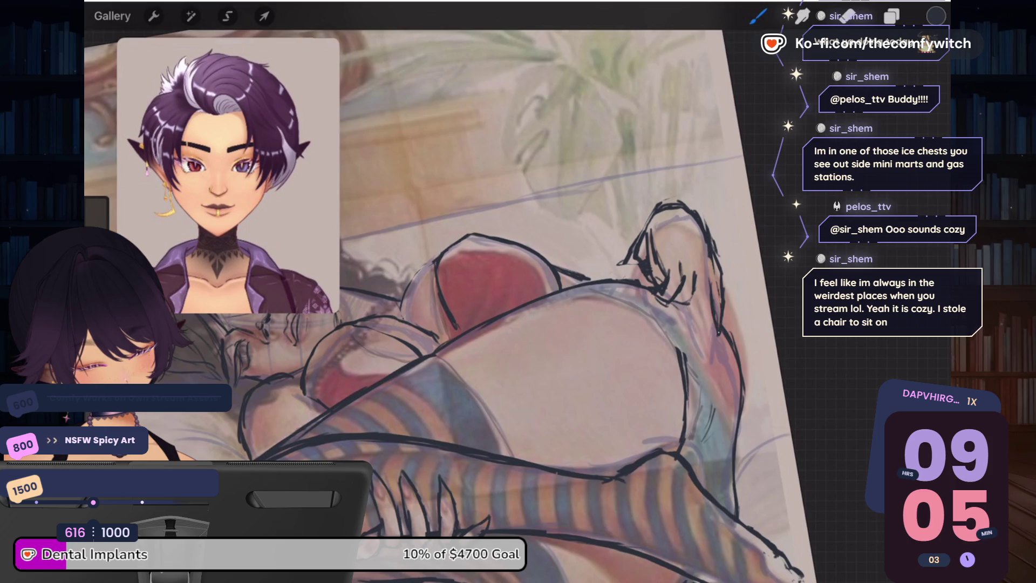
{"action": "mouse_move", "coordinate": [706, 262]}
{"action": "left_mouse_down"}
{"action": "mouse_move", "coordinate": [711, 291]}
{"action": "mouse_move", "coordinate": [691, 306]}
{"action": "left_mouse_up"}
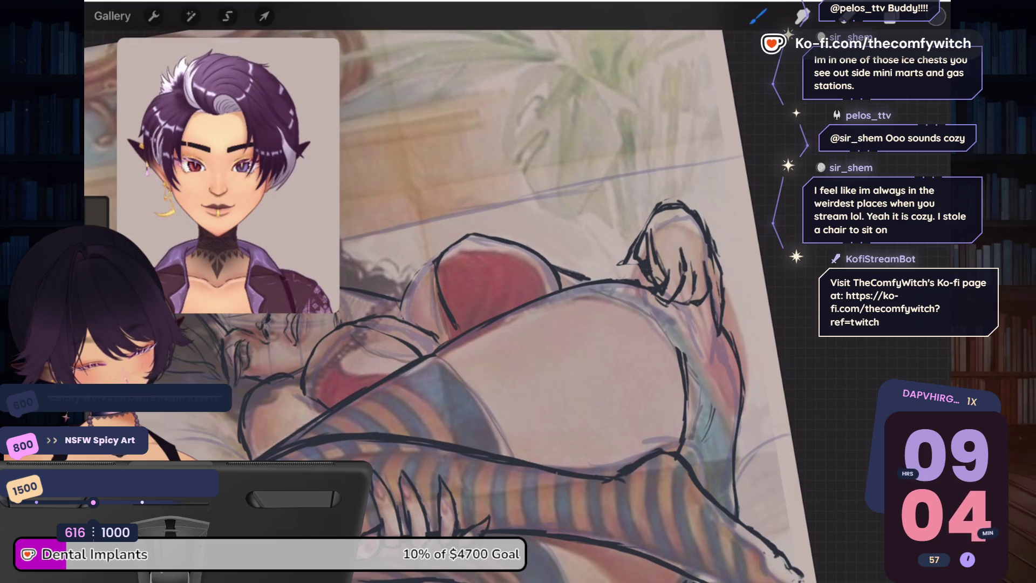
{"action": "left_click_drag", "start_coordinate": [672, 301], "coordinate": [687, 380]}
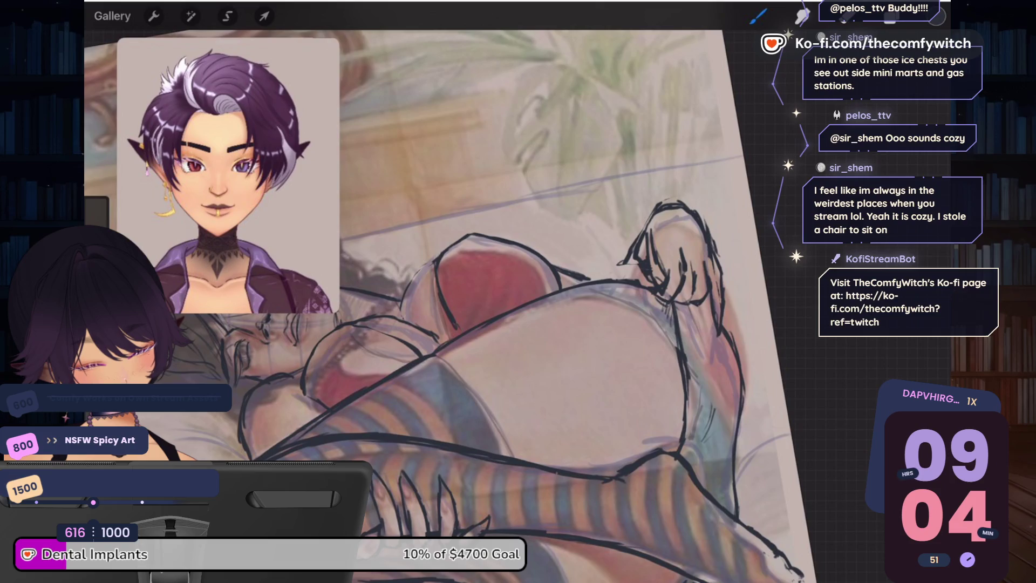
{"action": "left_click_drag", "start_coordinate": [653, 211], "coordinate": [609, 278]}
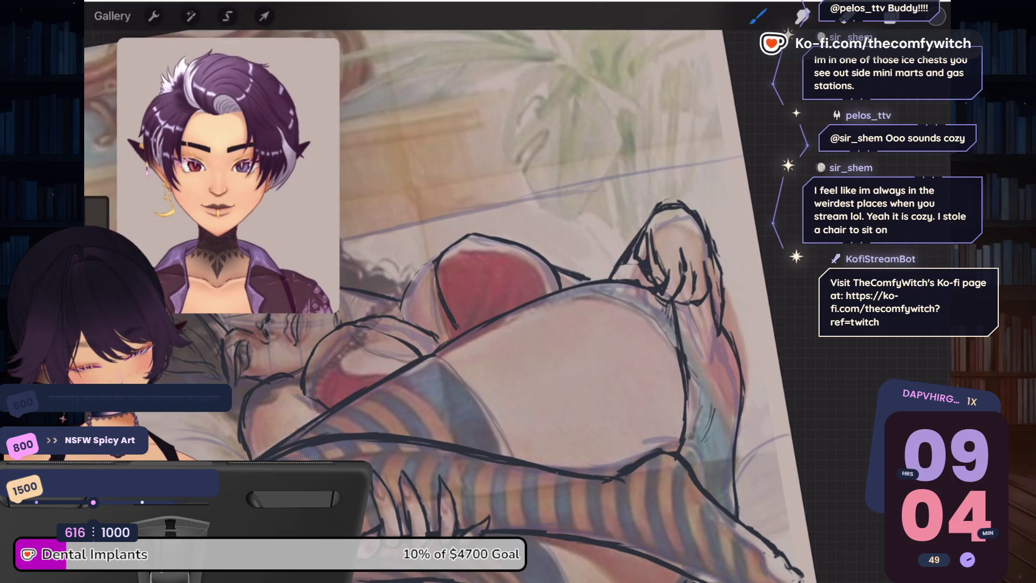
{"action": "key", "text": "ctrl+z"}
{"action": "key", "text": "ctrl+z"}
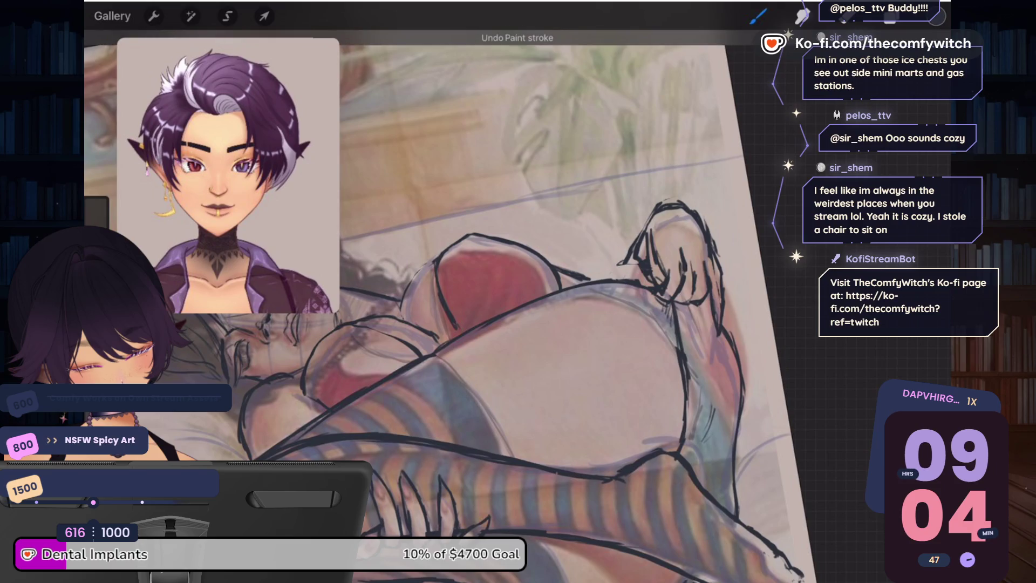
{"action": "left_click_drag", "start_coordinate": [716, 253], "coordinate": [728, 296]}
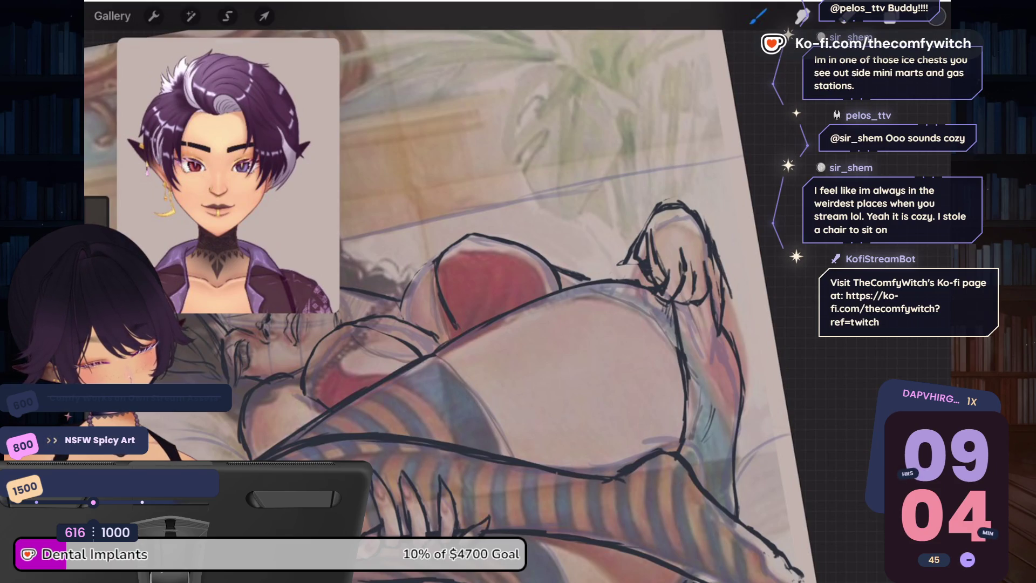
{"action": "key", "text": "ctrl+z"}
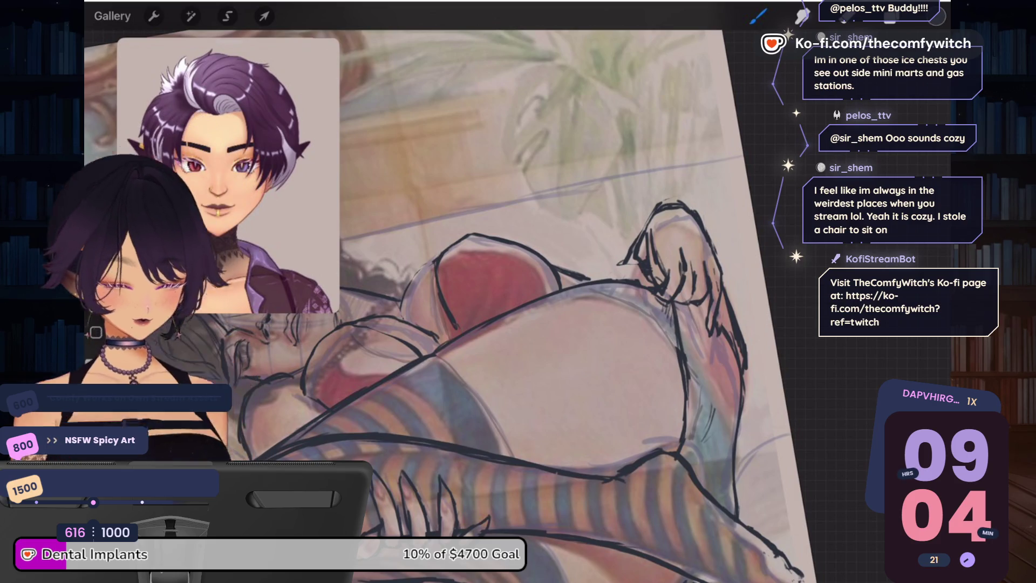
Step: Erase part of the hand's dark outline
{"action": "scroll", "coordinate": [510, 353], "scroll_direction": "down", "scroll_amount": 5}
{"action": "scroll", "coordinate": [510, 351], "scroll_direction": "up", "scroll_amount": 5}
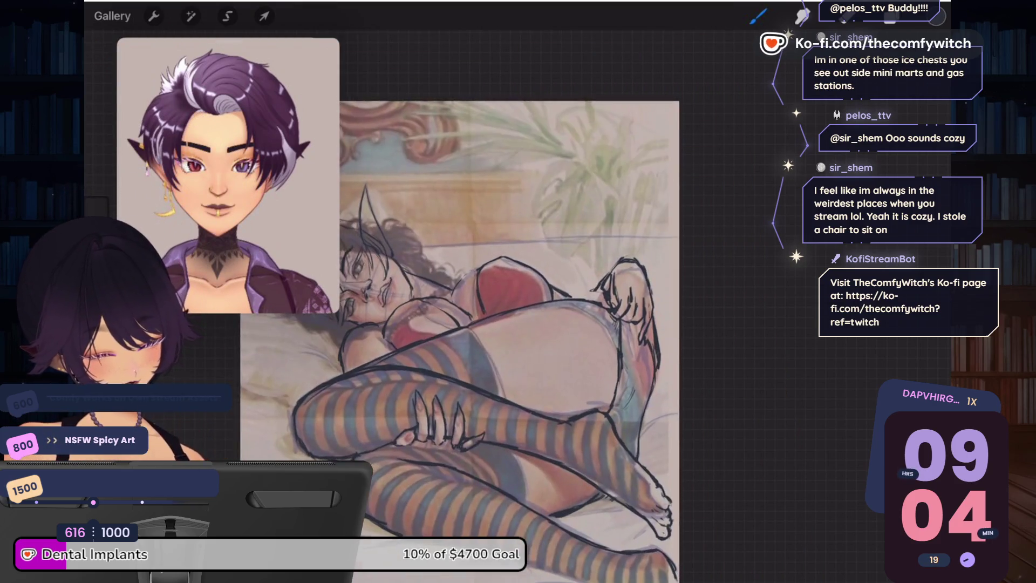
{"action": "scroll", "coordinate": [502, 324], "scroll_direction": "down", "scroll_amount": 3}
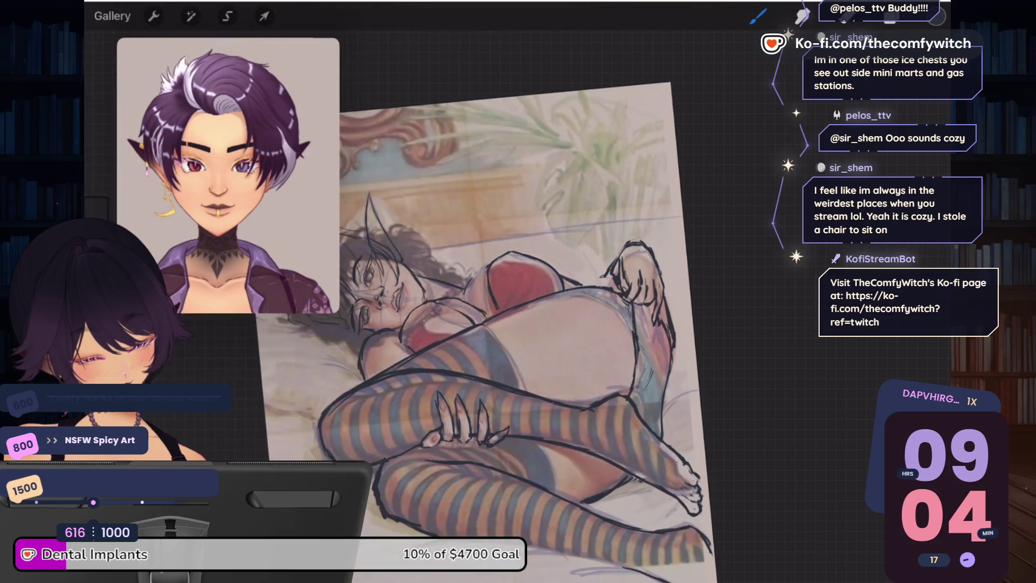
{"action": "mouse_move", "coordinate": [612, 259]}
{"action": "left_mouse_down"}
{"action": "mouse_move", "coordinate": [620, 286]}
{"action": "mouse_move", "coordinate": [656, 302]}
{"action": "mouse_move", "coordinate": [662, 272]}
{"action": "mouse_move", "coordinate": [602, 278]}
{"action": "left_mouse_up"}
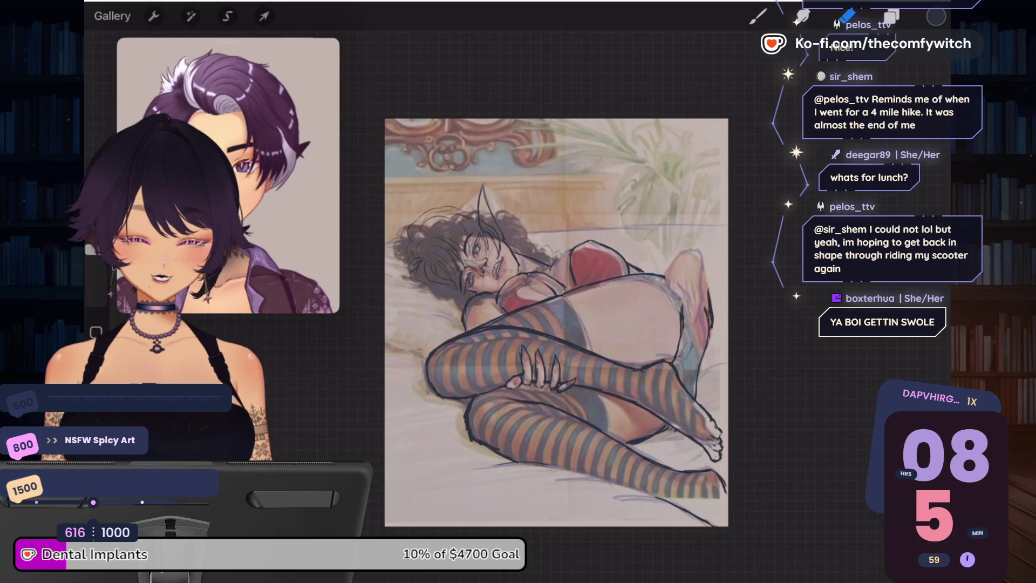
{"action": "left_click", "coordinate": [892, 16]}
{"action": "left_click", "coordinate": [919, 191]}
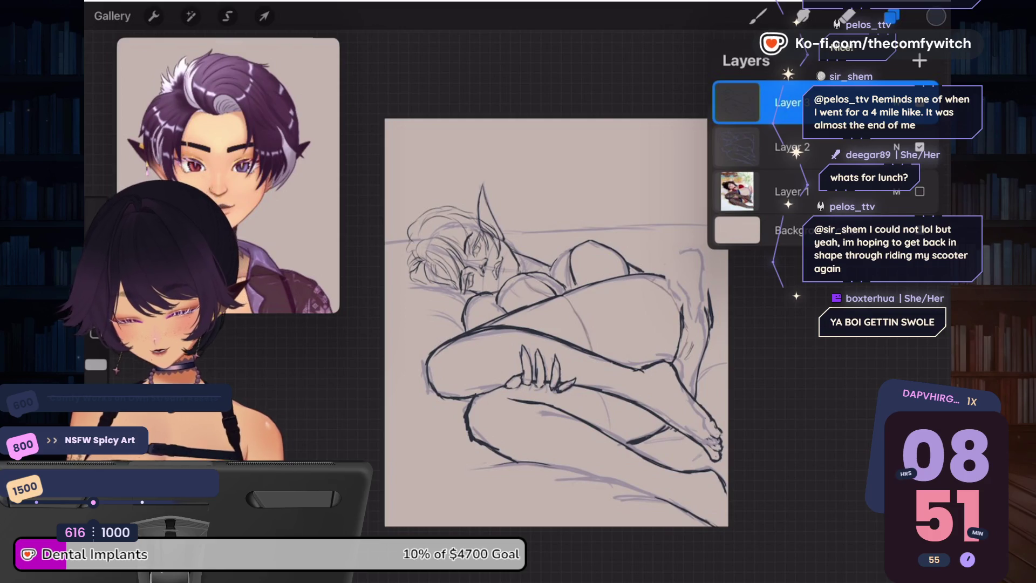
{"action": "left_click", "coordinate": [892, 16]}
{"action": "scroll", "coordinate": [228, 176], "scroll_direction": "down", "scroll_amount": 3}
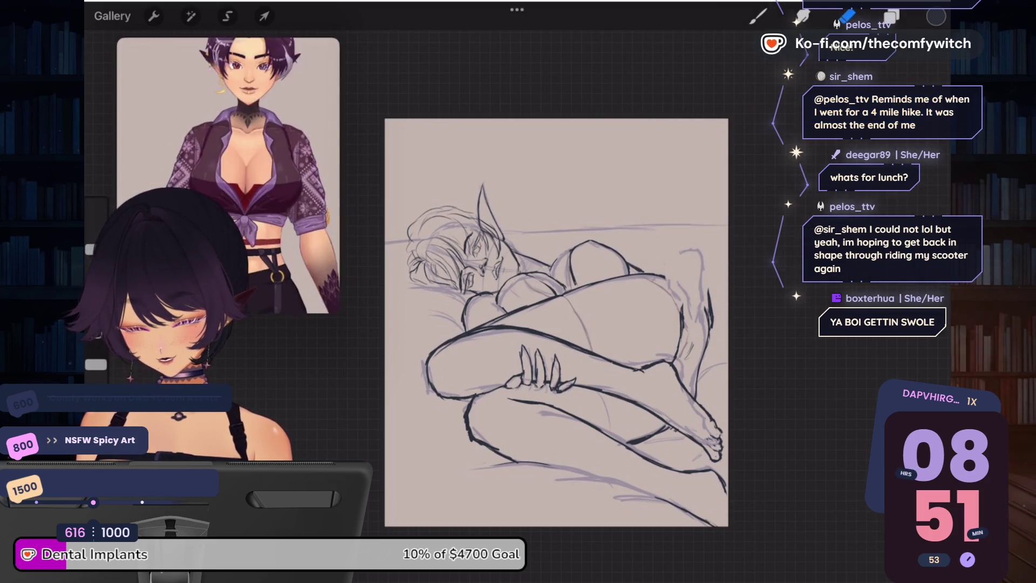
{"action": "scroll", "coordinate": [228, 176], "scroll_direction": "up", "scroll_amount": 5}
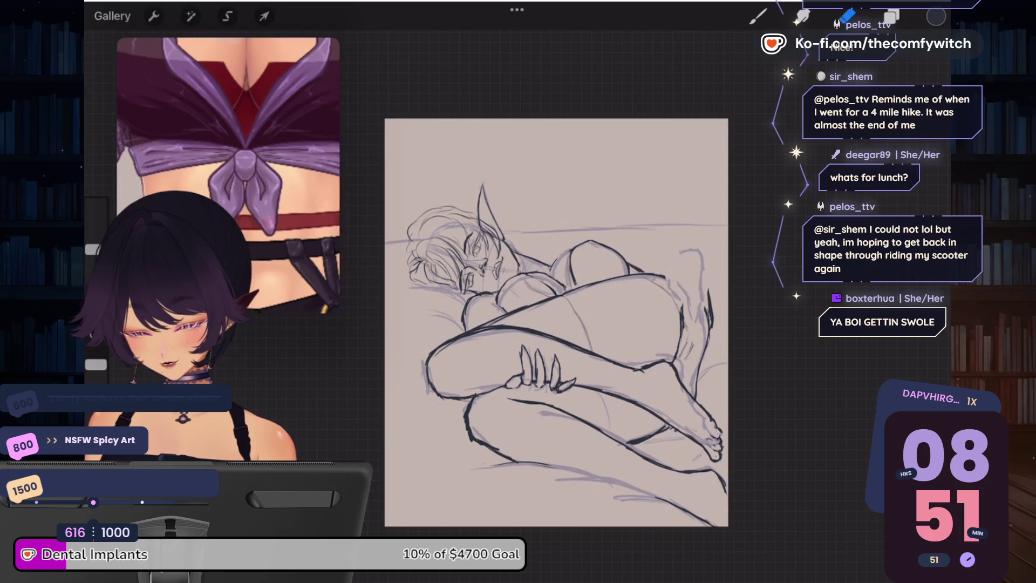
{"action": "scroll", "coordinate": [228, 176], "scroll_direction": "down", "scroll_amount": 2}
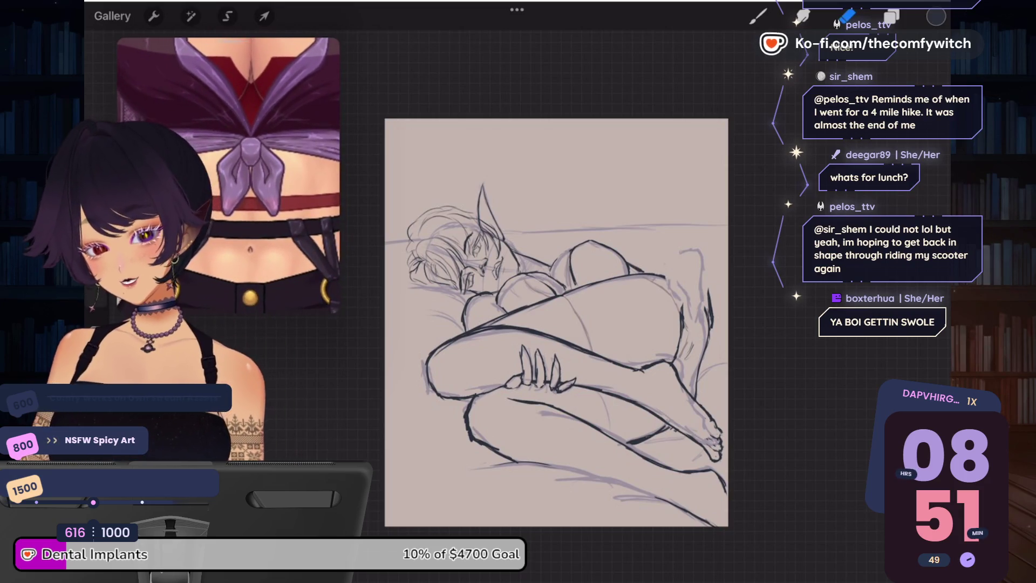
{"action": "scroll", "coordinate": [228, 175], "scroll_direction": "down", "scroll_amount": 4}
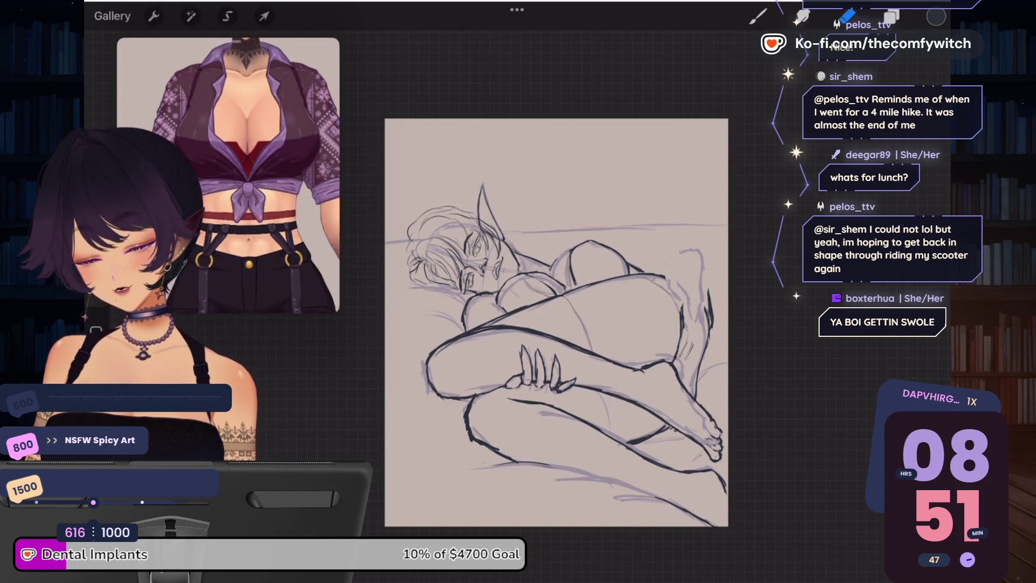
{"action": "scroll", "coordinate": [228, 176], "scroll_direction": "up", "scroll_amount": 4}
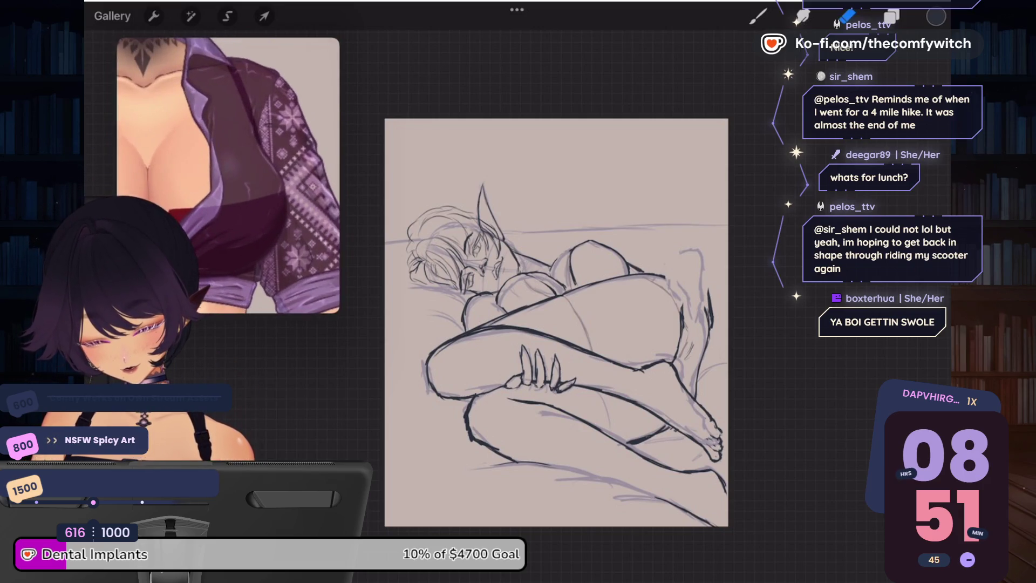
{"action": "scroll", "coordinate": [228, 175], "scroll_direction": "down", "scroll_amount": 4}
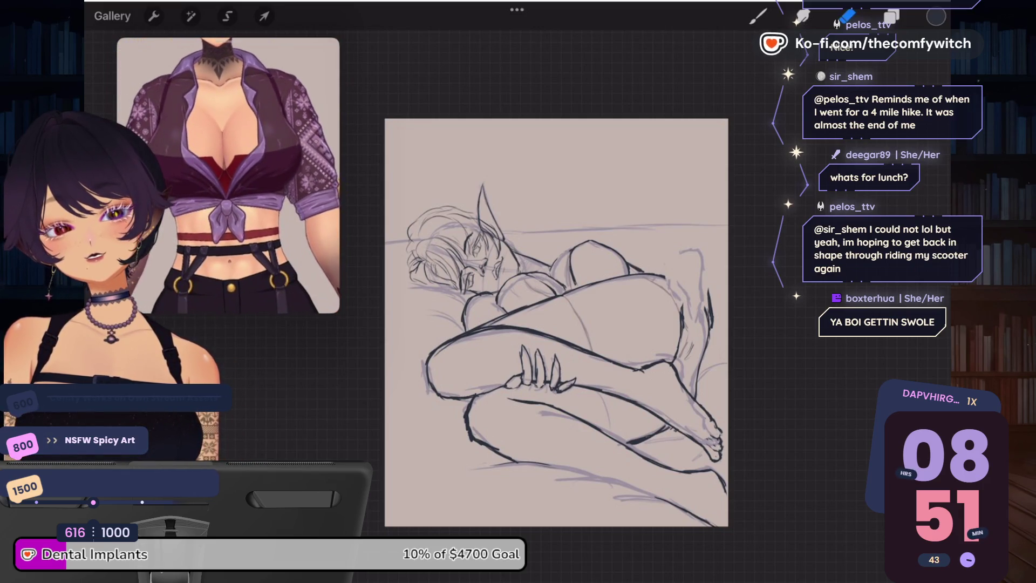
{"action": "scroll", "coordinate": [228, 176], "scroll_direction": "up", "scroll_amount": 3}
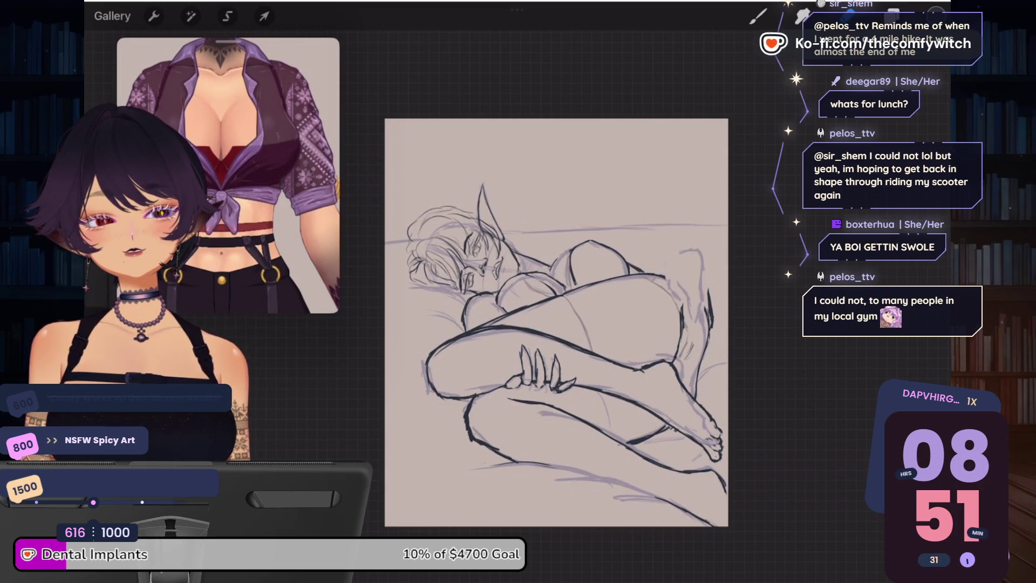
{"action": "left_click_drag", "start_coordinate": [280, 81], "coordinate": [281, 263]}
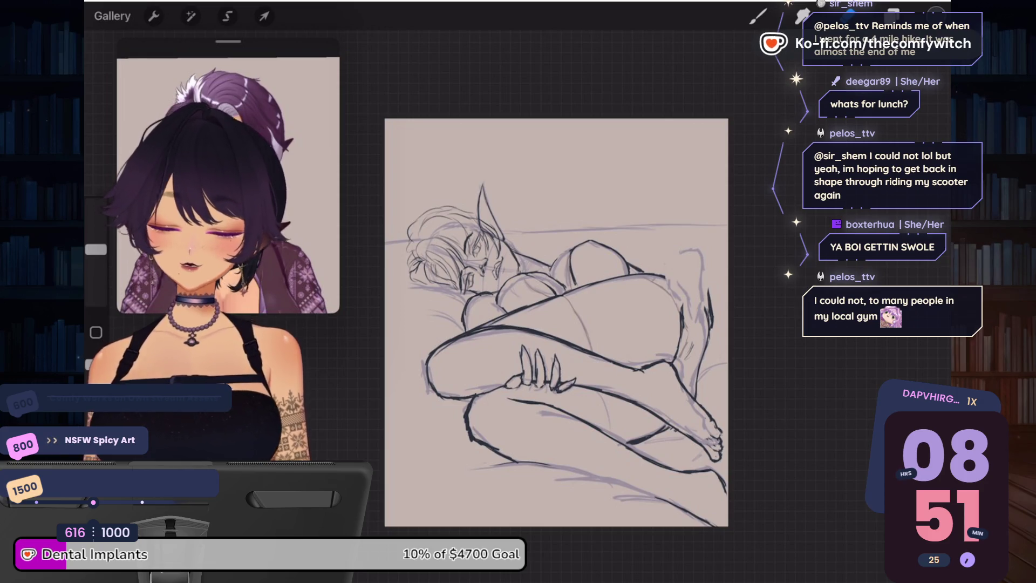
{"action": "left_click", "coordinate": [936, 16]}
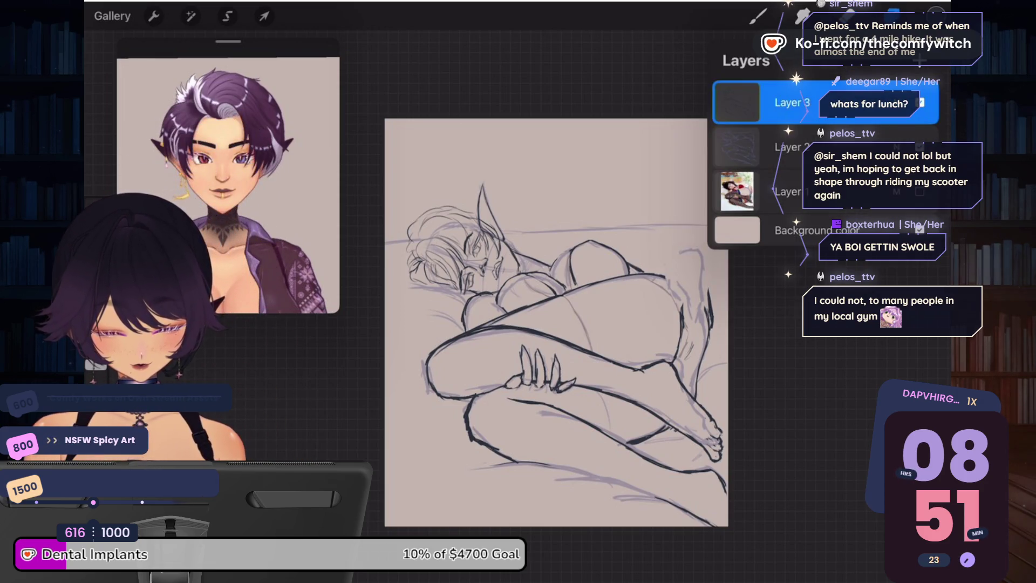
Step: Rotate the head upright and add faint pencil strokes around it
{"action": "scroll", "coordinate": [437, 230], "scroll_direction": "up", "scroll_amount": 5}
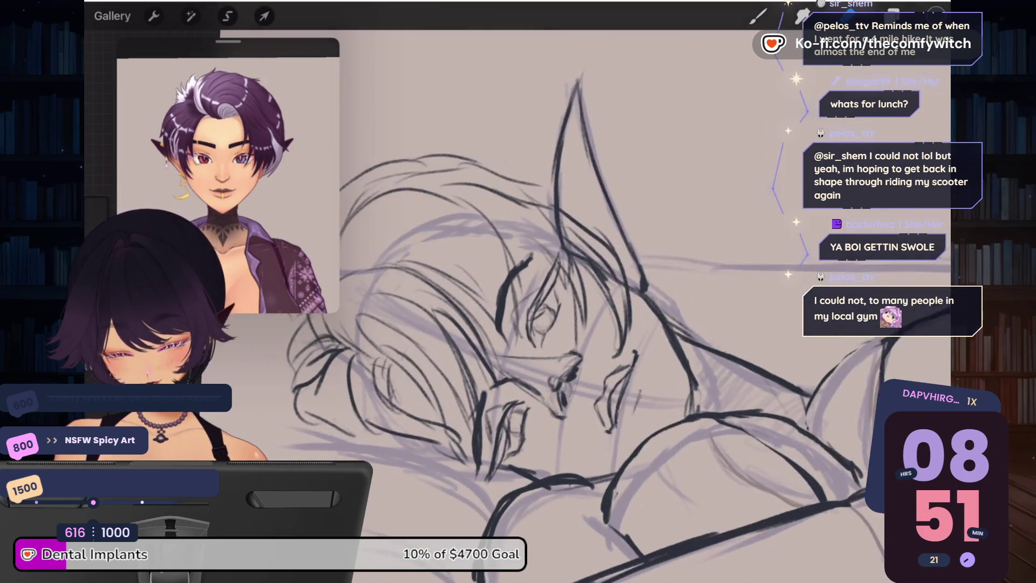
{"action": "mouse_move", "coordinate": [594, 297]}
{"action": "left_mouse_down"}
{"action": "mouse_move", "coordinate": [539, 243]}
{"action": "mouse_move", "coordinate": [566, 270]}
{"action": "mouse_move", "coordinate": [620, 281]}
{"action": "mouse_move", "coordinate": [642, 302]}
{"action": "mouse_move", "coordinate": [658, 356]}
{"action": "left_mouse_up"}
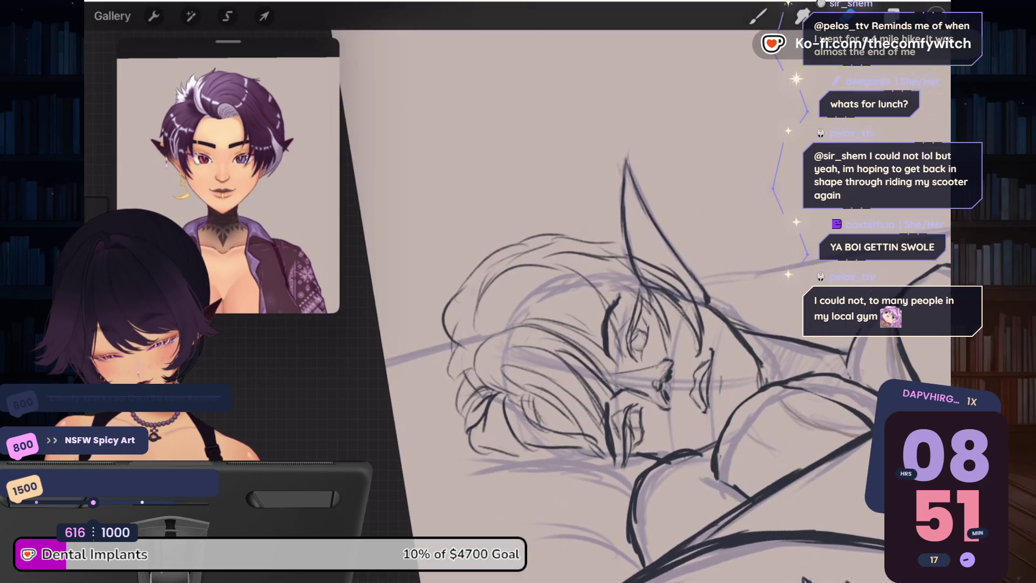
{"action": "left_click", "coordinate": [758, 16]}
{"action": "left_click", "coordinate": [758, 16]}
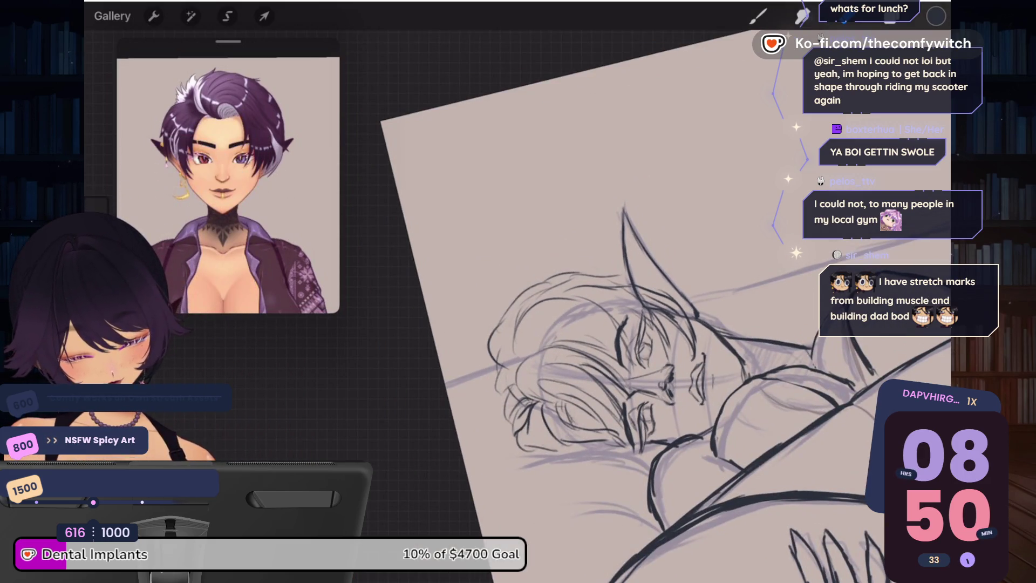
{"action": "left_click_drag", "start_coordinate": [491, 330], "coordinate": [489, 351]}
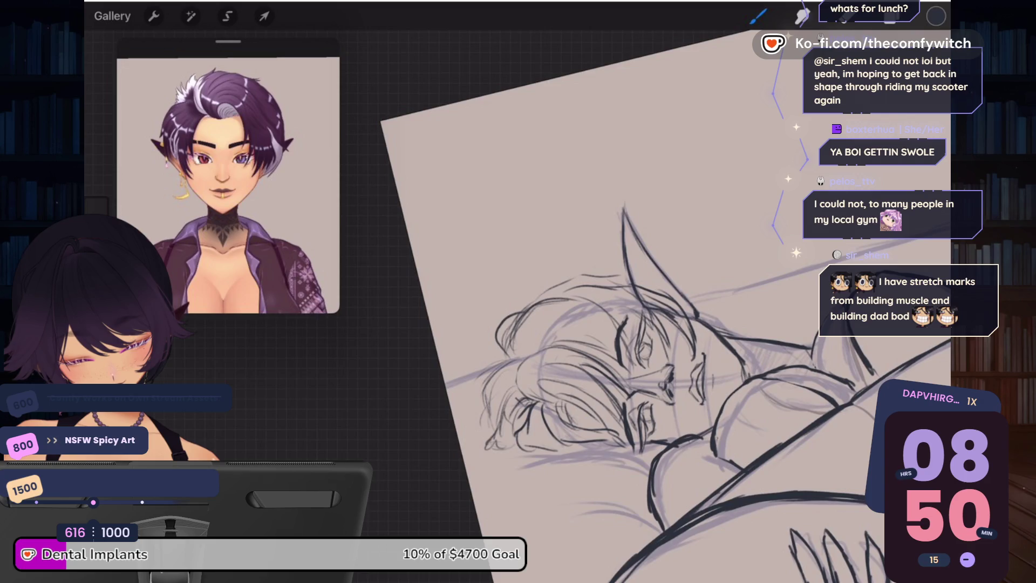
{"action": "left_click_drag", "start_coordinate": [528, 327], "coordinate": [597, 313]}
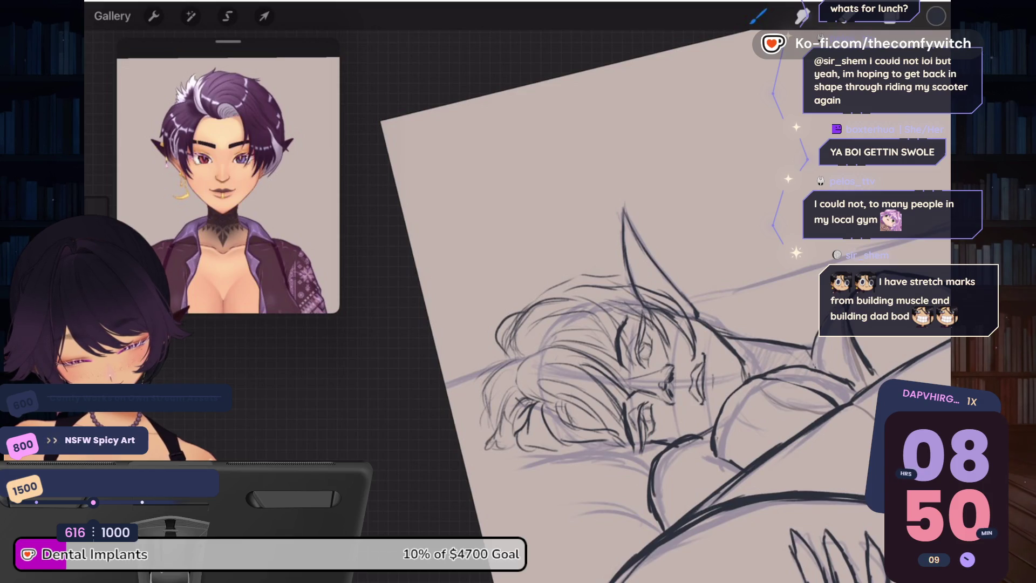
Step: Ink several short dark strokes into the sleeping figure's hair
{"action": "scroll", "coordinate": [647, 373], "scroll_direction": "down", "scroll_amount": 5}
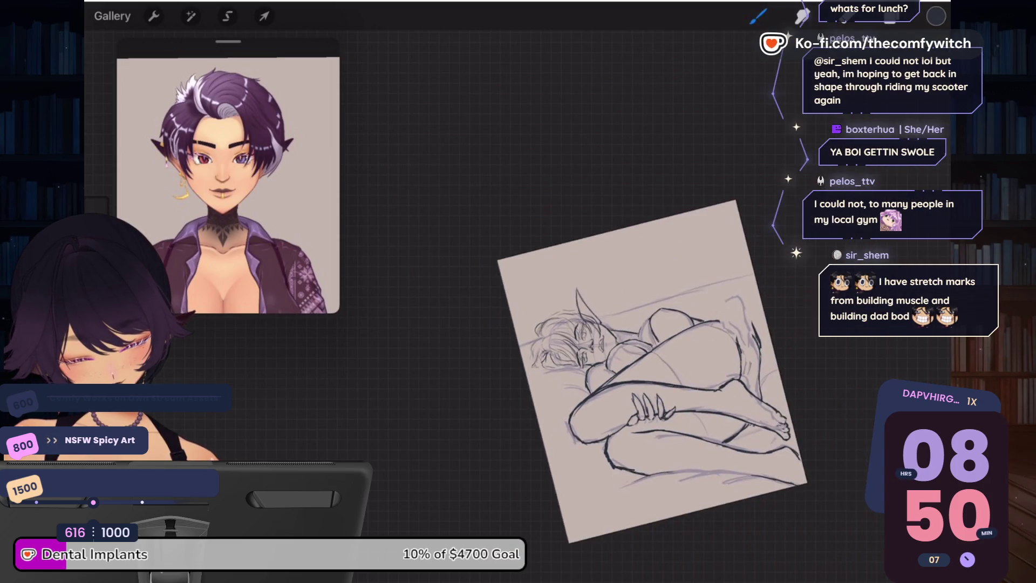
{"action": "scroll", "coordinate": [588, 330], "scroll_direction": "up", "scroll_amount": 5}
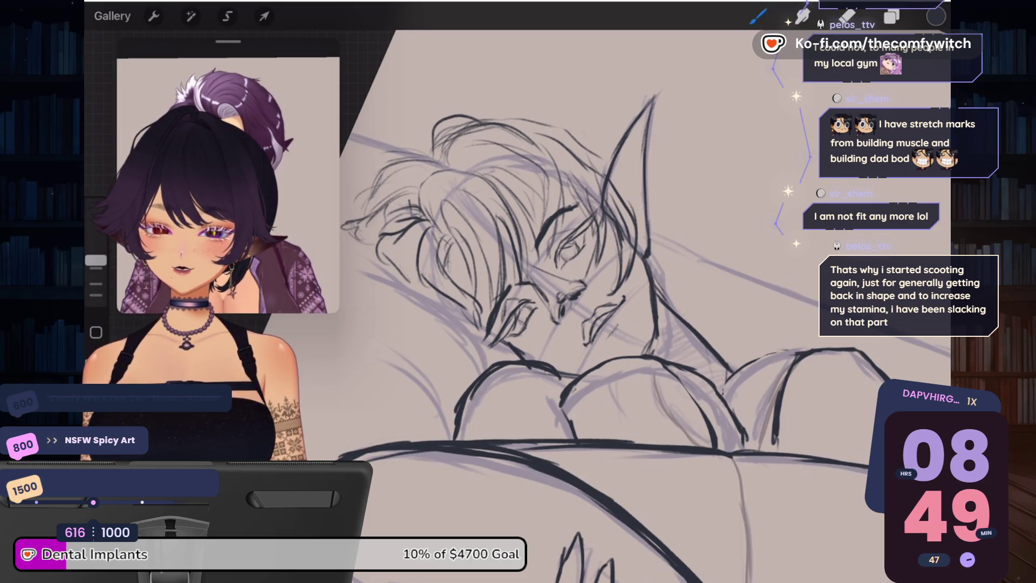
{"action": "scroll", "coordinate": [701, 351], "scroll_direction": "down", "scroll_amount": 5}
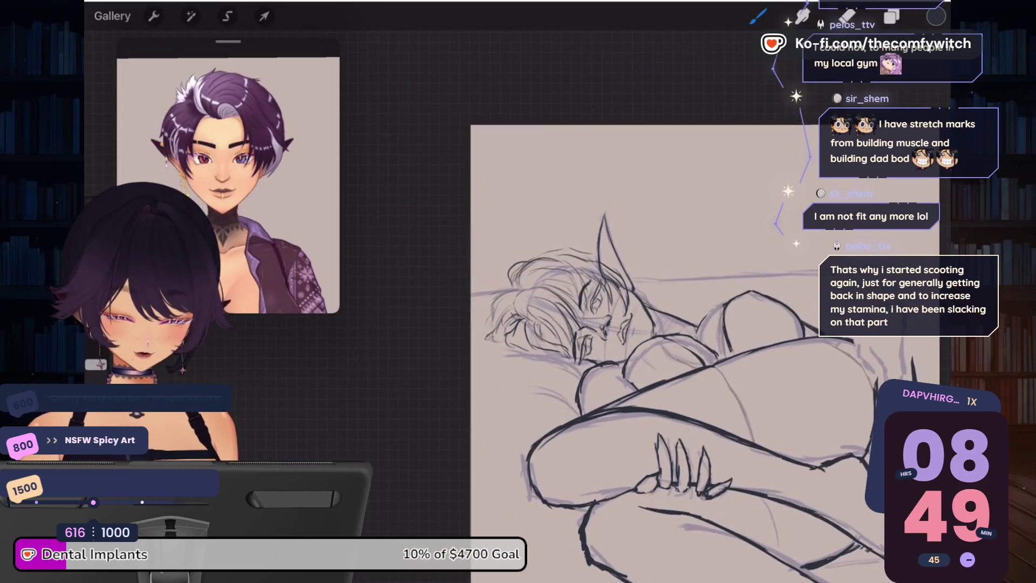
{"action": "scroll", "coordinate": [664, 313], "scroll_direction": "up", "scroll_amount": 5}
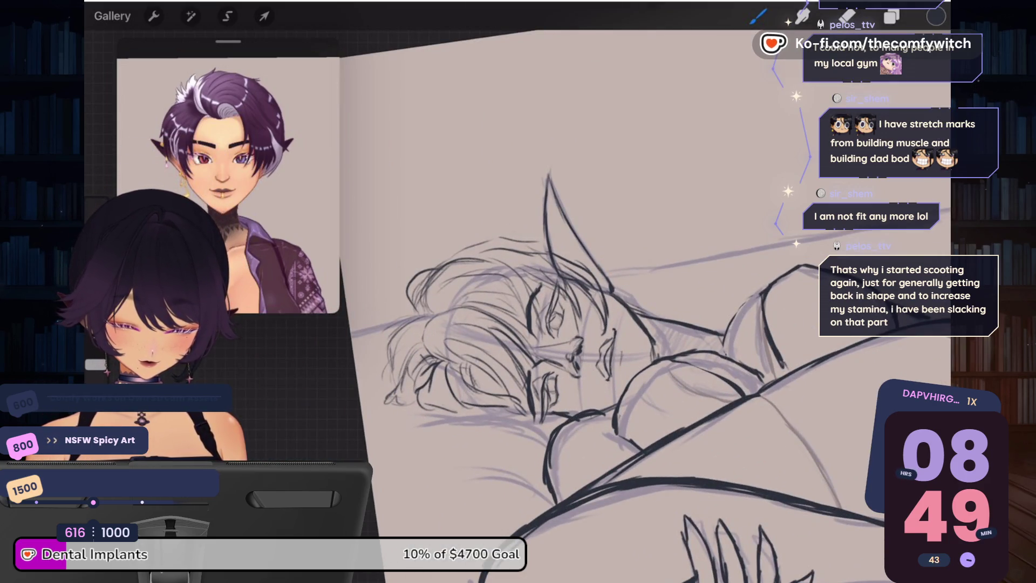
{"action": "scroll", "coordinate": [594, 324], "scroll_direction": "up", "scroll_amount": 5}
{"action": "left_click_drag", "start_coordinate": [498, 250], "coordinate": [489, 314]}
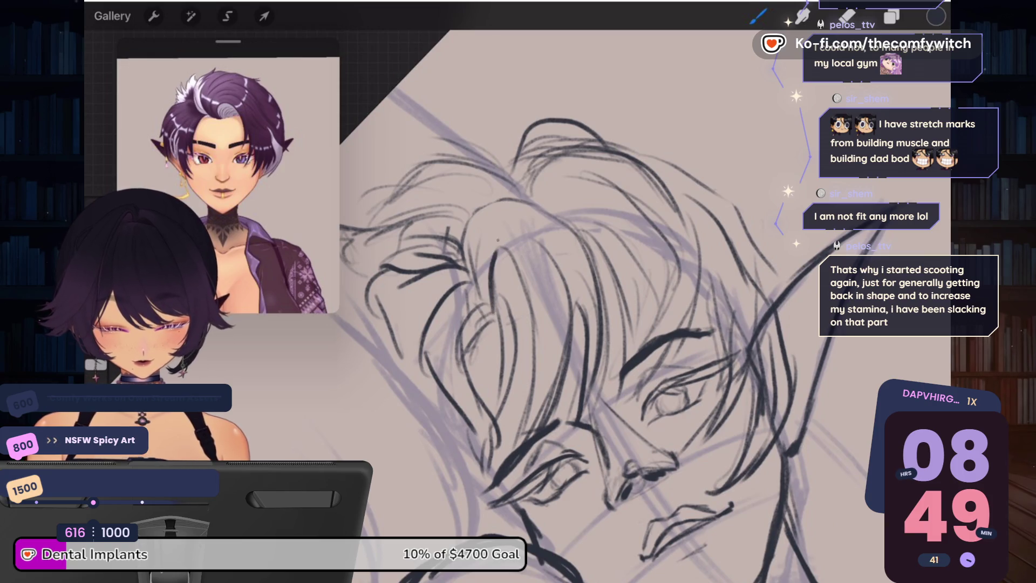
{"action": "left_click_drag", "start_coordinate": [529, 238], "coordinate": [494, 323]}
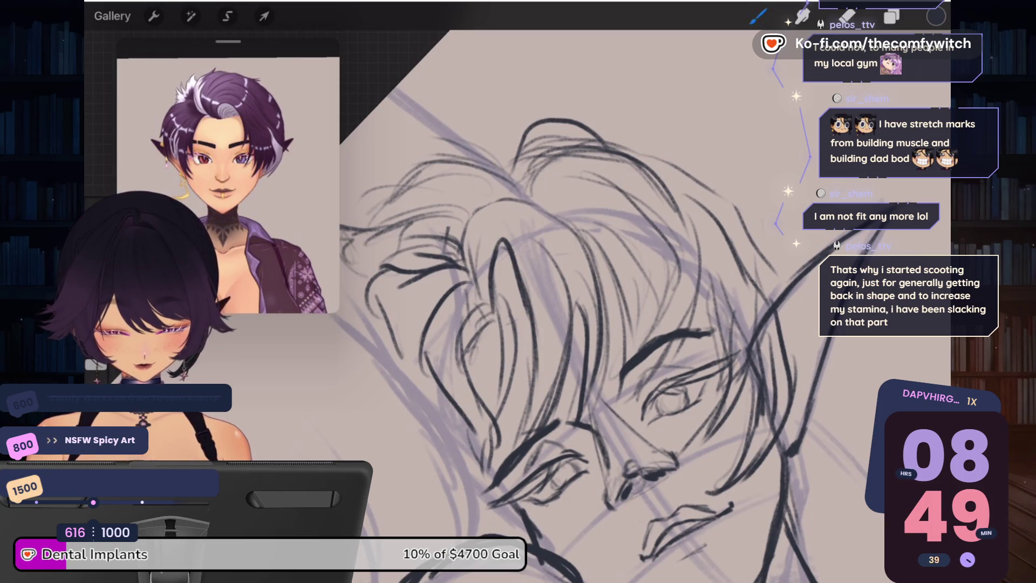
{"action": "left_click_drag", "start_coordinate": [514, 269], "coordinate": [464, 344]}
{"action": "scroll", "coordinate": [594, 324], "scroll_direction": "down", "scroll_amount": 5}
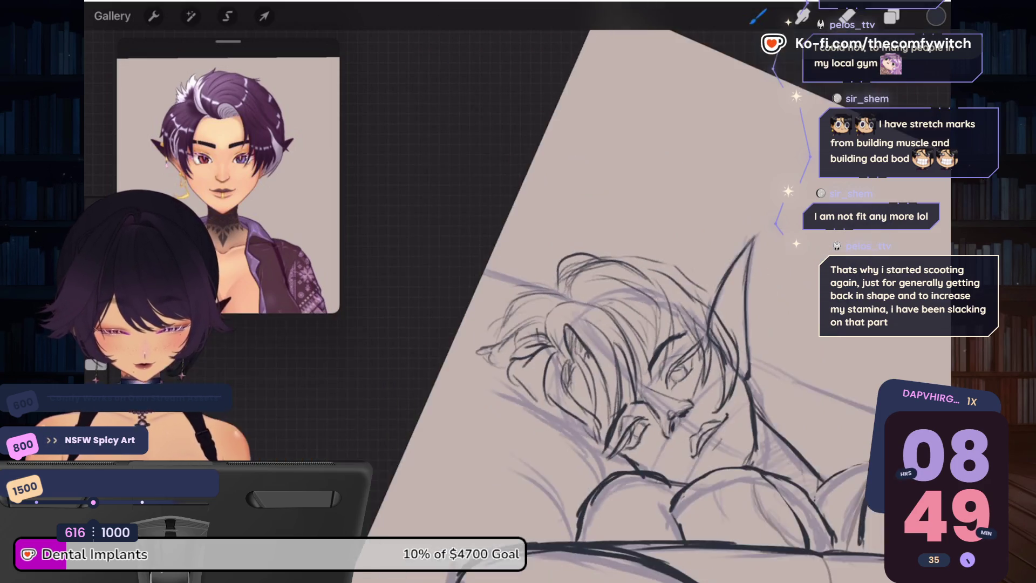
{"action": "scroll", "coordinate": [621, 323], "scroll_direction": "up", "scroll_amount": 5}
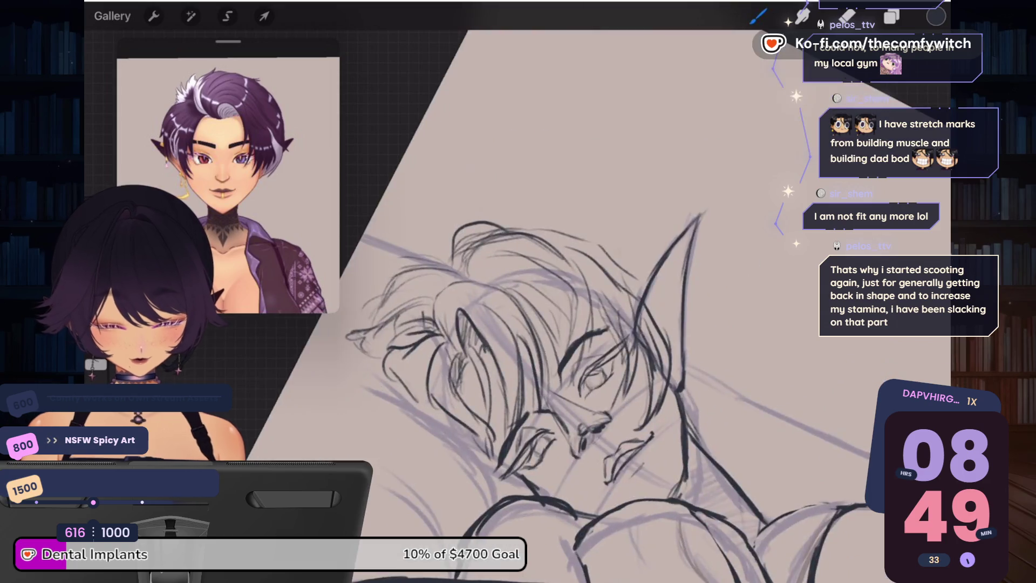
{"action": "left_click", "coordinate": [190, 16]}
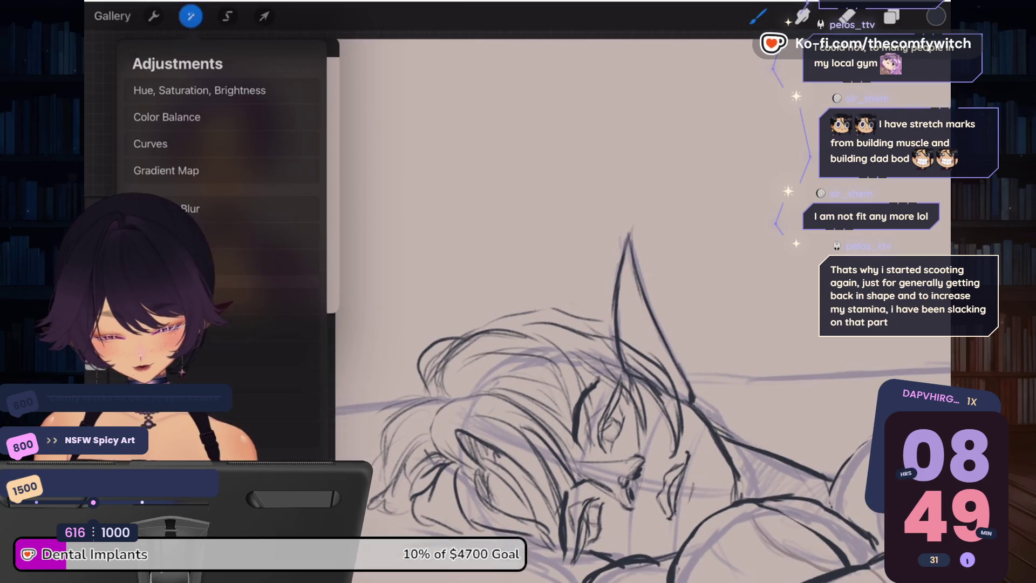
Step: Flip the whole sketch horizontally from Actions > Canvas
{"action": "scroll", "coordinate": [680, 377], "scroll_direction": "down", "scroll_amount": 5}
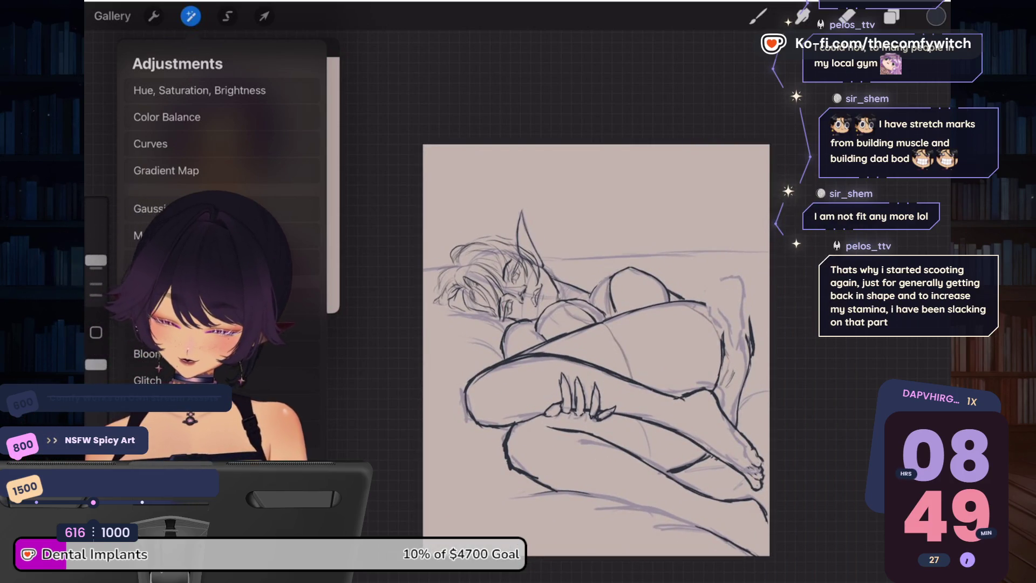
{"action": "left_click", "coordinate": [154, 16]}
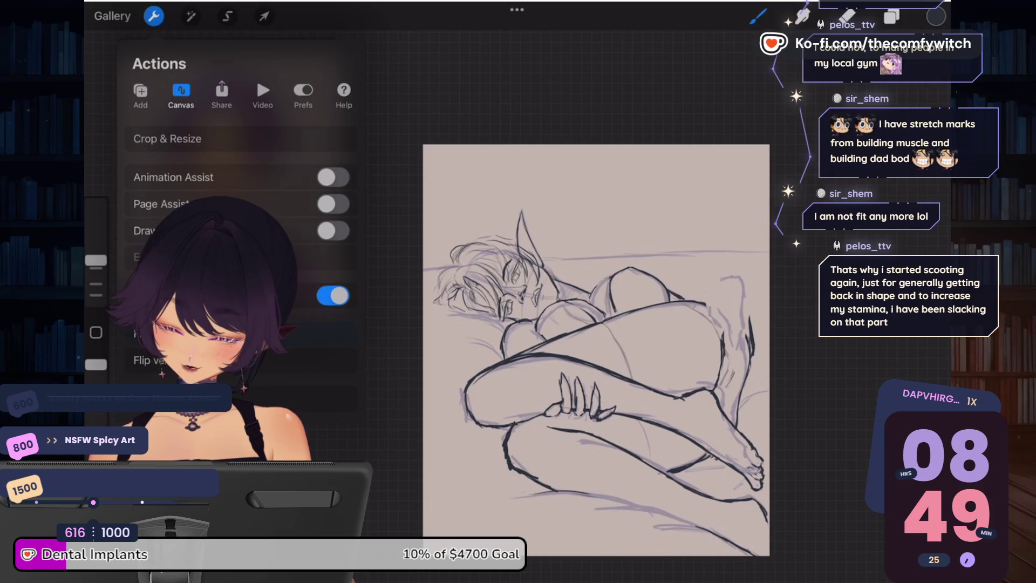
{"action": "left_click", "coordinate": [162, 333]}
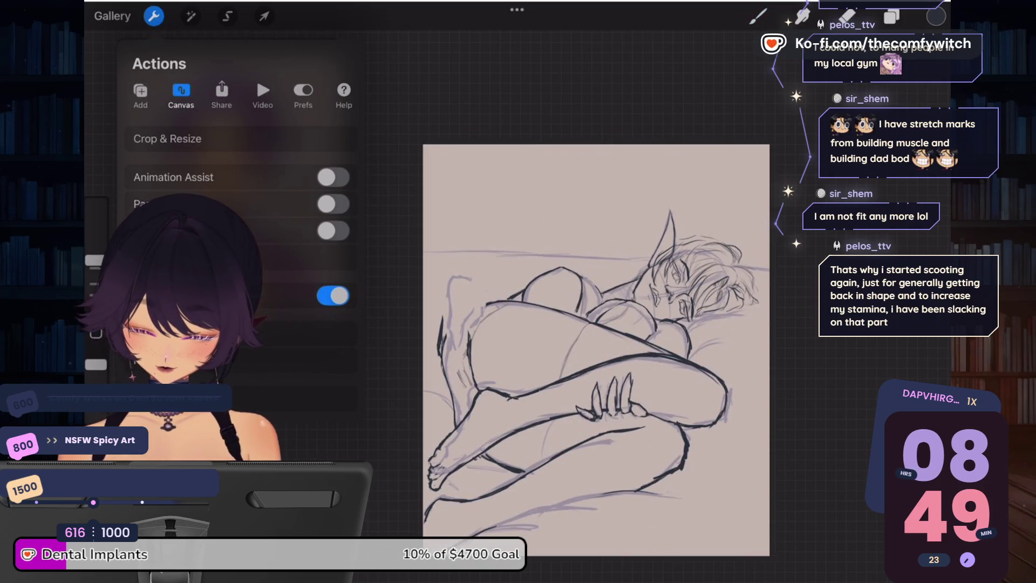
Step: Liquify the sketch, pushing the hair near the face and reshaping the thigh and knee lines
{"action": "left_click", "coordinate": [190, 16]}
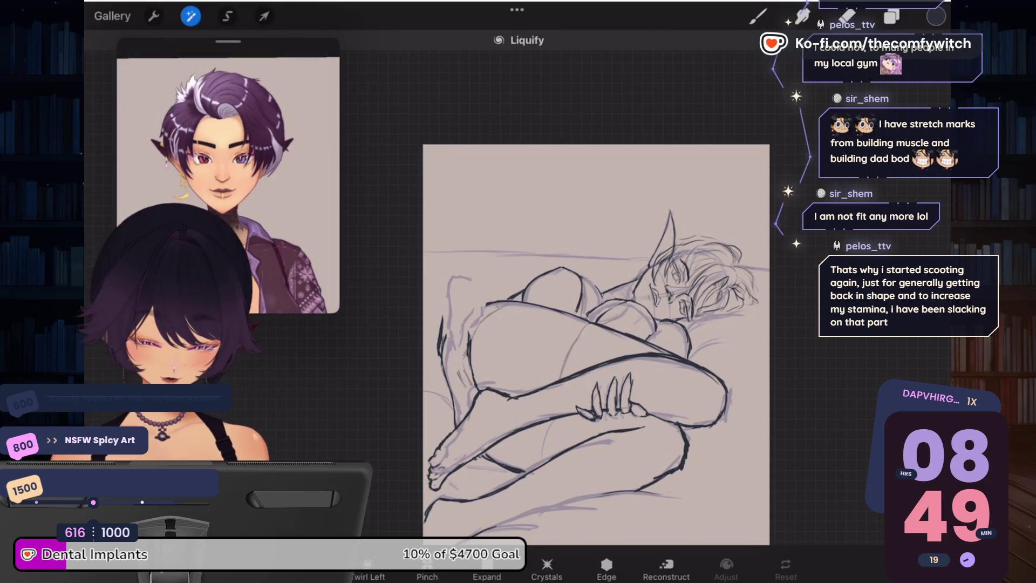
{"action": "scroll", "coordinate": [540, 351], "scroll_direction": "up", "scroll_amount": 3}
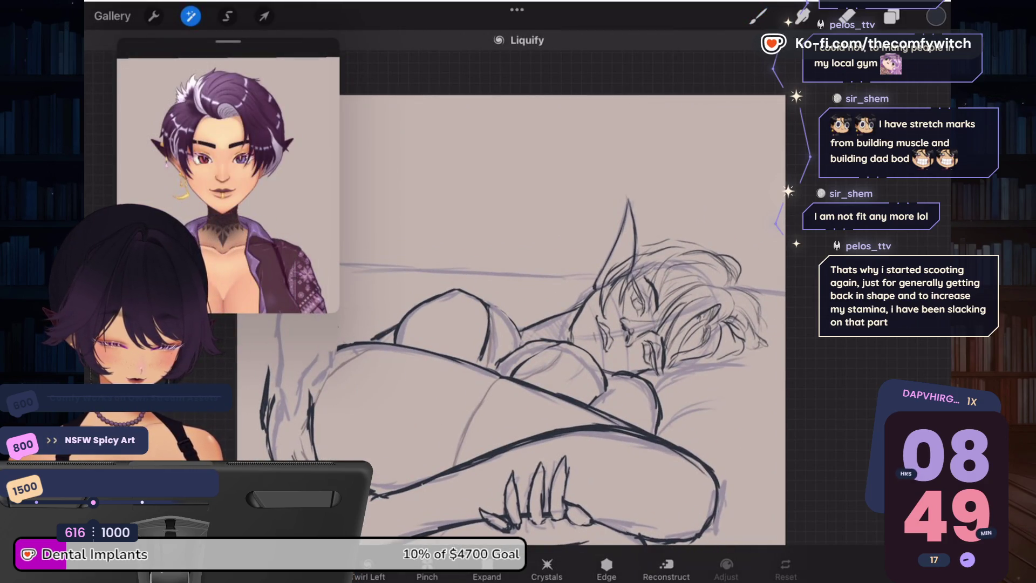
{"action": "mouse_move", "coordinate": [741, 254]}
{"action": "left_mouse_down"}
{"action": "mouse_move", "coordinate": [712, 242]}
{"action": "mouse_move", "coordinate": [669, 245]}
{"action": "left_mouse_up"}
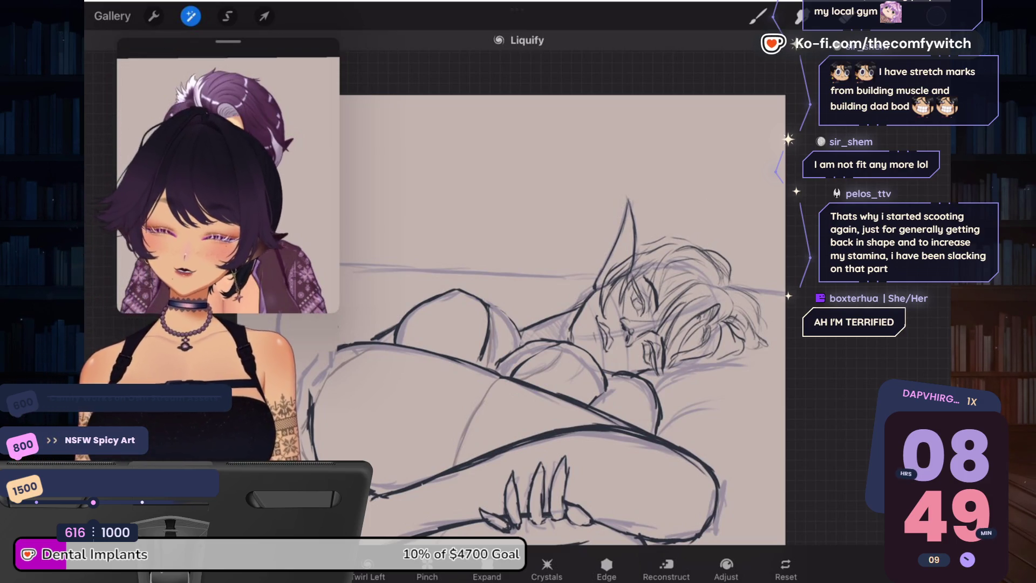
{"action": "scroll", "coordinate": [540, 319], "scroll_direction": "down", "scroll_amount": 5}
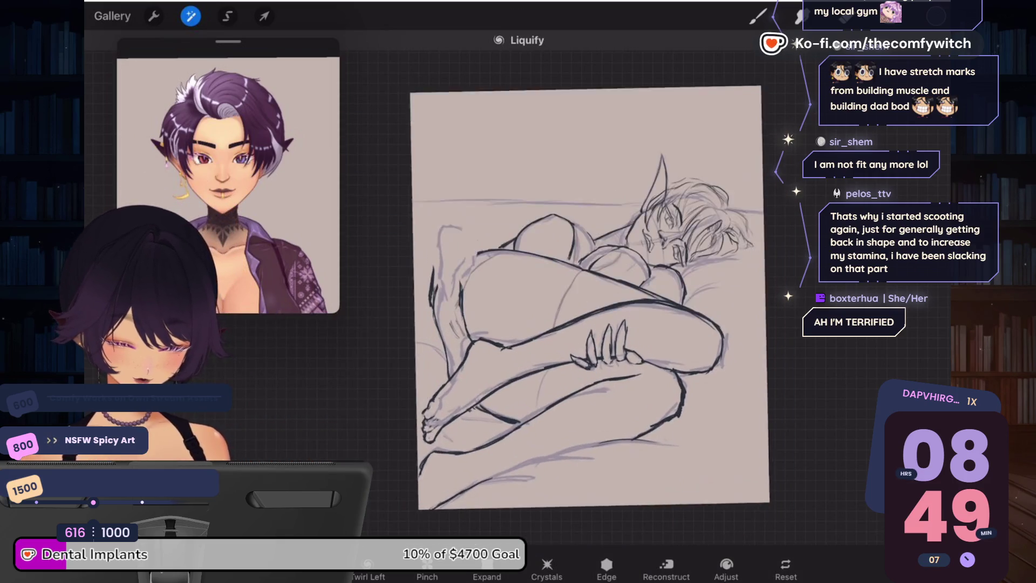
{"action": "mouse_move", "coordinate": [720, 351]}
{"action": "left_mouse_down"}
{"action": "mouse_move", "coordinate": [677, 370]}
{"action": "mouse_move", "coordinate": [667, 340]}
{"action": "left_mouse_up"}
{"action": "mouse_move", "coordinate": [717, 370]}
{"action": "left_mouse_down"}
{"action": "mouse_move", "coordinate": [669, 300]}
{"action": "mouse_move", "coordinate": [669, 324]}
{"action": "mouse_move", "coordinate": [677, 302]}
{"action": "mouse_move", "coordinate": [717, 330]}
{"action": "left_mouse_up"}
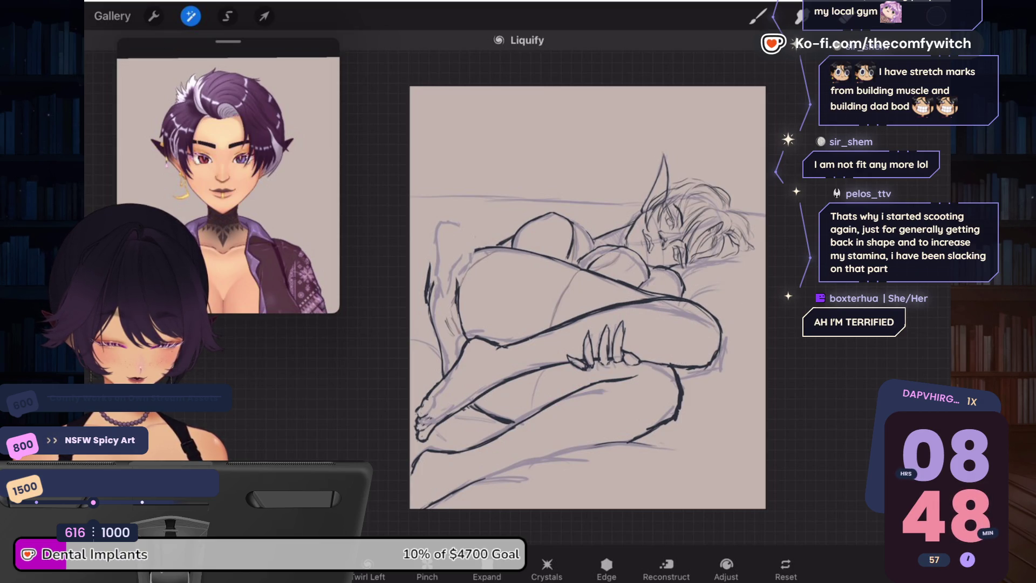
{"action": "mouse_move", "coordinate": [718, 377]}
{"action": "left_mouse_down"}
{"action": "mouse_move", "coordinate": [704, 329]}
{"action": "mouse_move", "coordinate": [680, 364]}
{"action": "left_mouse_up"}
{"action": "left_click_drag", "start_coordinate": [669, 302], "coordinate": [701, 310]}
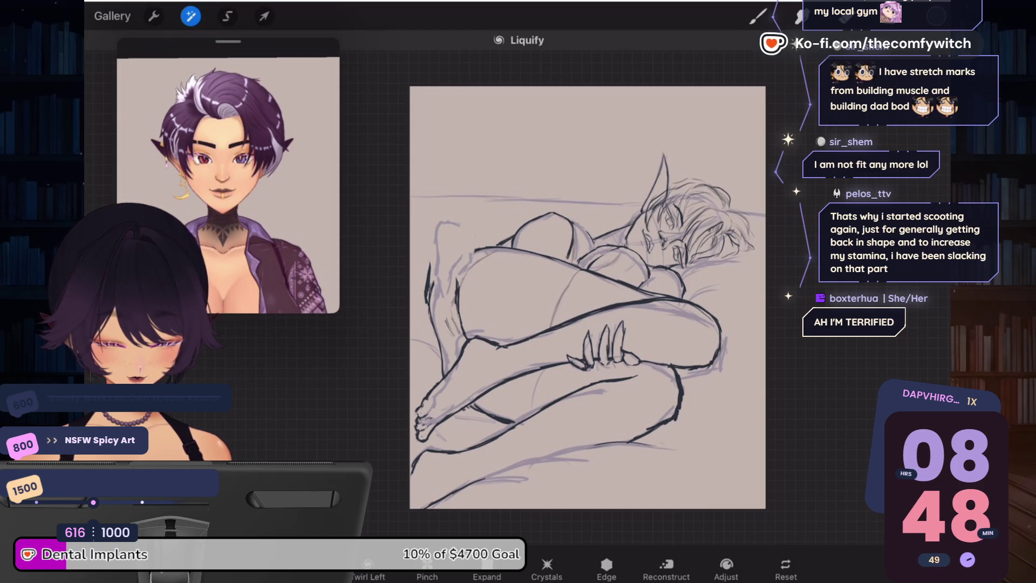
{"action": "left_click", "coordinate": [936, 17]}
{"action": "left_click", "coordinate": [757, 16]}
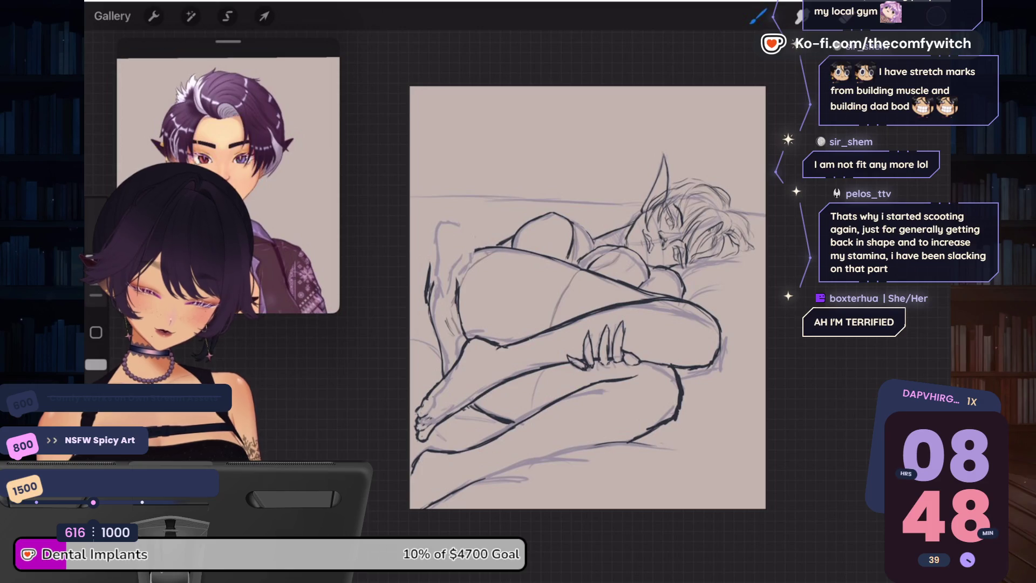
{"action": "scroll", "coordinate": [621, 262], "scroll_direction": "up", "scroll_amount": 5}
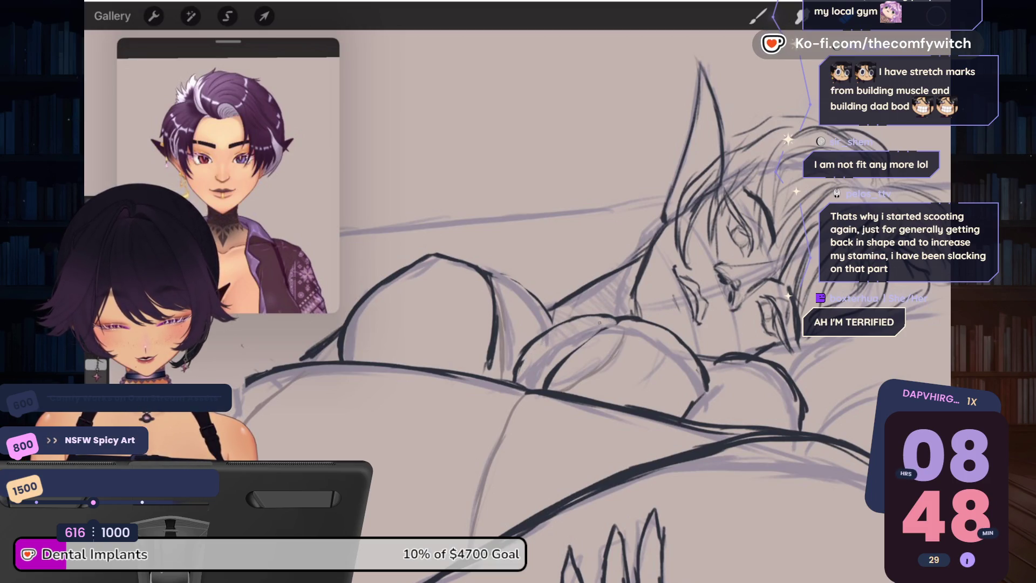
{"action": "left_click", "coordinate": [758, 16]}
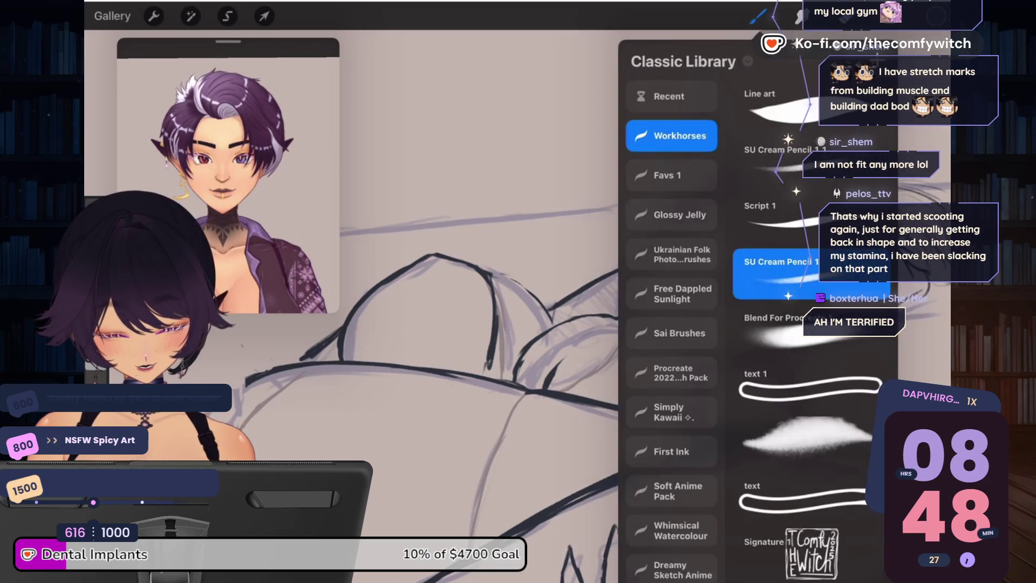
{"action": "left_click", "coordinate": [757, 16]}
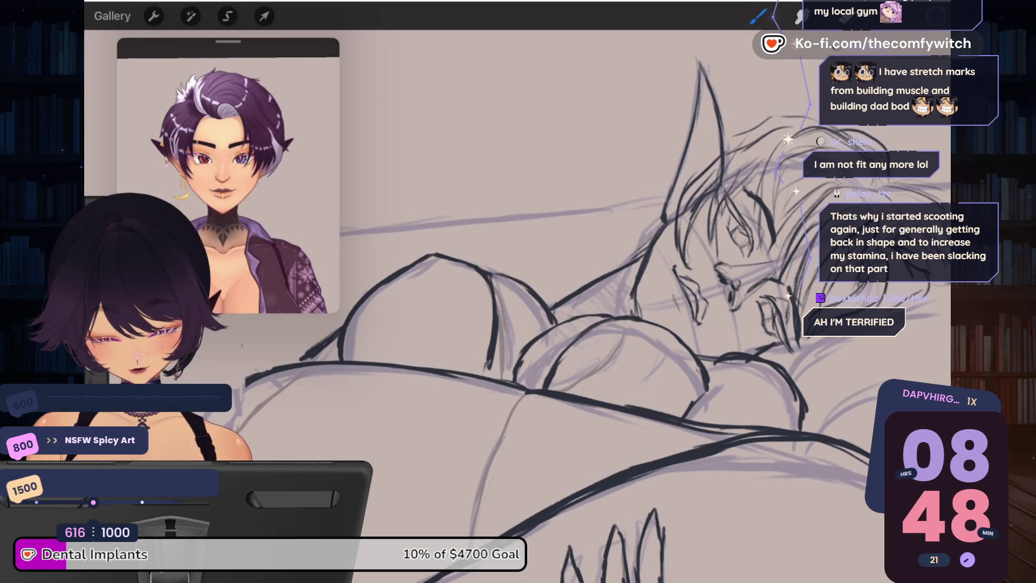
{"action": "scroll", "coordinate": [660, 305], "scroll_direction": "down", "scroll_amount": 5}
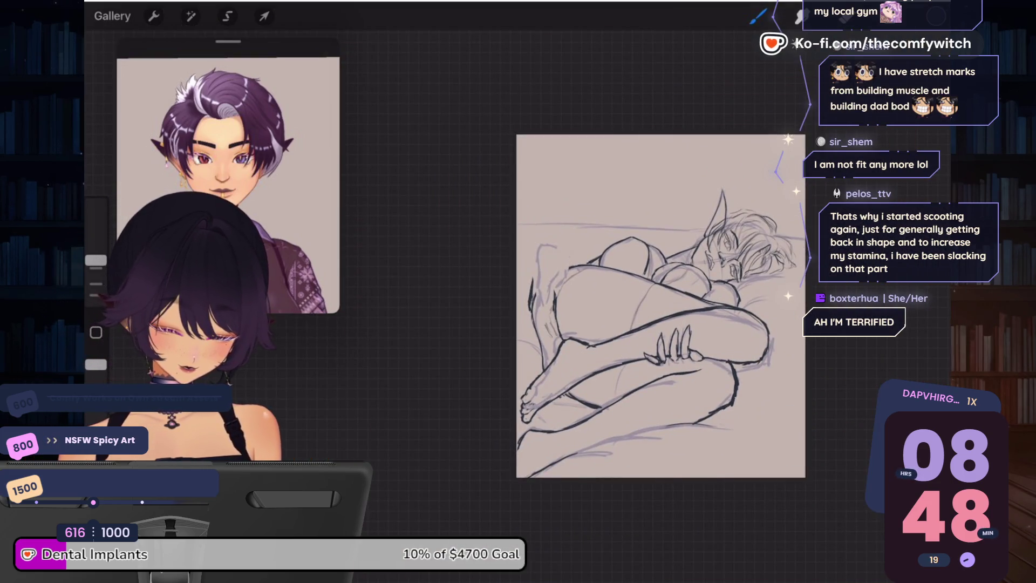
{"action": "scroll", "coordinate": [660, 305], "scroll_direction": "up", "scroll_amount": 3}
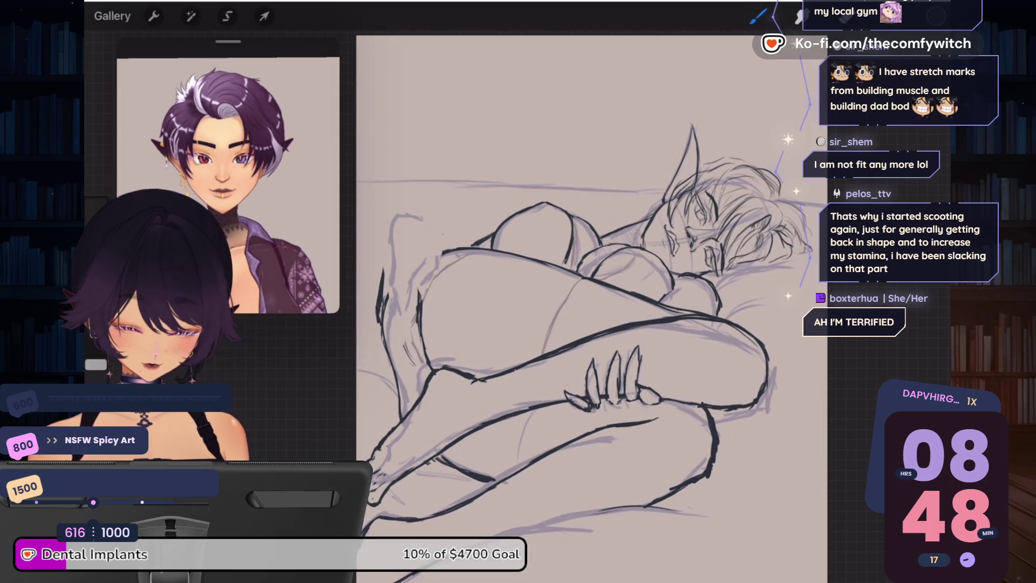
{"action": "scroll", "coordinate": [637, 305], "scroll_direction": "down", "scroll_amount": 3}
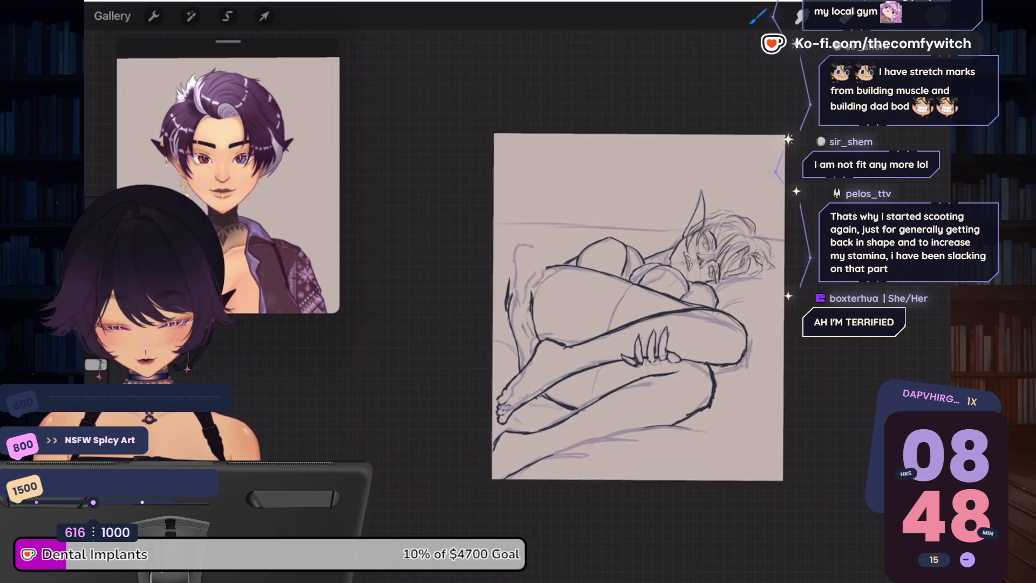
{"action": "scroll", "coordinate": [637, 305], "scroll_direction": "up", "scroll_amount": 3}
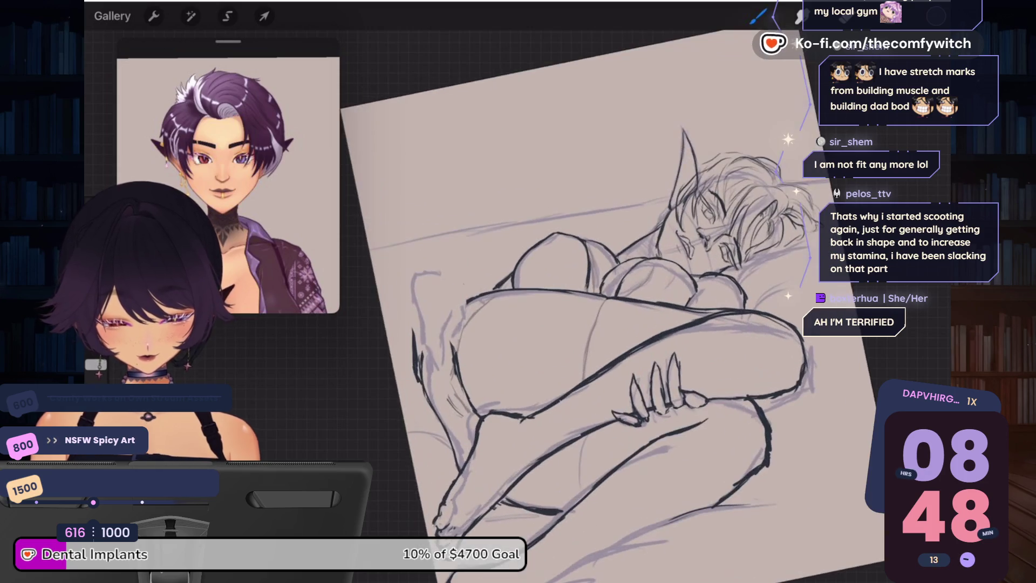
Step: Flip the canvas horizontally so the head lies on the left, then close the panels
{"action": "key", "text": "l"}
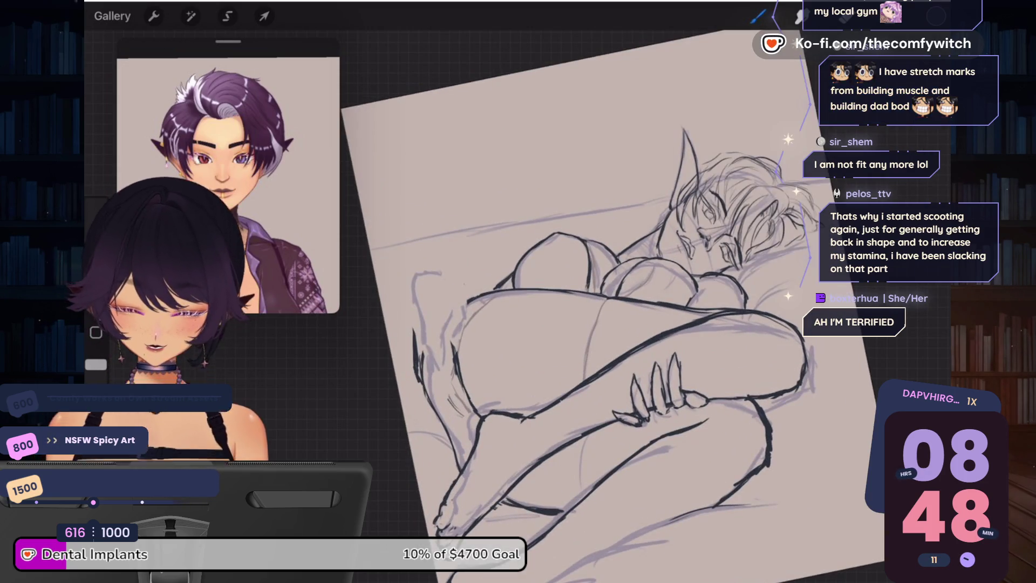
{"action": "left_click", "coordinate": [758, 16]}
{"action": "scroll", "coordinate": [620, 297], "scroll_direction": "down", "scroll_amount": 3}
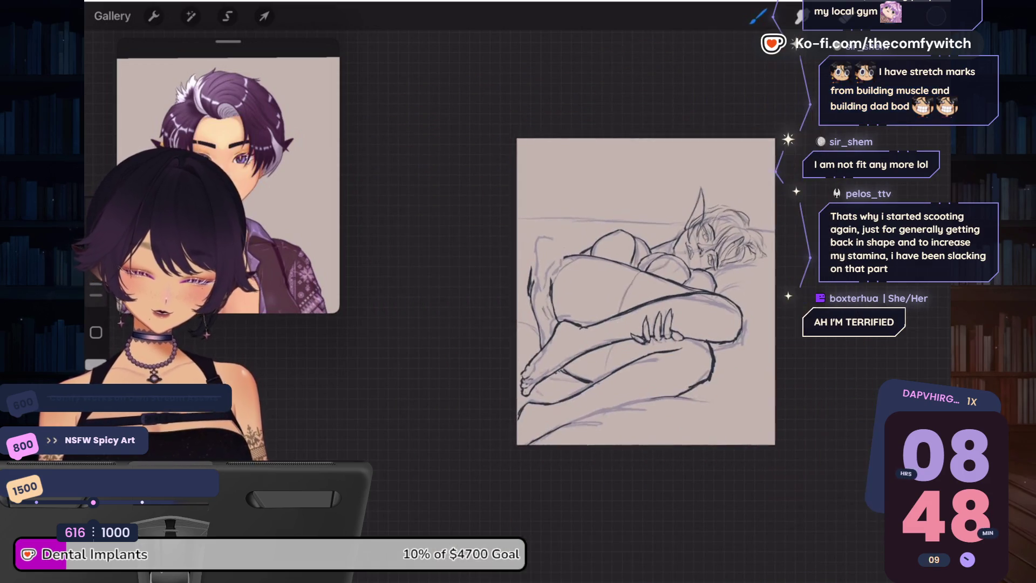
{"action": "left_click", "coordinate": [154, 16]}
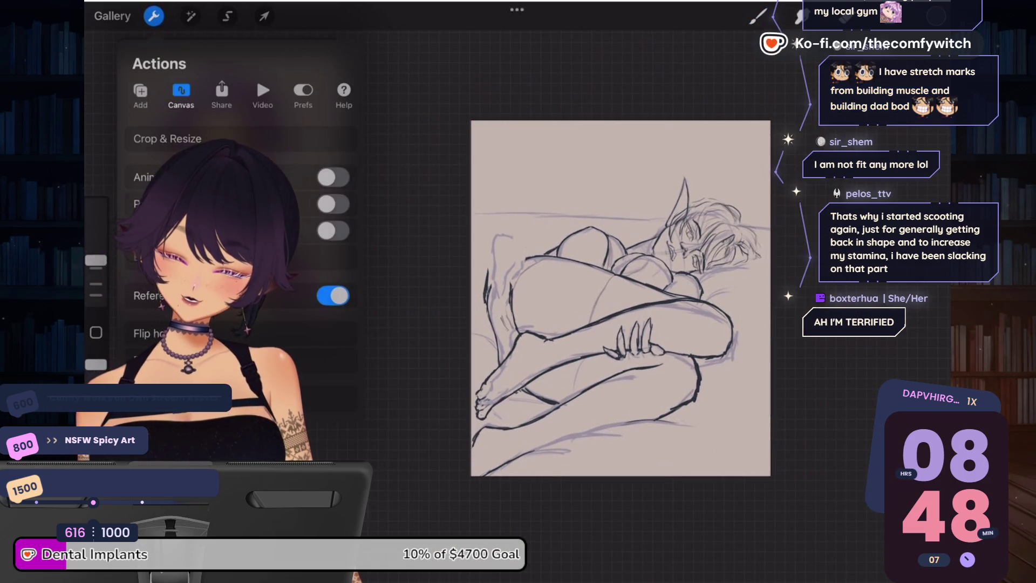
{"action": "left_click", "coordinate": [216, 333]}
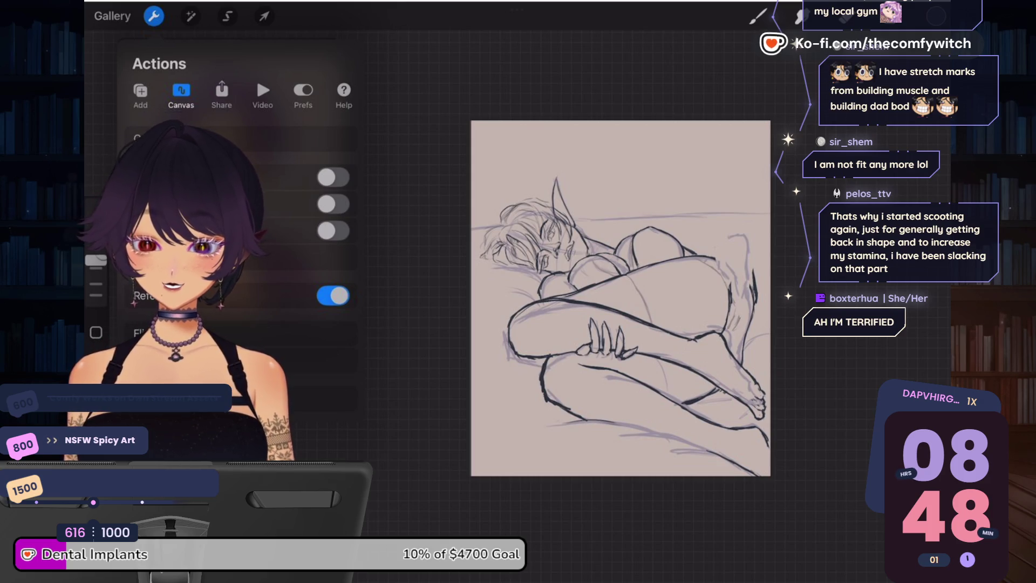
{"action": "left_click", "coordinate": [936, 17]}
{"action": "left_click", "coordinate": [937, 16]}
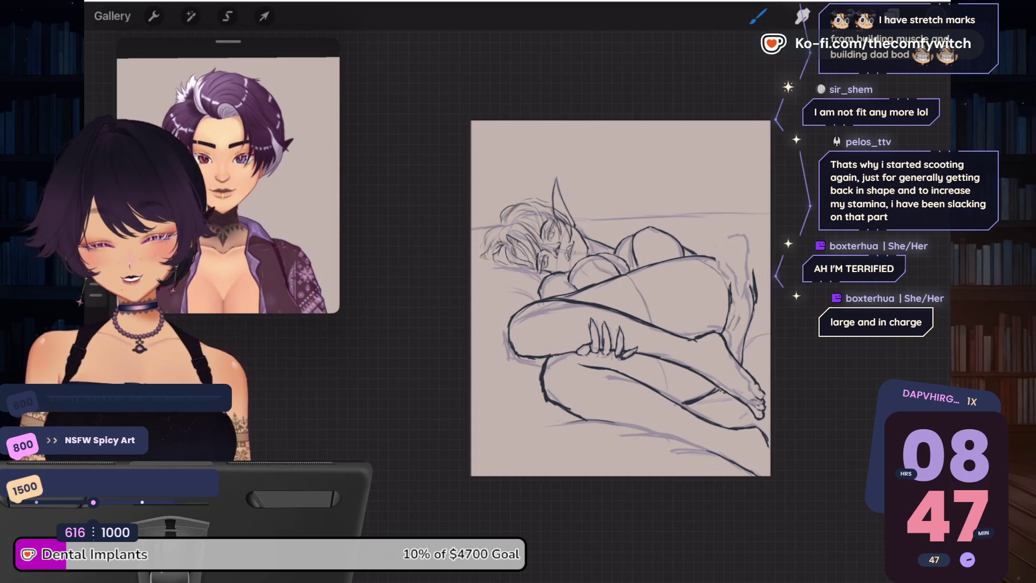
{"action": "scroll", "coordinate": [228, 185], "scroll_direction": "down", "scroll_amount": 5}
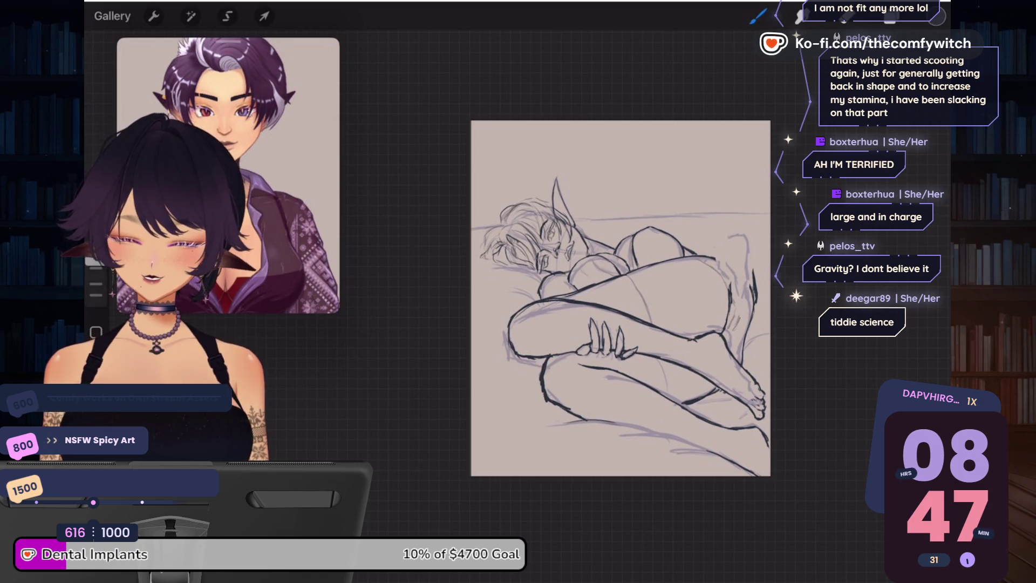
Step: Add Layer 2 to the layer selection alongside Layer 3
{"action": "scroll", "coordinate": [621, 297], "scroll_direction": "up", "scroll_amount": 3}
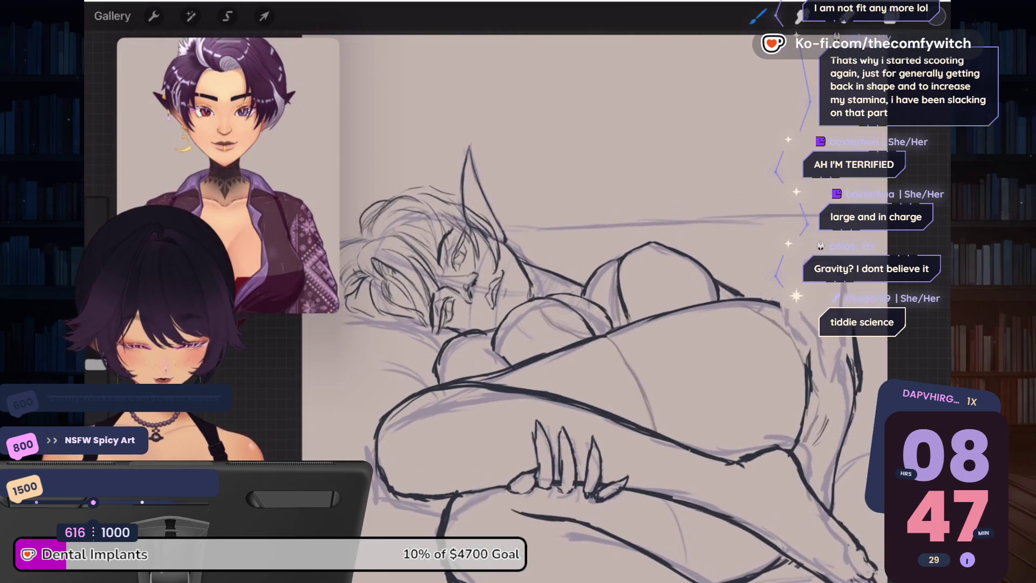
{"action": "scroll", "coordinate": [621, 297], "scroll_direction": "down", "scroll_amount": 3}
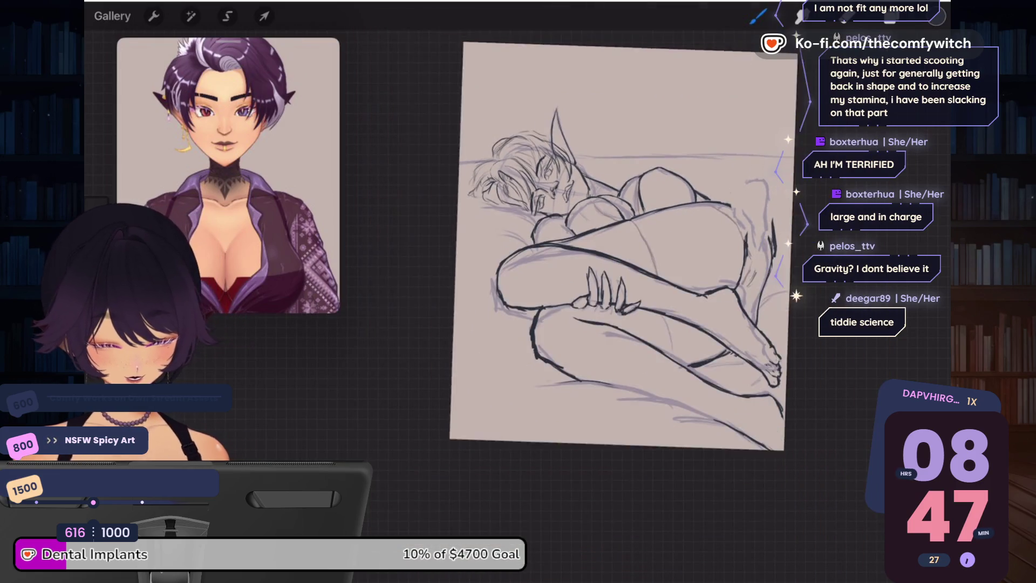
{"action": "scroll", "coordinate": [620, 242], "scroll_direction": "up", "scroll_amount": 3}
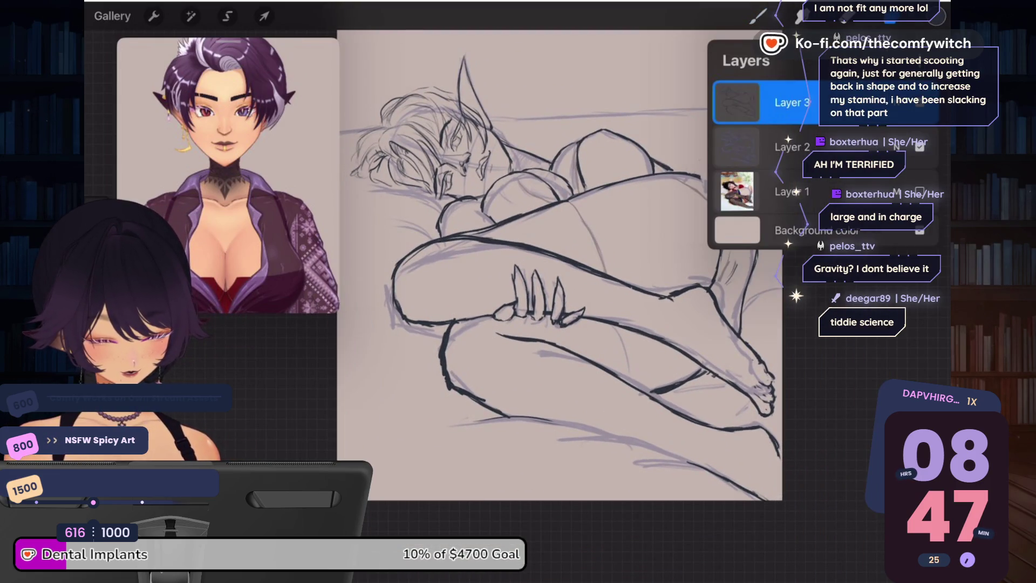
{"action": "left_click", "coordinate": [889, 17]}
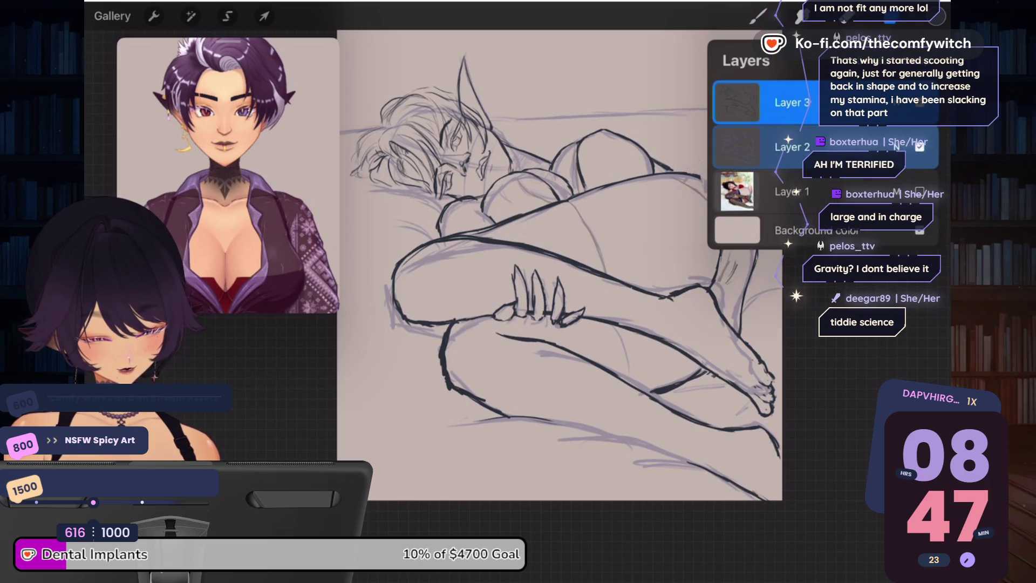
{"action": "left_click", "coordinate": [889, 16]}
Step: Freehand-select the feet and lower leg, rotate them slightly counter-clockwise, and pull the lower-left corner down
{"action": "key", "text": "s"}
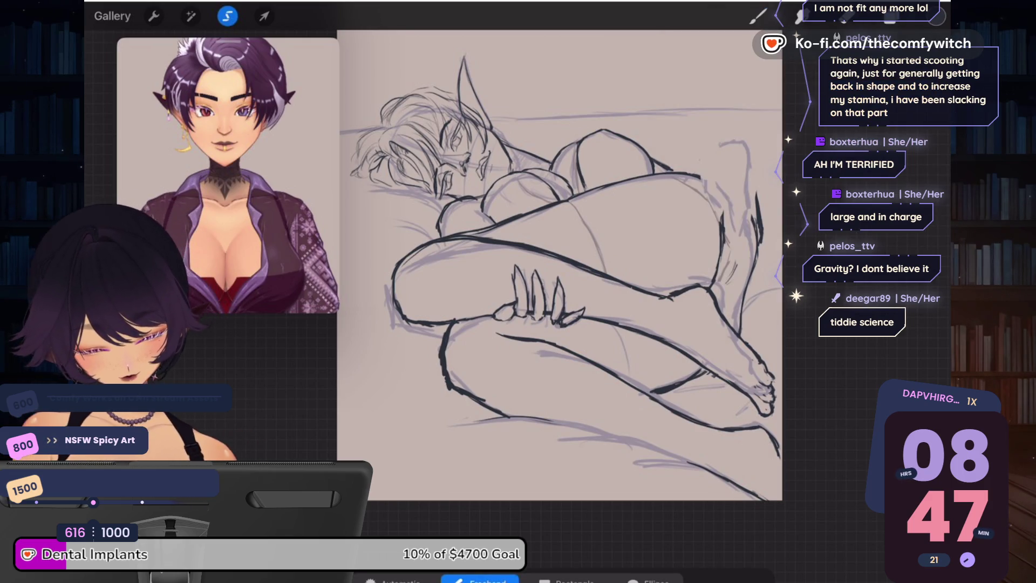
{"action": "left_click_drag", "start_coordinate": [588, 316], "coordinate": [723, 383]}
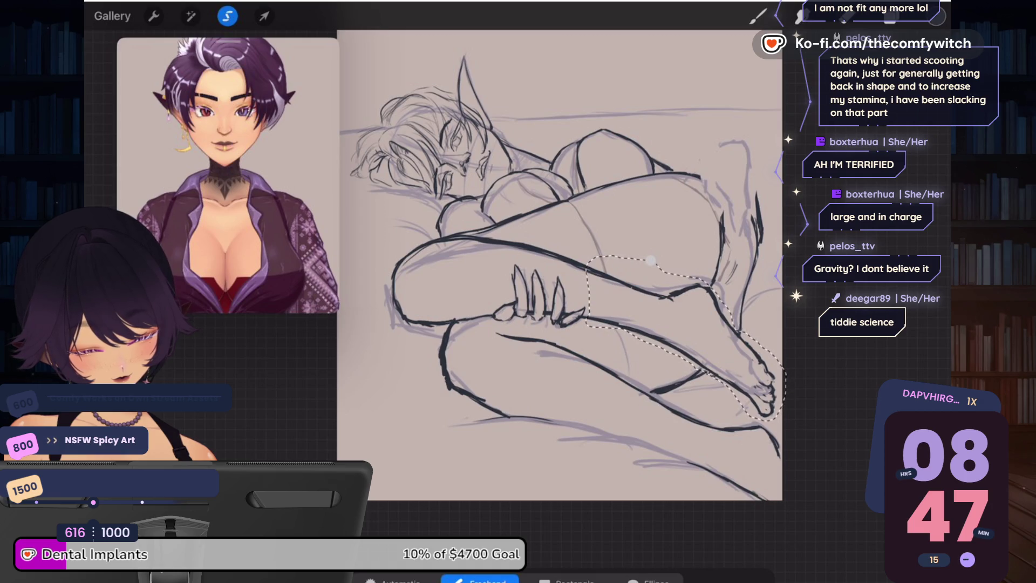
{"action": "left_click", "coordinate": [264, 15]}
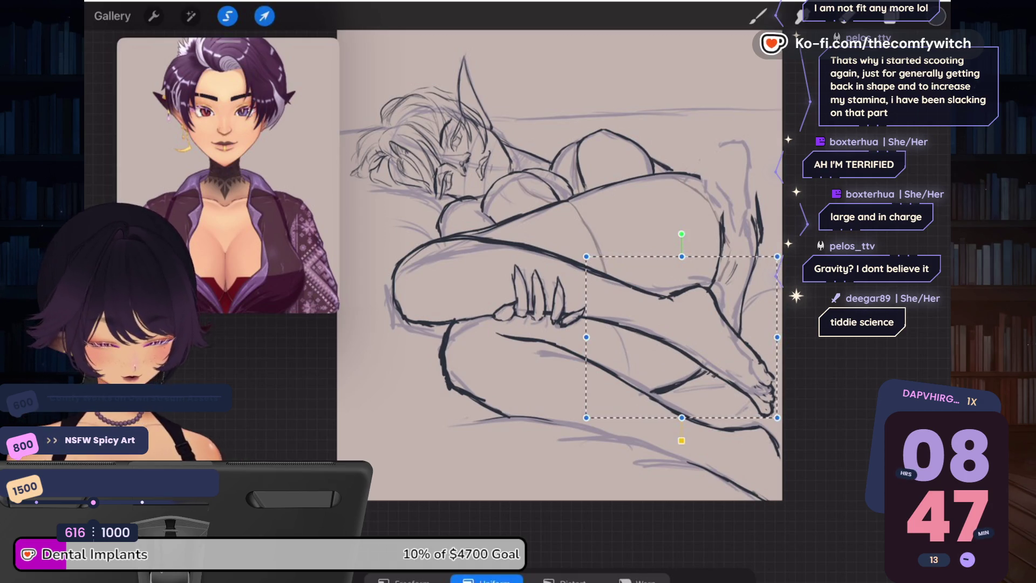
{"action": "left_click_drag", "start_coordinate": [682, 233], "coordinate": [671, 219]}
{"action": "left_click", "coordinate": [556, 579]}
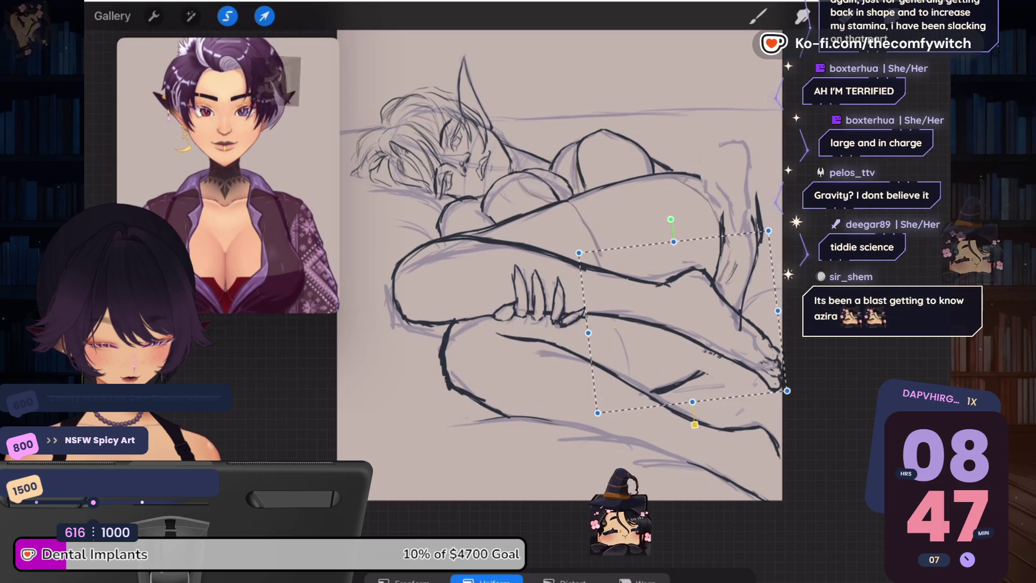
{"action": "left_click_drag", "start_coordinate": [597, 413], "coordinate": [596, 419]}
{"action": "left_click", "coordinate": [758, 16]}
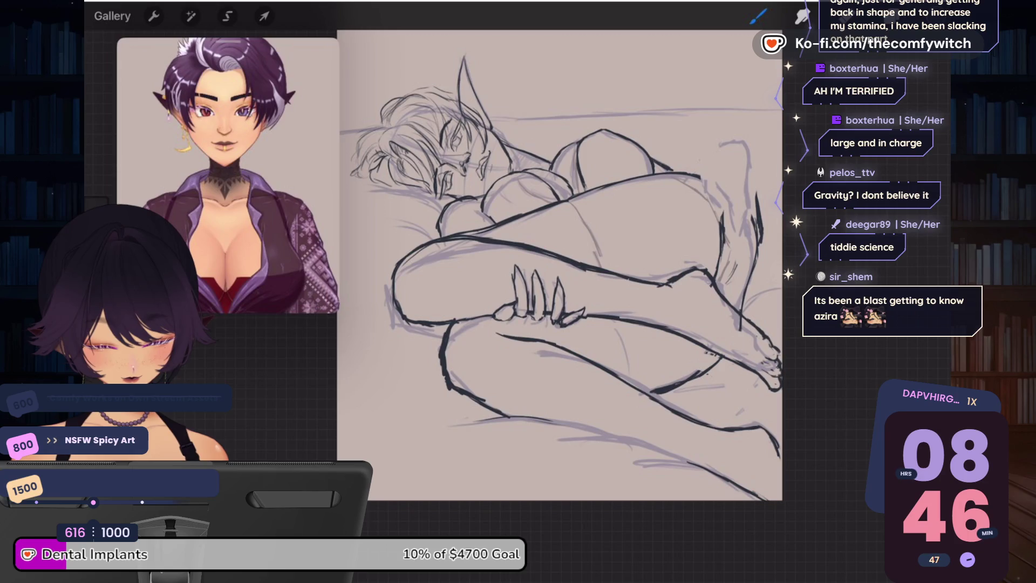
{"action": "mouse_move", "coordinate": [560, 264]}
{"action": "left_mouse_down"}
{"action": "mouse_move", "coordinate": [670, 347]}
{"action": "mouse_move", "coordinate": [620, 324]}
{"action": "left_mouse_up"}
Step: Ink a sweeping leg line and knee strokes, then erase them and stray lines along the leg
{"action": "left_click", "coordinate": [887, 16]}
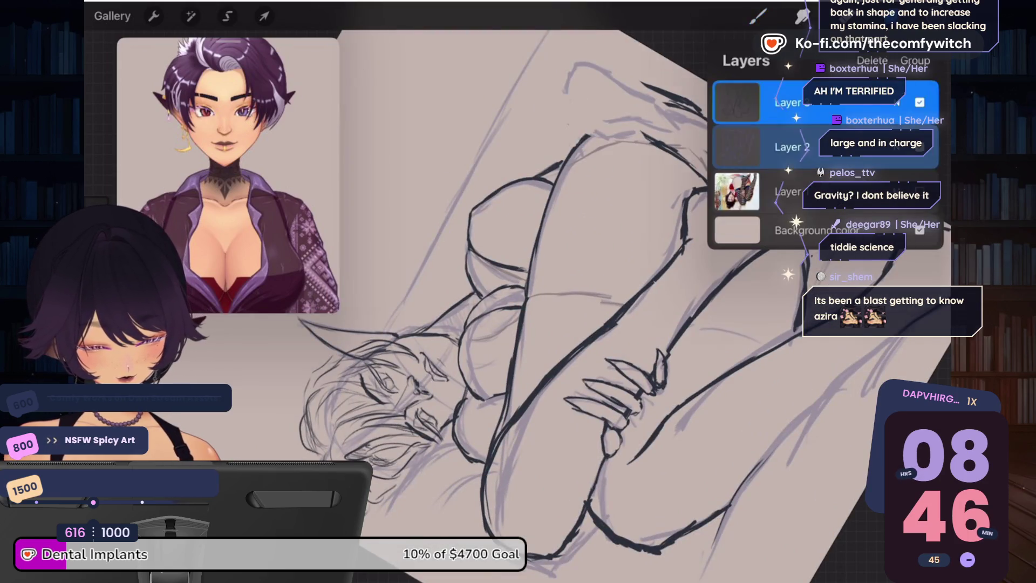
{"action": "left_click", "coordinate": [888, 16]}
{"action": "left_click_drag", "start_coordinate": [634, 291], "coordinate": [523, 405]}
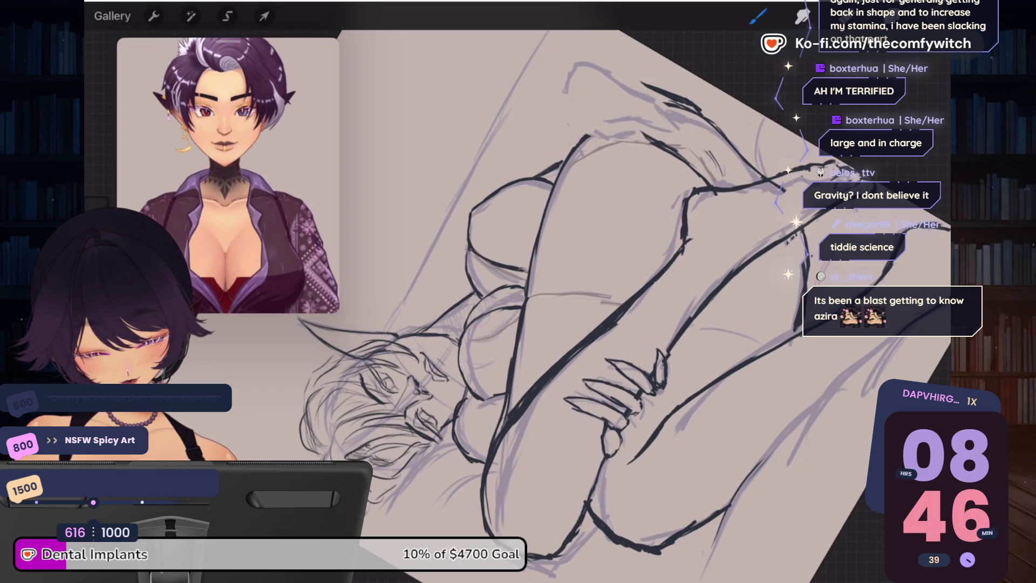
{"action": "left_click_drag", "start_coordinate": [516, 419], "coordinate": [494, 471]}
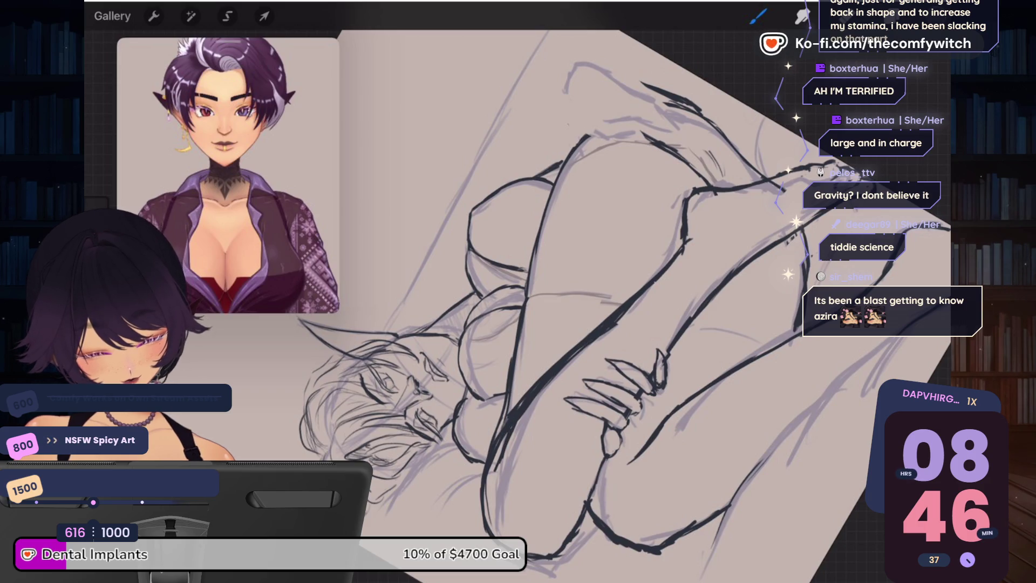
{"action": "left_click", "coordinate": [847, 16]}
{"action": "left_click_drag", "start_coordinate": [507, 410], "coordinate": [492, 461]}
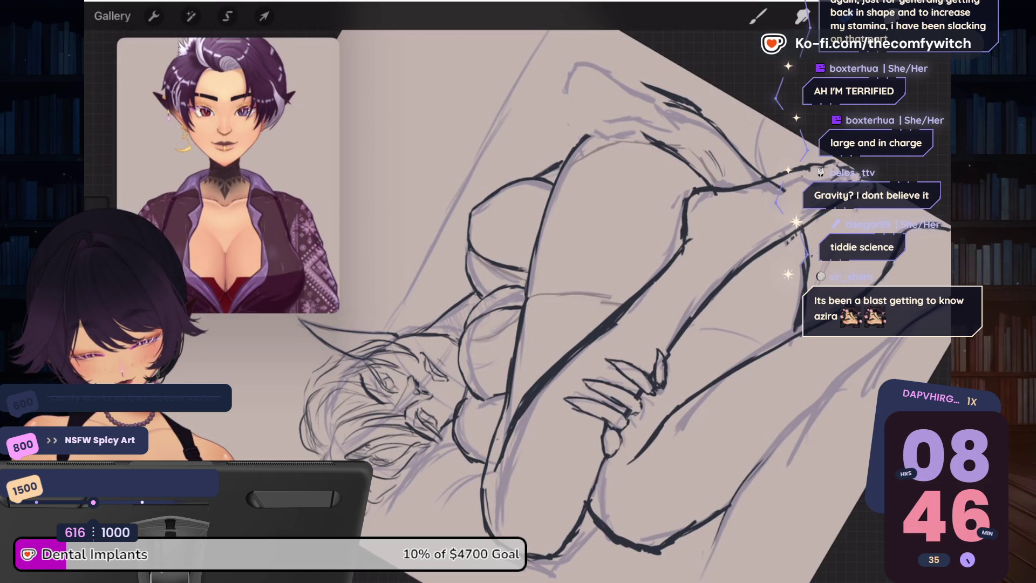
{"action": "left_click_drag", "start_coordinate": [520, 423], "coordinate": [577, 354]}
{"action": "left_click_drag", "start_coordinate": [631, 305], "coordinate": [572, 356]}
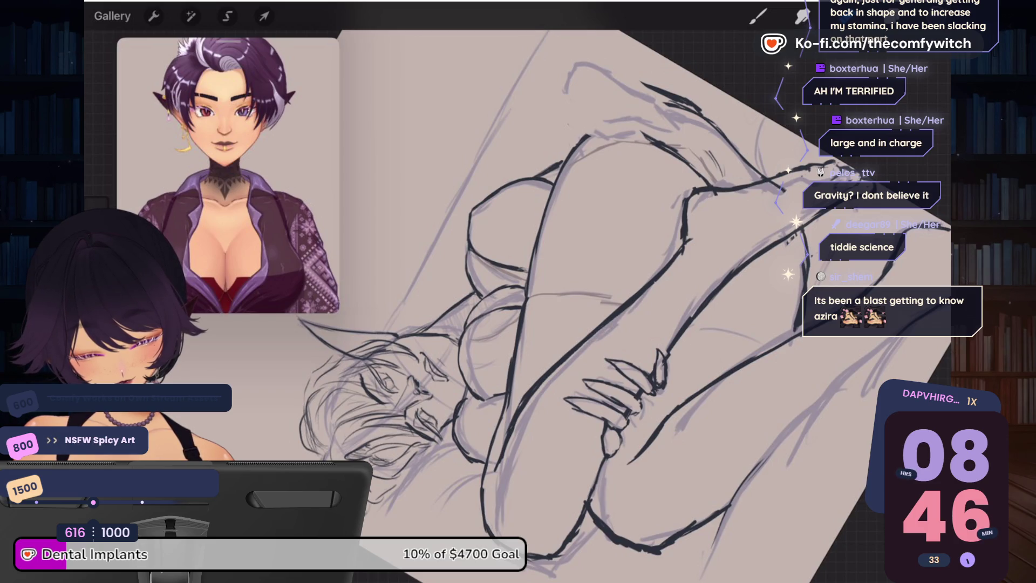
{"action": "left_click_drag", "start_coordinate": [666, 270], "coordinate": [571, 354]}
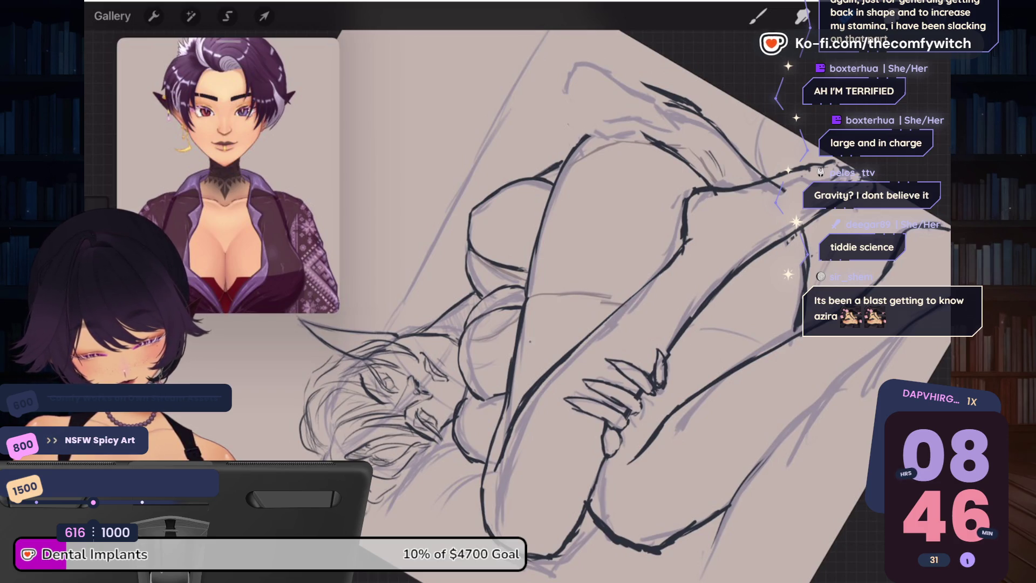
{"action": "left_click_drag", "start_coordinate": [512, 380], "coordinate": [494, 444]}
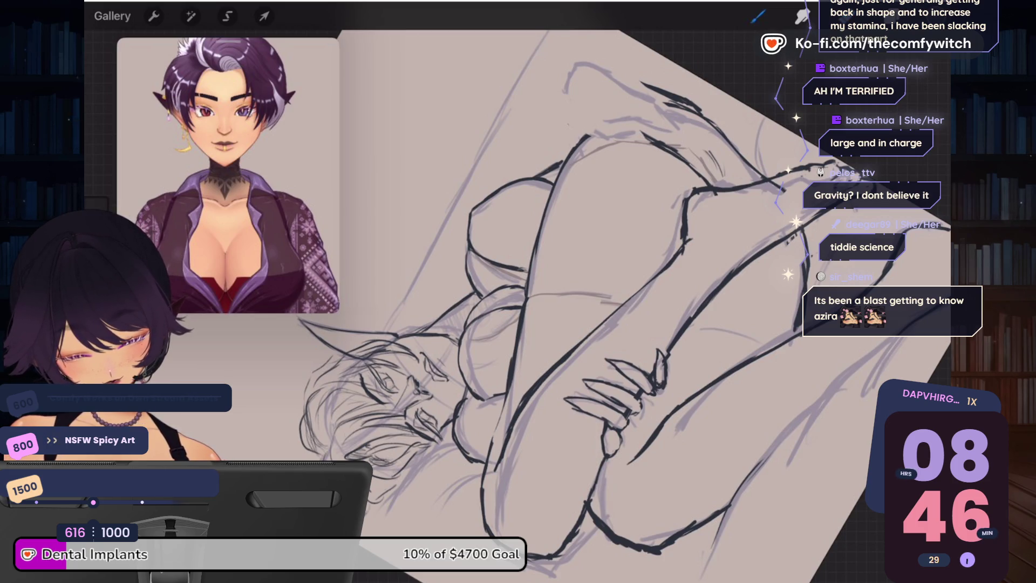
Step: Redraw the leg contour and add short strokes on the chest outline
{"action": "left_click_drag", "start_coordinate": [513, 344], "coordinate": [494, 440]}
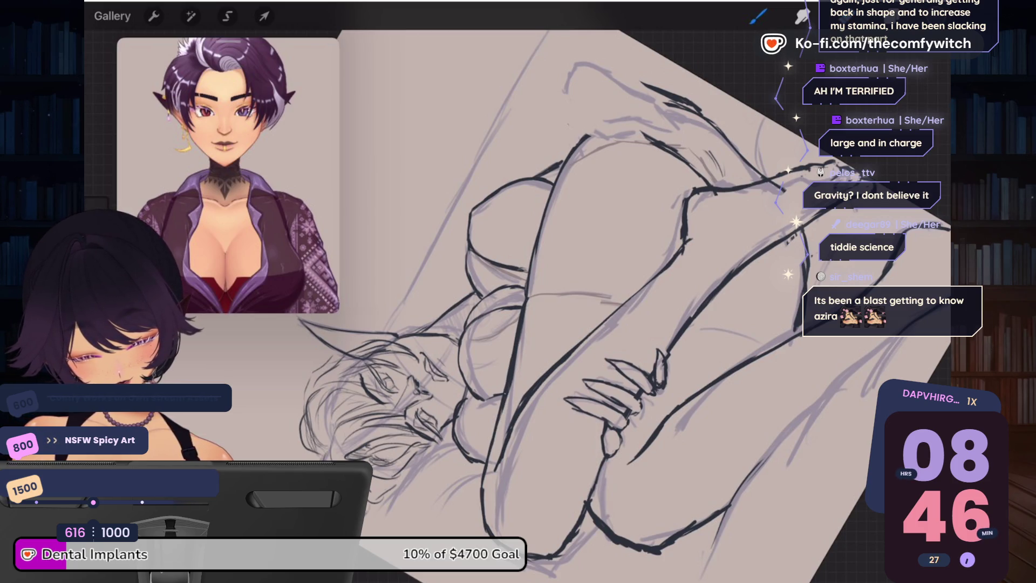
{"action": "left_click_drag", "start_coordinate": [533, 253], "coordinate": [524, 286]}
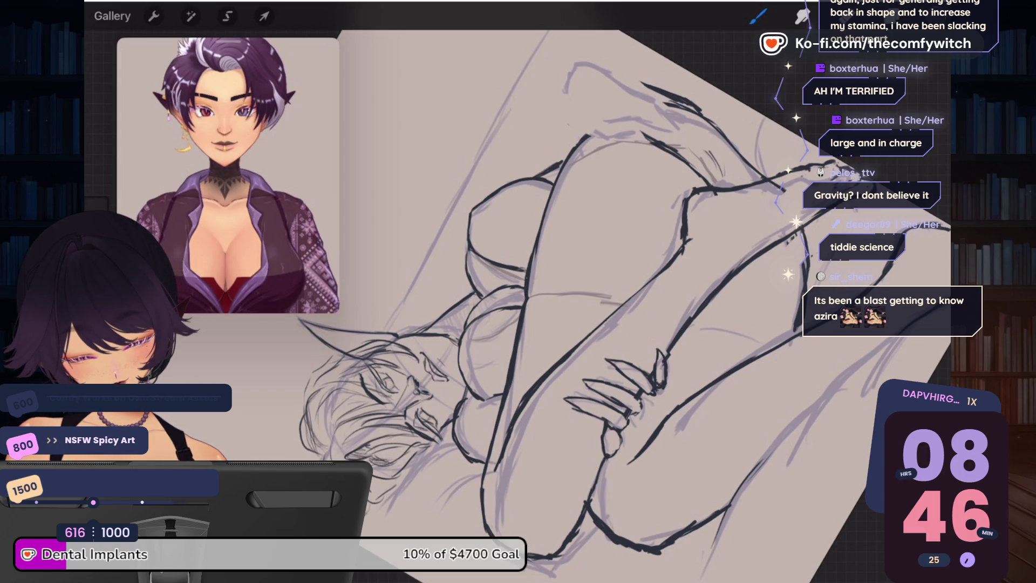
{"action": "left_click_drag", "start_coordinate": [545, 206], "coordinate": [530, 255]}
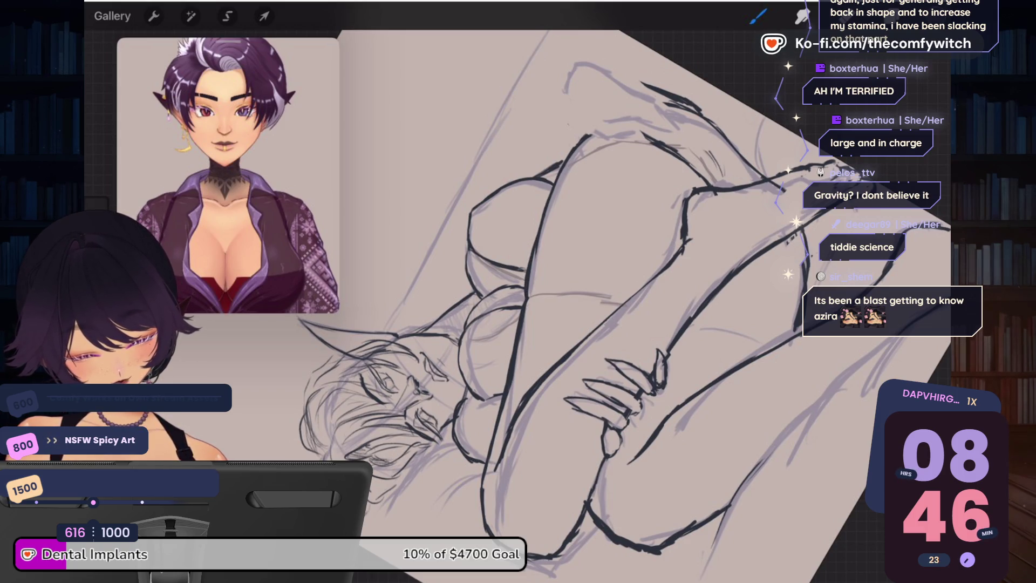
{"action": "scroll", "coordinate": [518, 291], "scroll_direction": "down", "scroll_amount": 5}
{"action": "scroll", "coordinate": [518, 292], "scroll_direction": "up", "scroll_amount": 8}
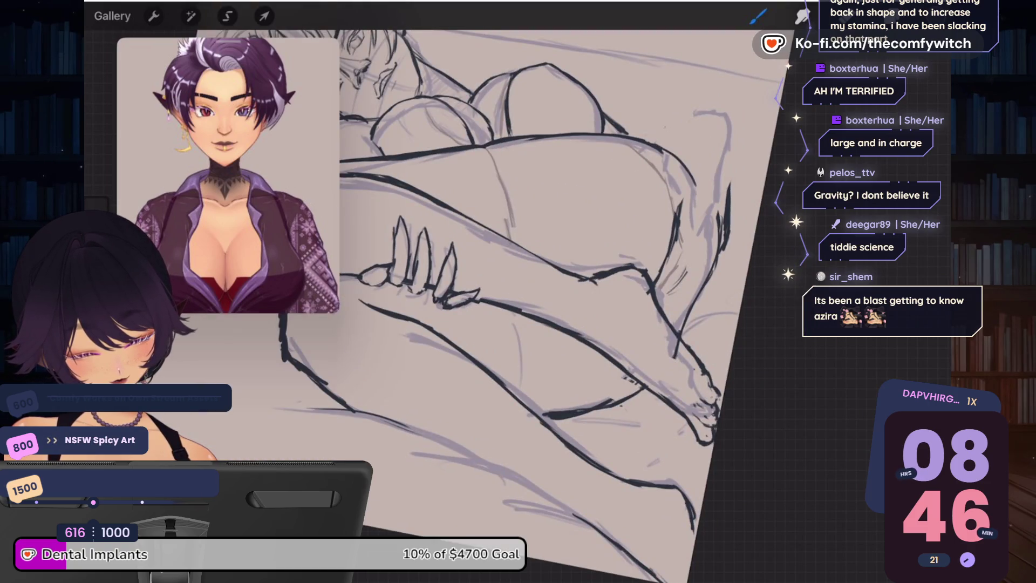
Step: Ink the hip curve, erase its rough part, and redraw it cleanly
{"action": "left_click_drag", "start_coordinate": [702, 188], "coordinate": [711, 264]}
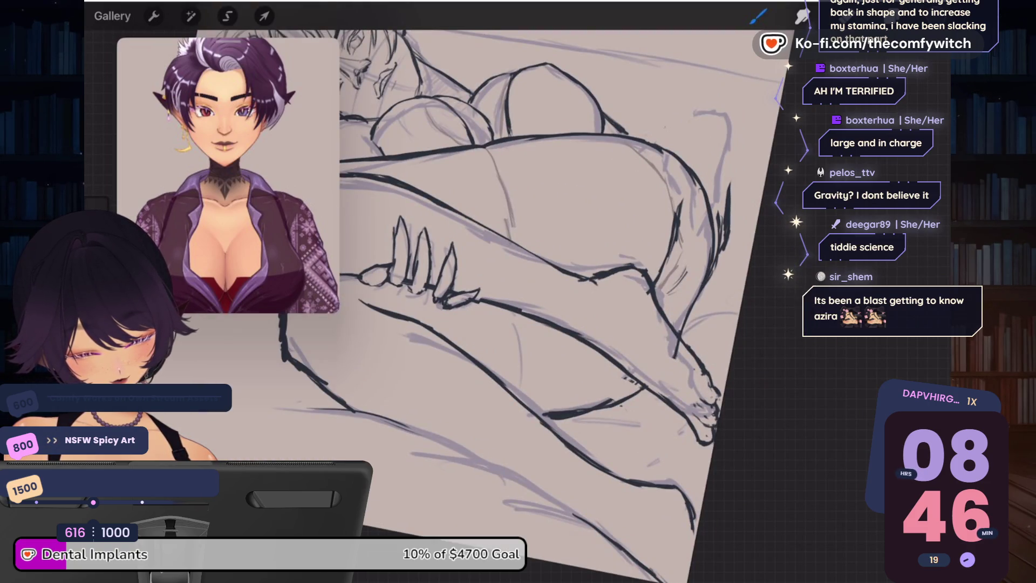
{"action": "left_click", "coordinate": [847, 16]}
{"action": "left_click_drag", "start_coordinate": [674, 213], "coordinate": [665, 273]}
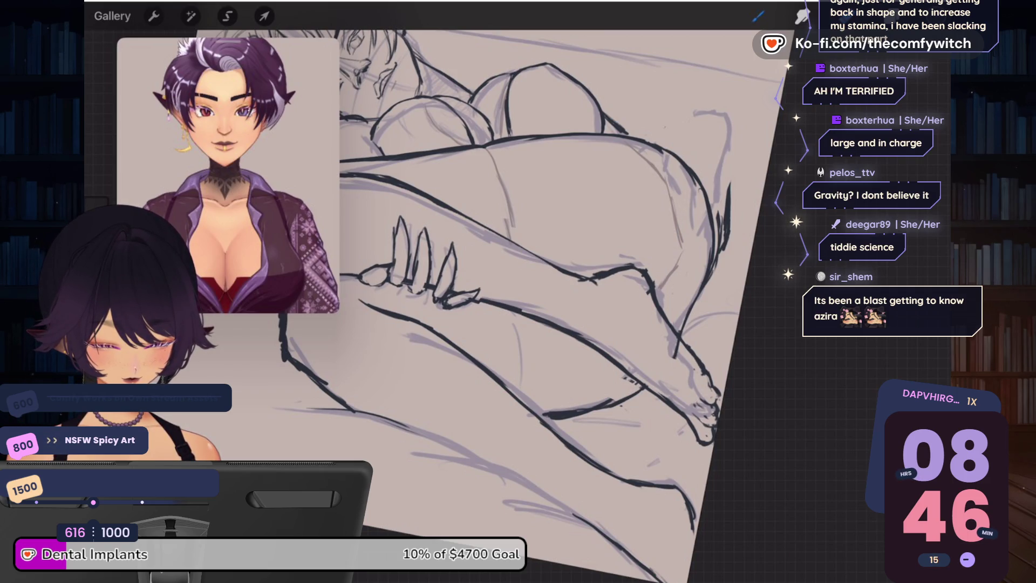
{"action": "left_click", "coordinate": [758, 17]}
{"action": "left_click_drag", "start_coordinate": [693, 260], "coordinate": [657, 287]}
{"action": "mouse_move", "coordinate": [711, 230]}
{"action": "left_mouse_down"}
{"action": "mouse_move", "coordinate": [661, 284]}
{"action": "mouse_move", "coordinate": [697, 254]}
{"action": "left_mouse_up"}
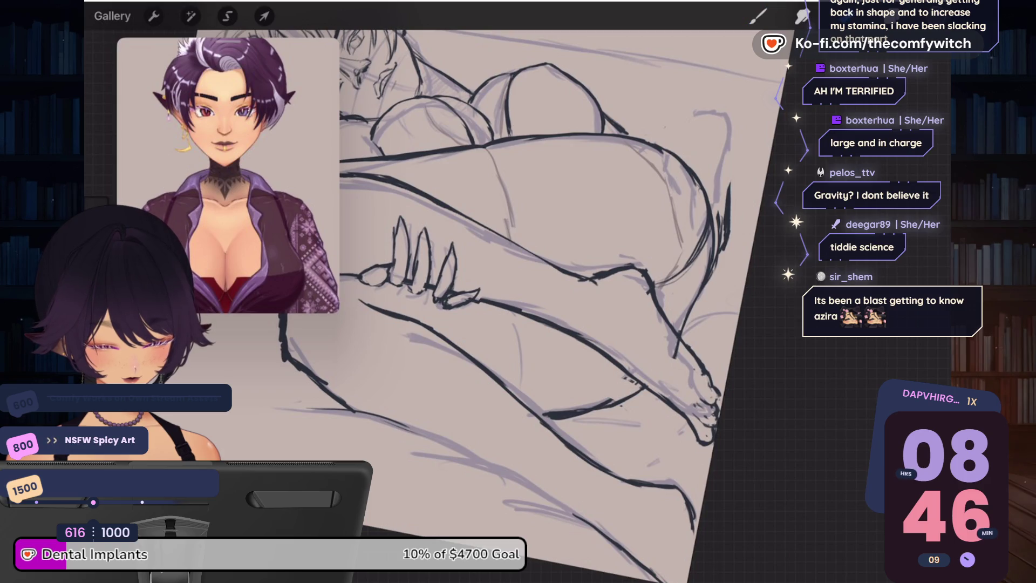
{"action": "scroll", "coordinate": [540, 270], "scroll_direction": "down", "scroll_amount": 5}
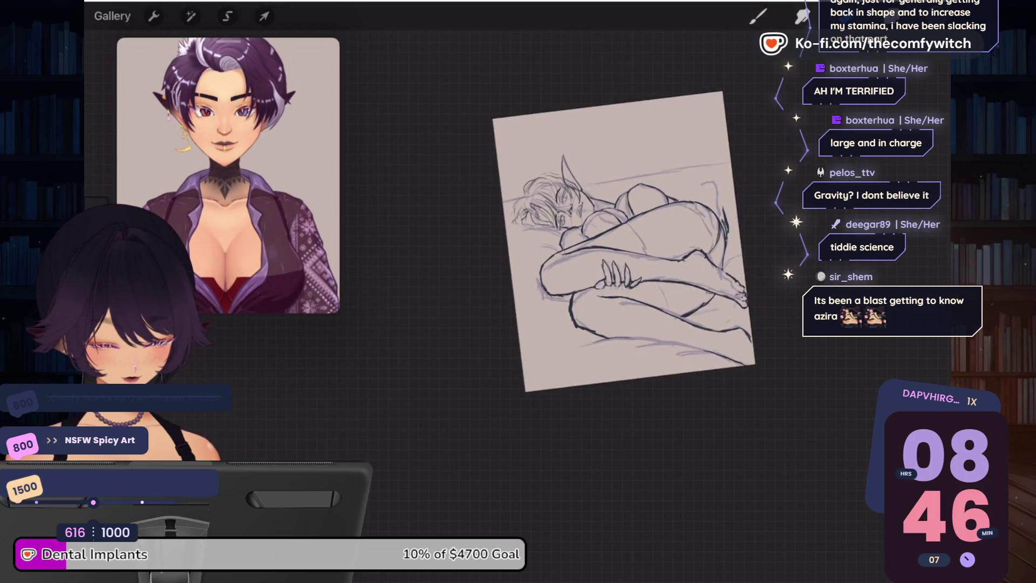
{"action": "scroll", "coordinate": [609, 275], "scroll_direction": "up", "scroll_amount": 3}
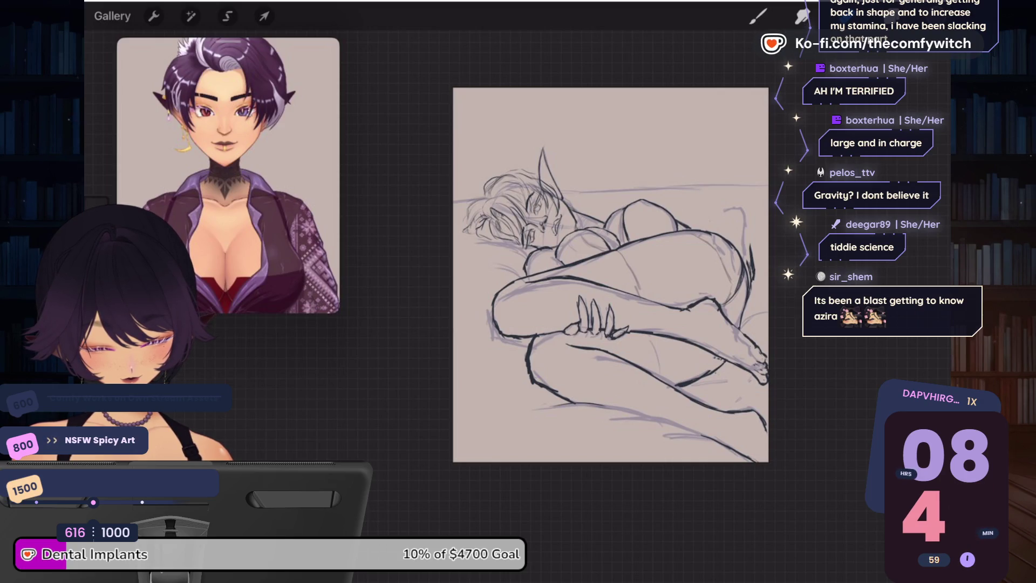
{"action": "scroll", "coordinate": [547, 219], "scroll_direction": "up", "scroll_amount": 5}
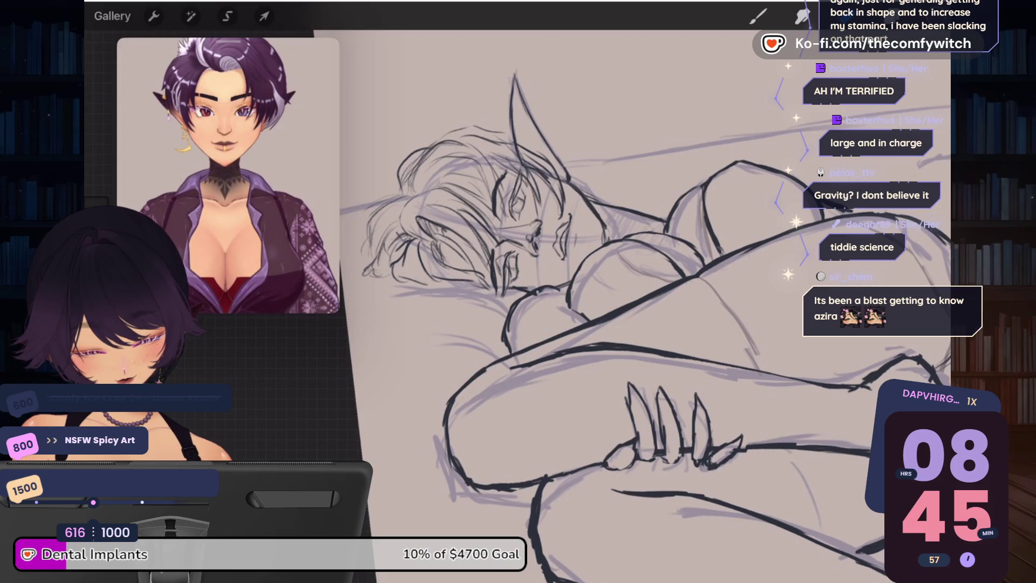
{"action": "key", "text": "b"}
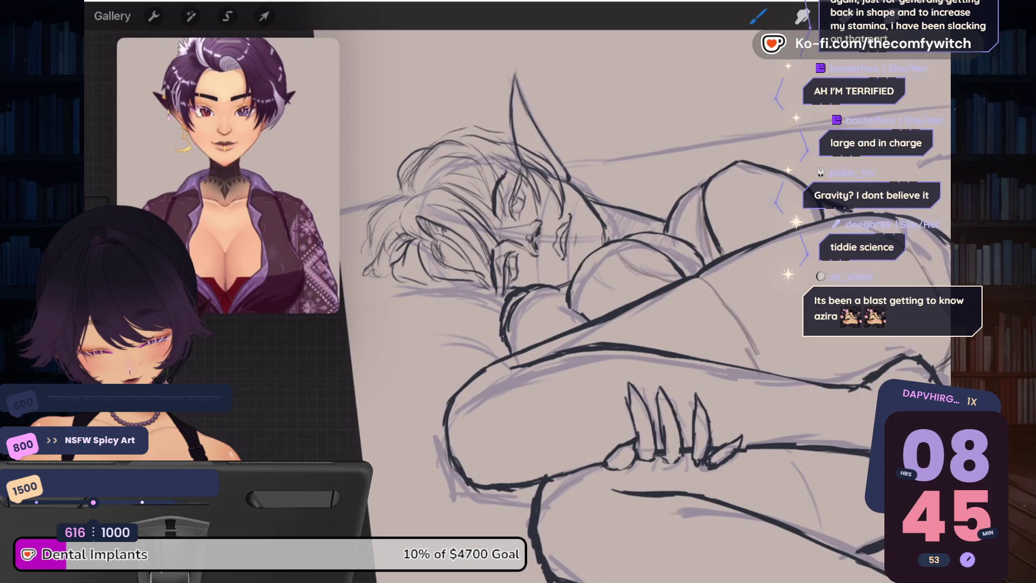
{"action": "key", "text": "e"}
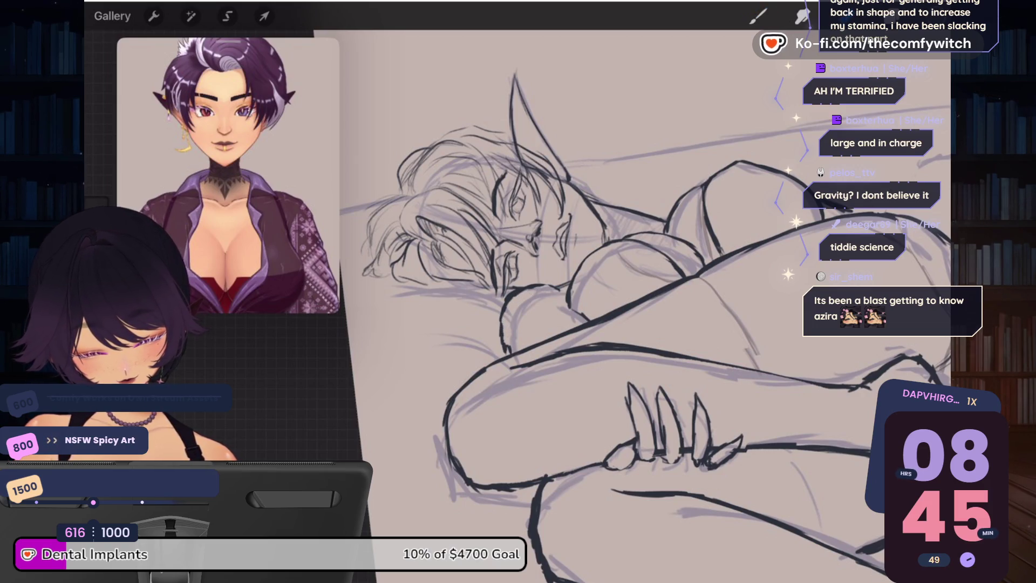
{"action": "key", "text": "b"}
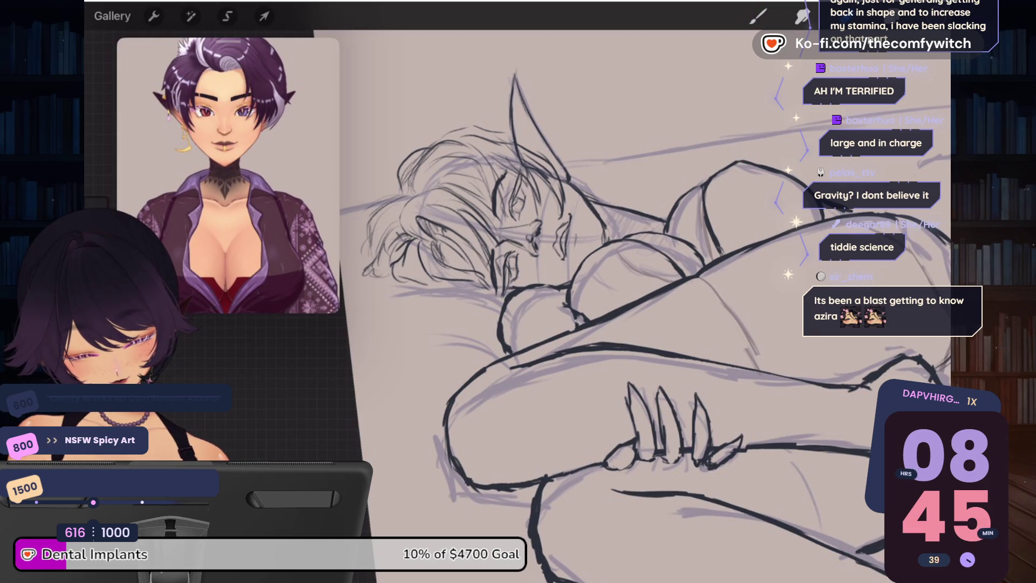
{"action": "scroll", "coordinate": [637, 288], "scroll_direction": "down", "scroll_amount": 5}
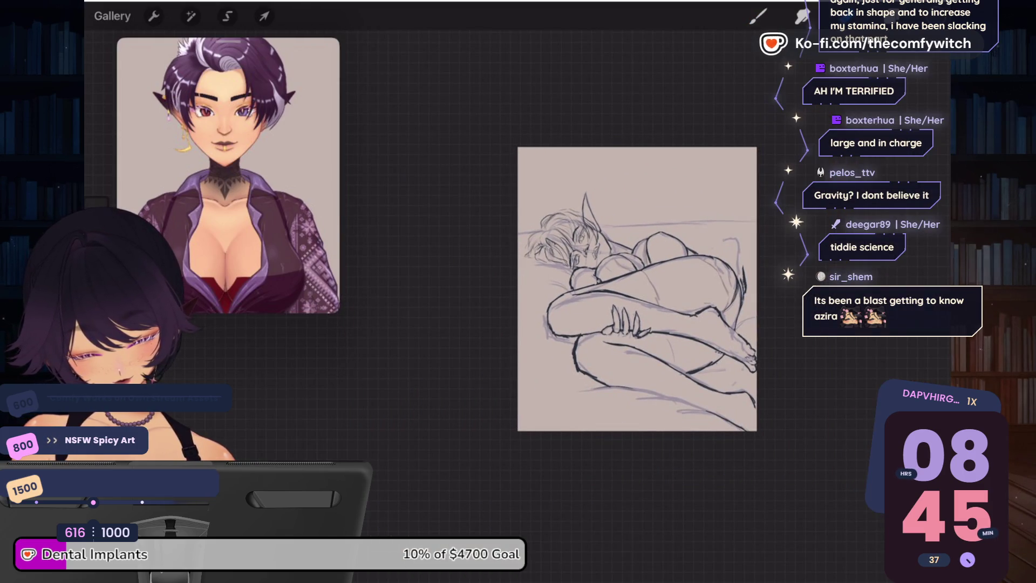
Step: Add dark strokes and touch up the lineart on the lower leg
{"action": "scroll", "coordinate": [637, 289], "scroll_direction": "up", "scroll_amount": 5}
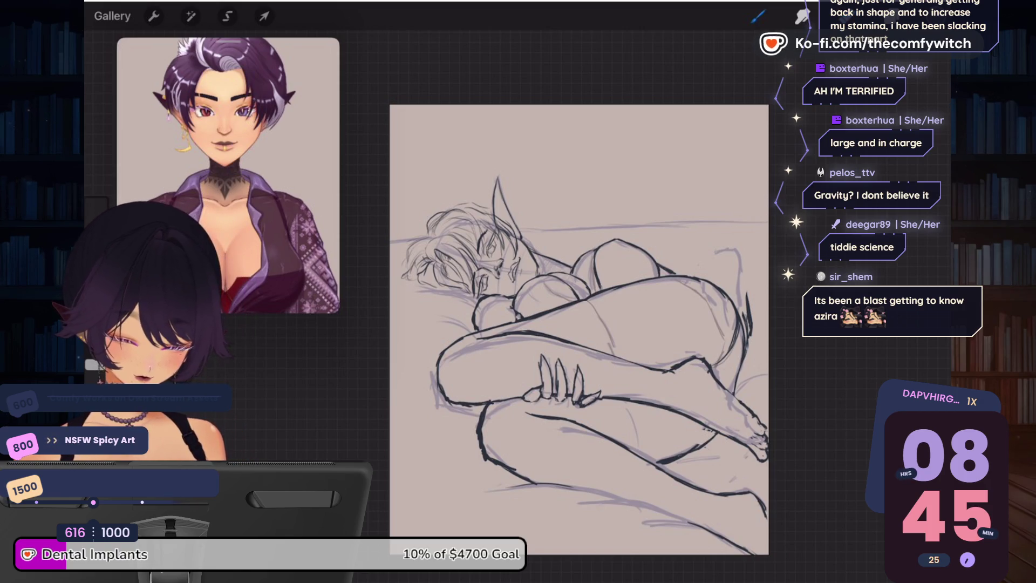
{"action": "key", "text": "b"}
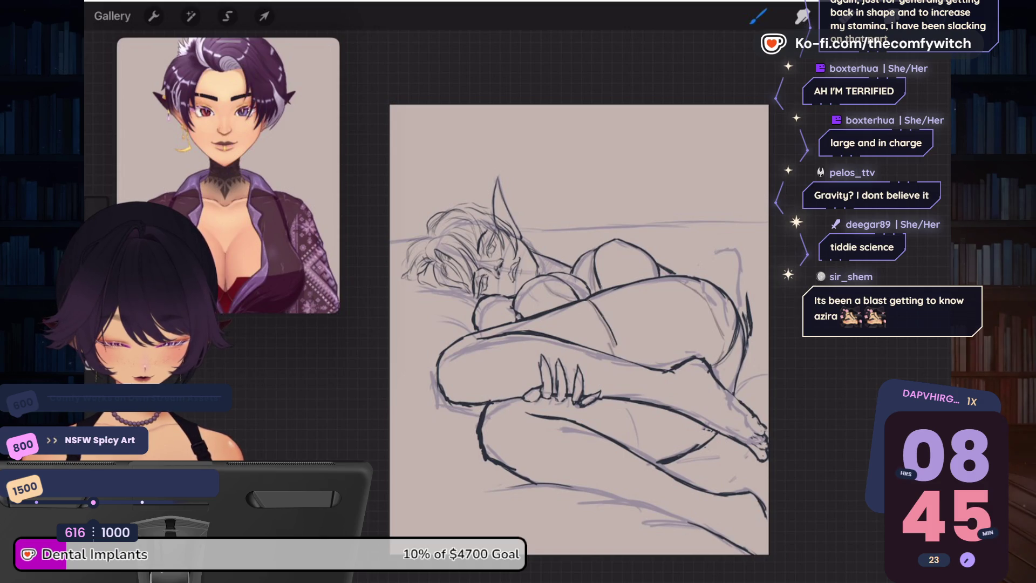
{"action": "left_click_drag", "start_coordinate": [632, 402], "coordinate": [648, 451]}
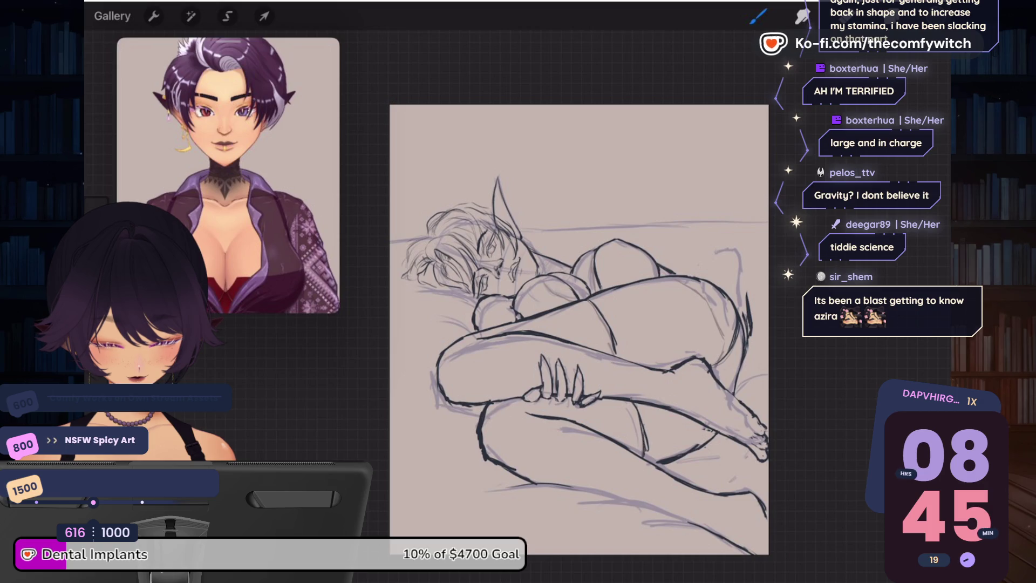
{"action": "left_click_drag", "start_coordinate": [568, 496], "coordinate": [616, 486]}
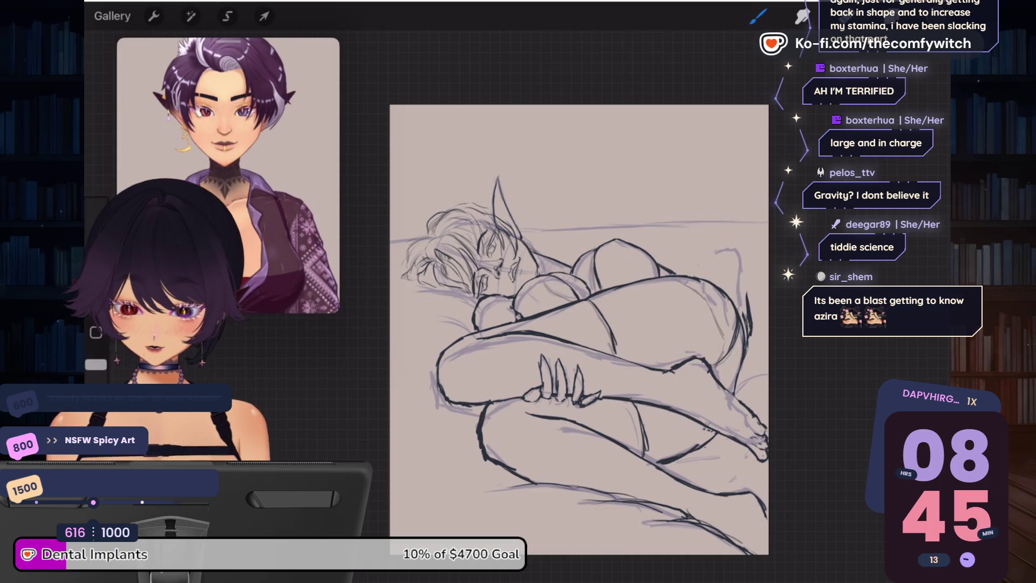
{"action": "scroll", "coordinate": [579, 329], "scroll_direction": "down", "scroll_amount": 3}
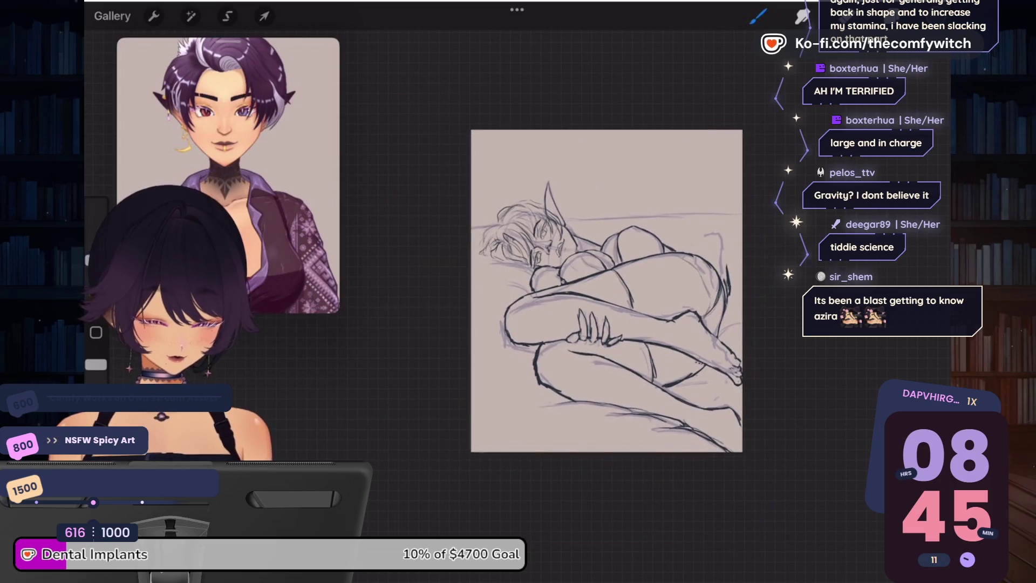
{"action": "scroll", "coordinate": [539, 323], "scroll_direction": "up", "scroll_amount": 3}
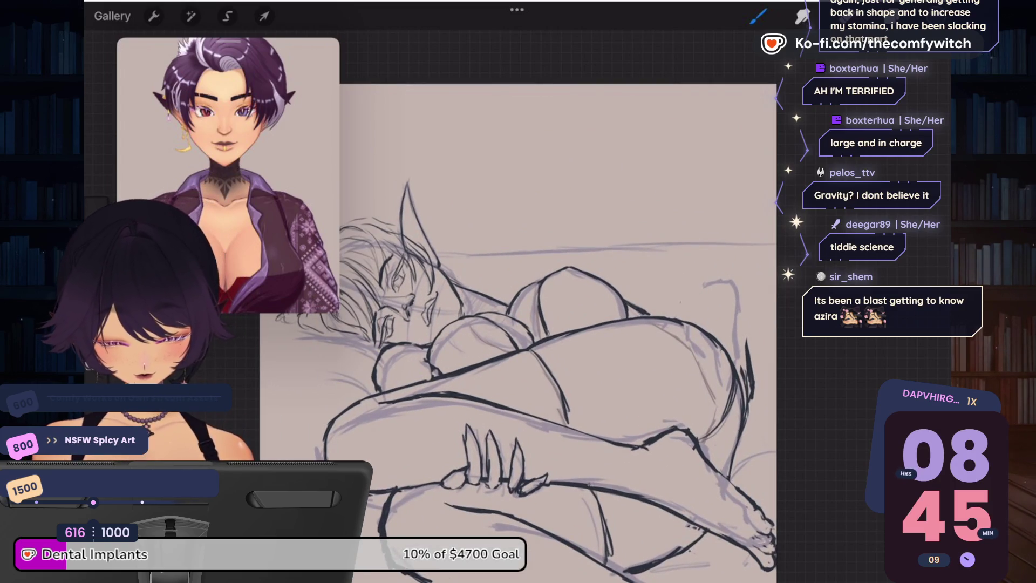
Step: Make Layer 1's colour reference photo visible beneath the sketch
{"action": "key", "text": "l"}
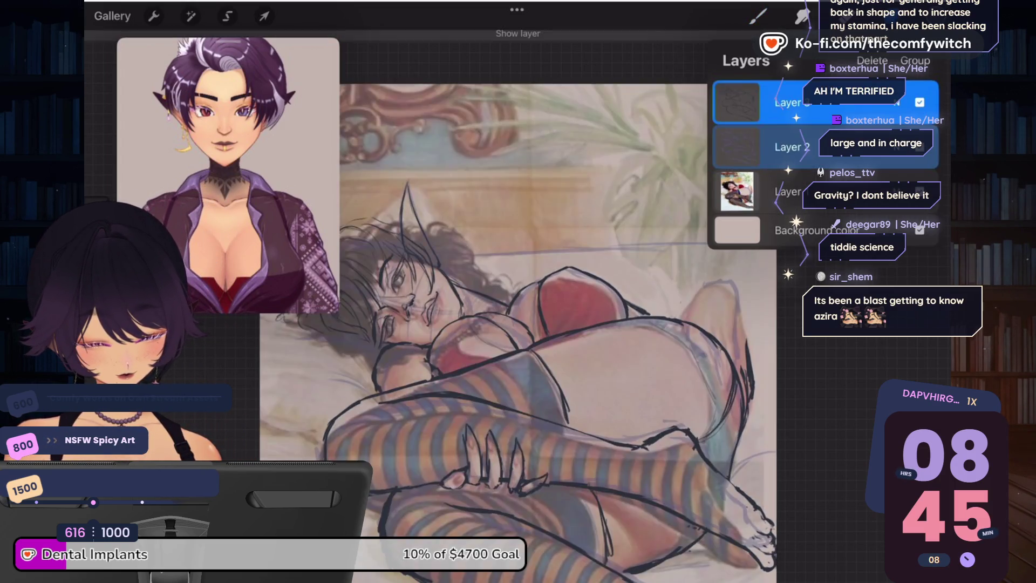
{"action": "left_click", "coordinate": [920, 191]}
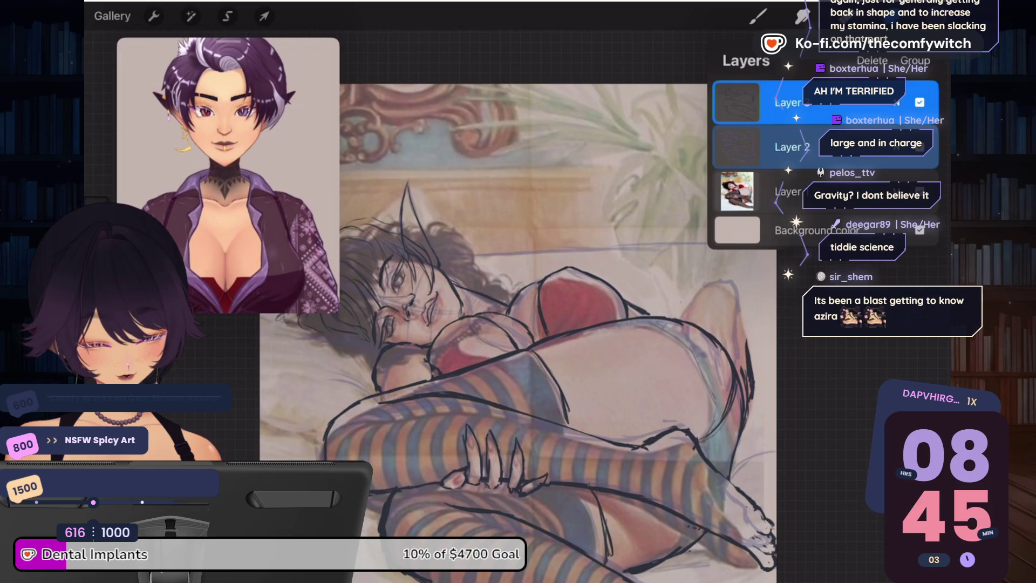
{"action": "left_click", "coordinate": [758, 17]}
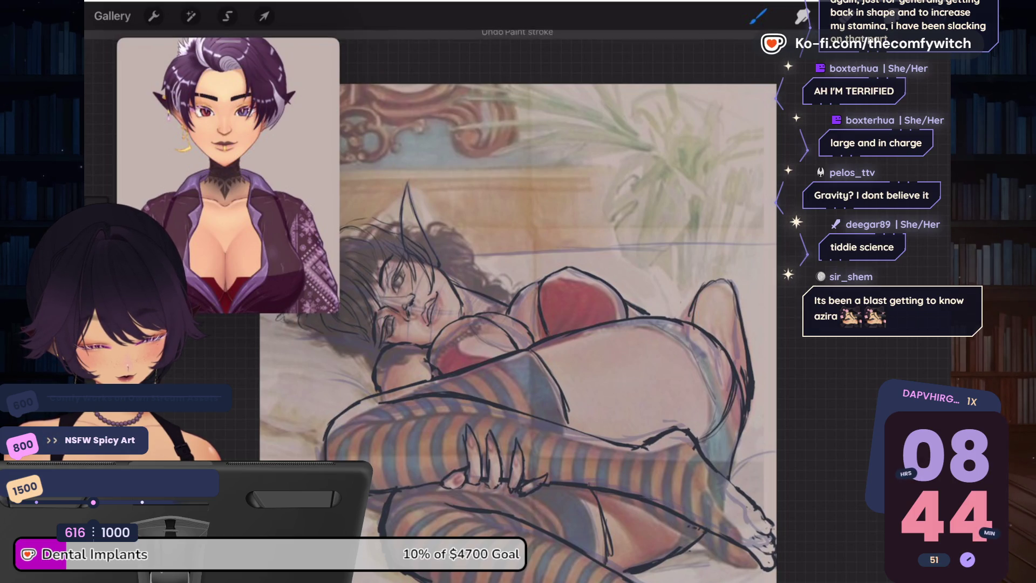
Step: Ink and darken a new shape at the hip with short strokes below it
{"action": "mouse_move", "coordinate": [704, 281]}
{"action": "left_mouse_down"}
{"action": "mouse_move", "coordinate": [694, 325]}
{"action": "mouse_move", "coordinate": [720, 329]}
{"action": "left_mouse_up"}
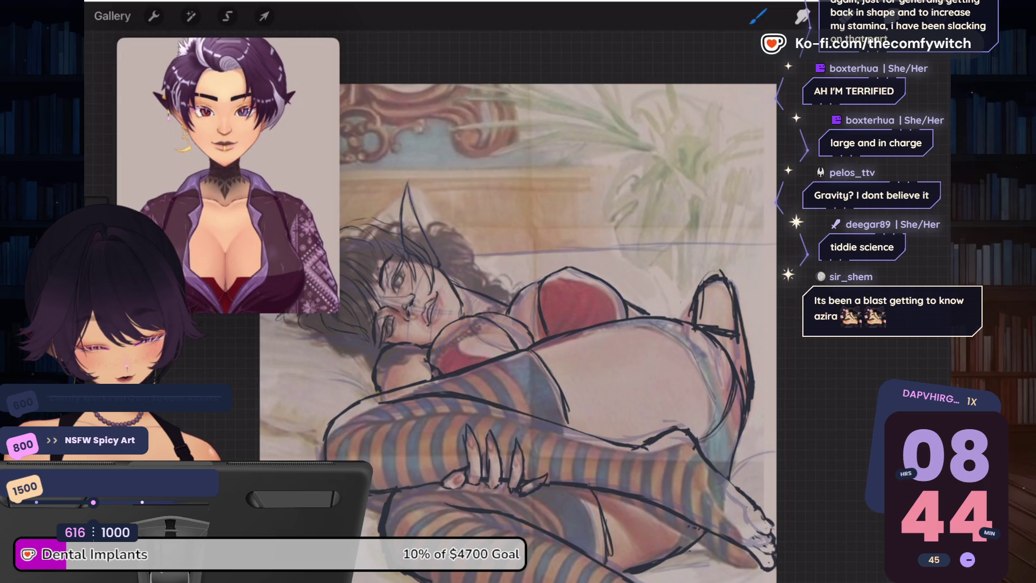
{"action": "mouse_move", "coordinate": [693, 291]}
{"action": "left_mouse_down"}
{"action": "mouse_move", "coordinate": [677, 322]}
{"action": "mouse_move", "coordinate": [699, 344]}
{"action": "left_mouse_up"}
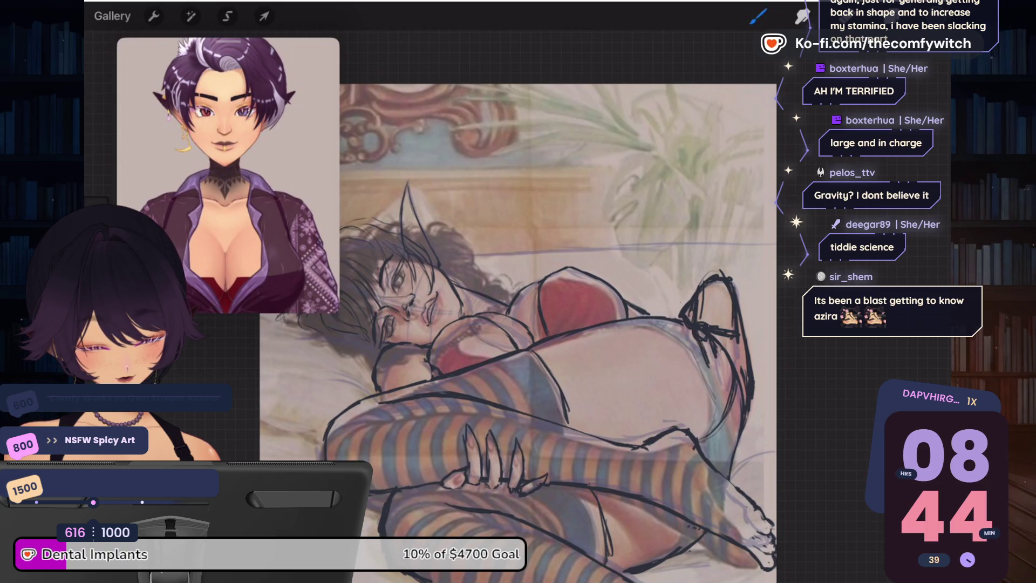
{"action": "left_click_drag", "start_coordinate": [709, 352], "coordinate": [719, 384]}
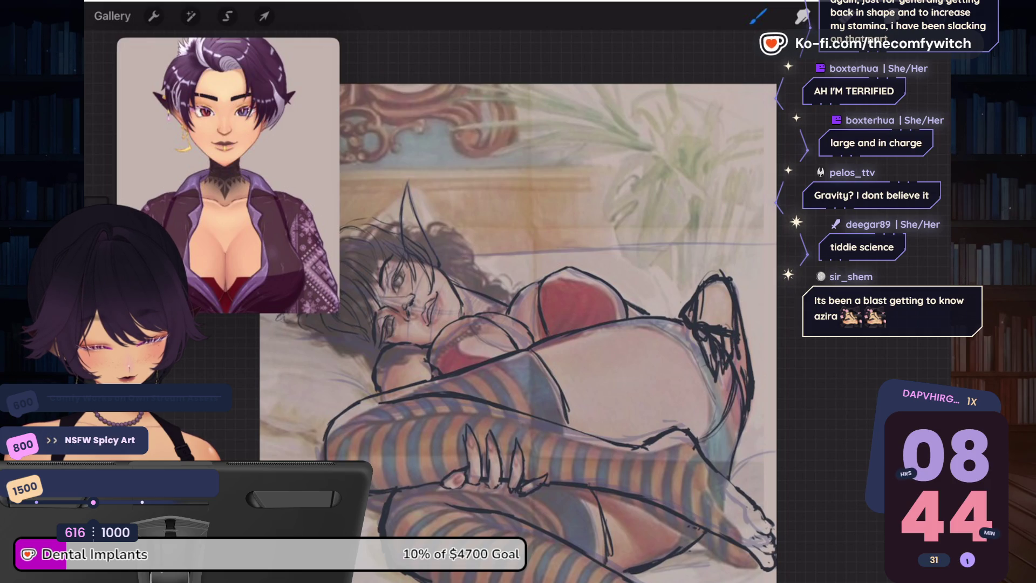
{"action": "left_click", "coordinate": [846, 16]}
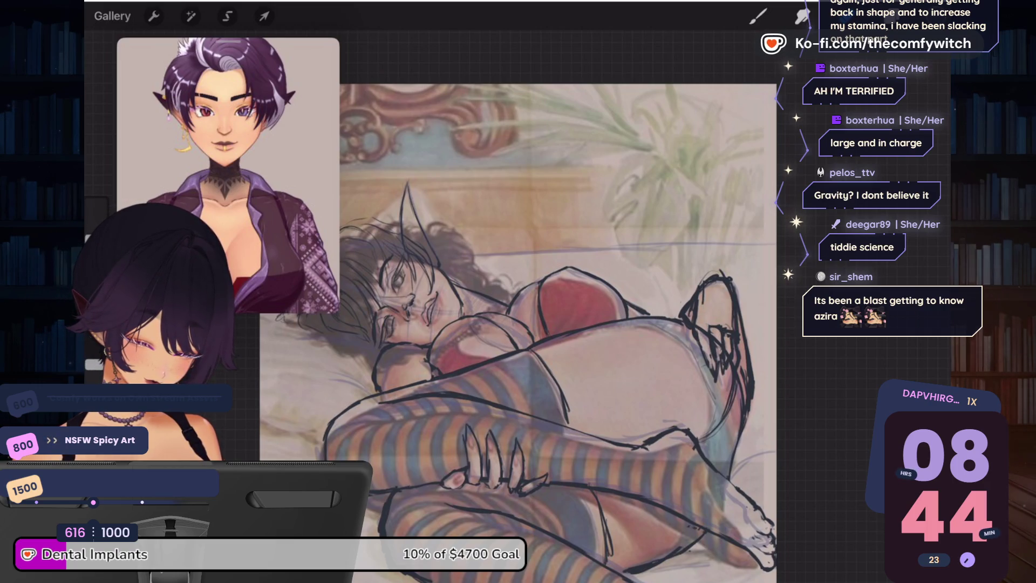
{"action": "key", "text": "b"}
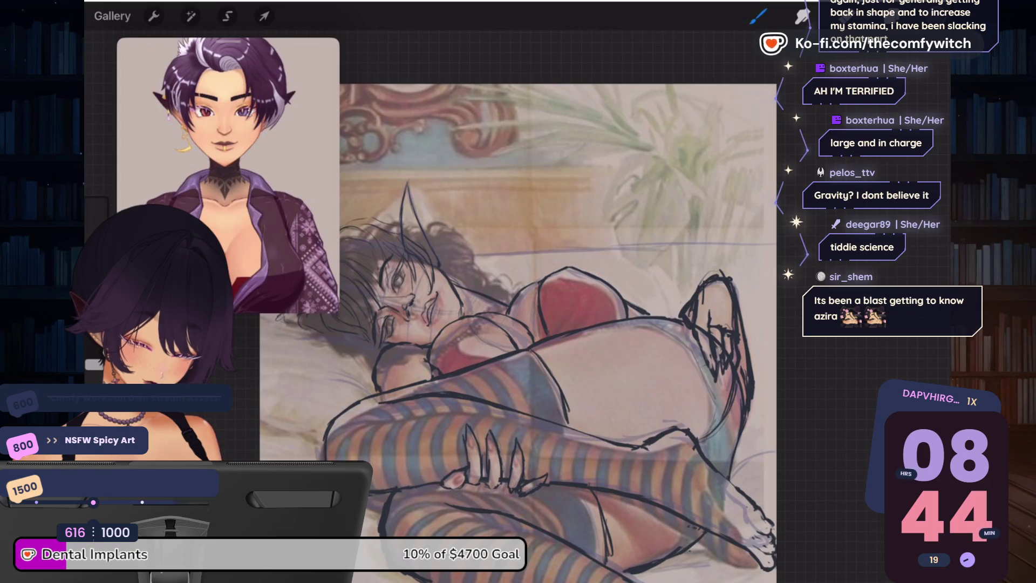
Step: On the top layer, shear the new hip strokes sideways with Transform and commit
{"action": "scroll", "coordinate": [534, 331], "scroll_direction": "down", "scroll_amount": 5}
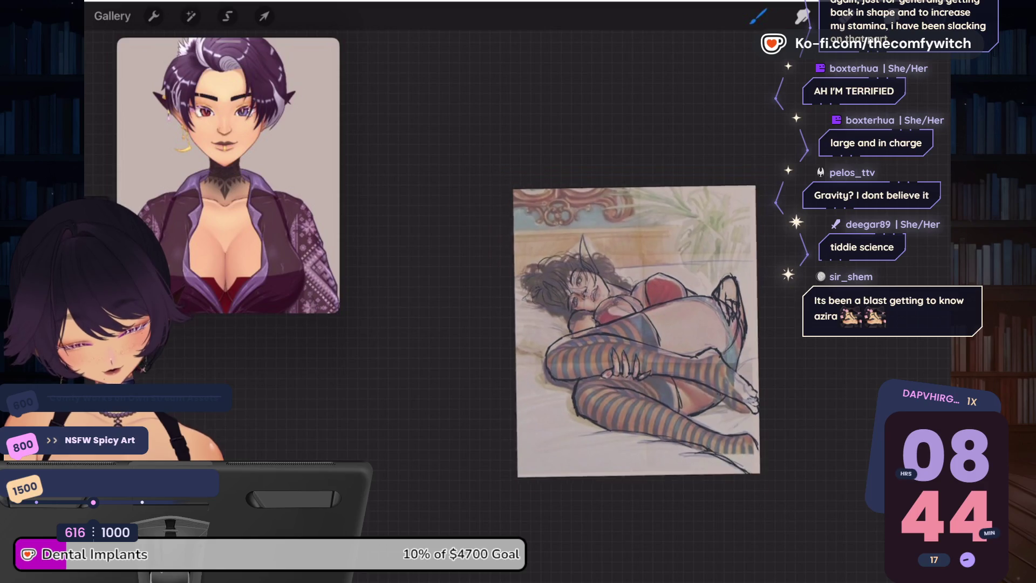
{"action": "scroll", "coordinate": [539, 335], "scroll_direction": "up", "scroll_amount": 5}
{"action": "key", "text": "l"}
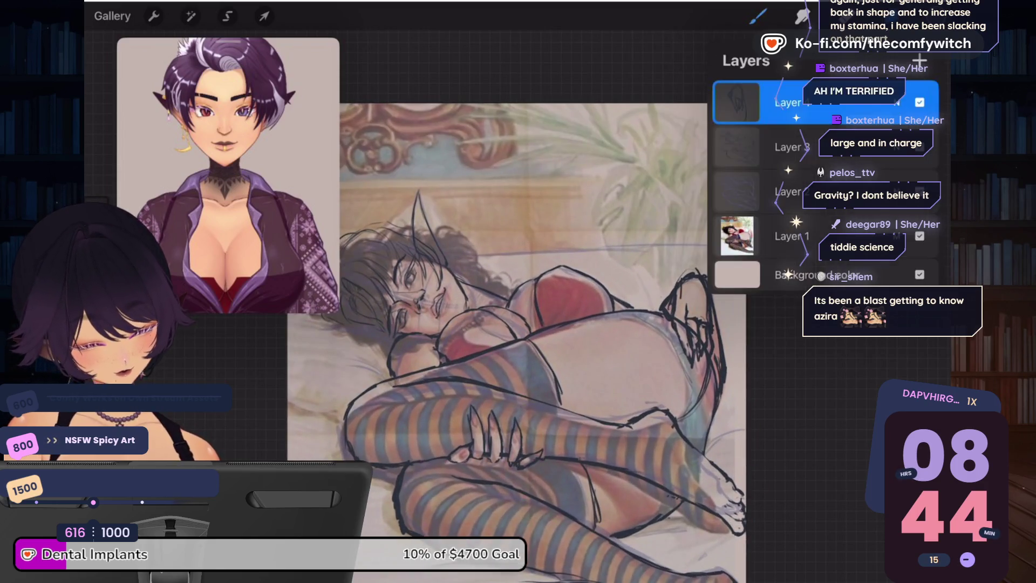
{"action": "left_click", "coordinate": [788, 147]}
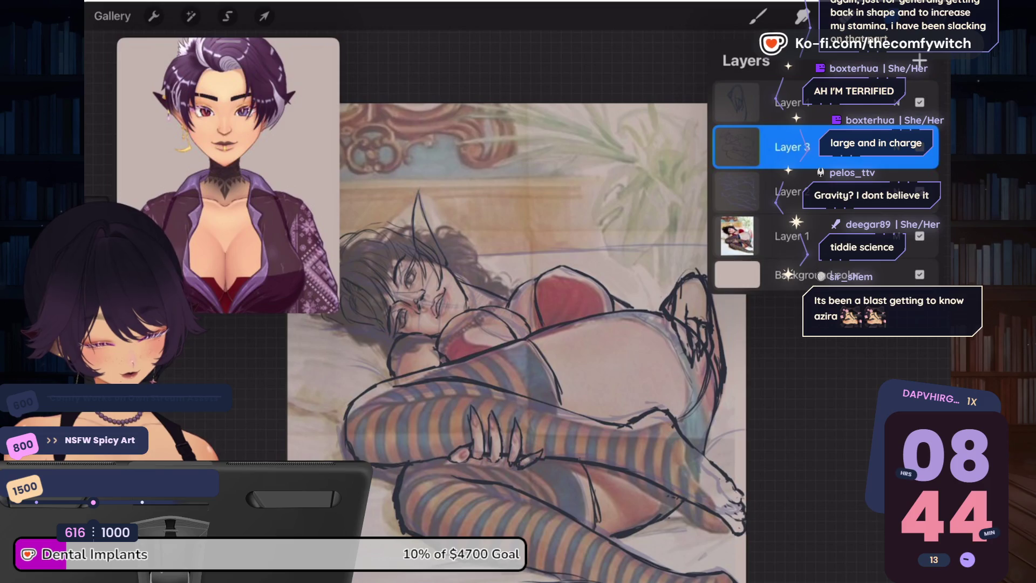
{"action": "left_click", "coordinate": [788, 103]}
{"action": "left_click", "coordinate": [264, 15]}
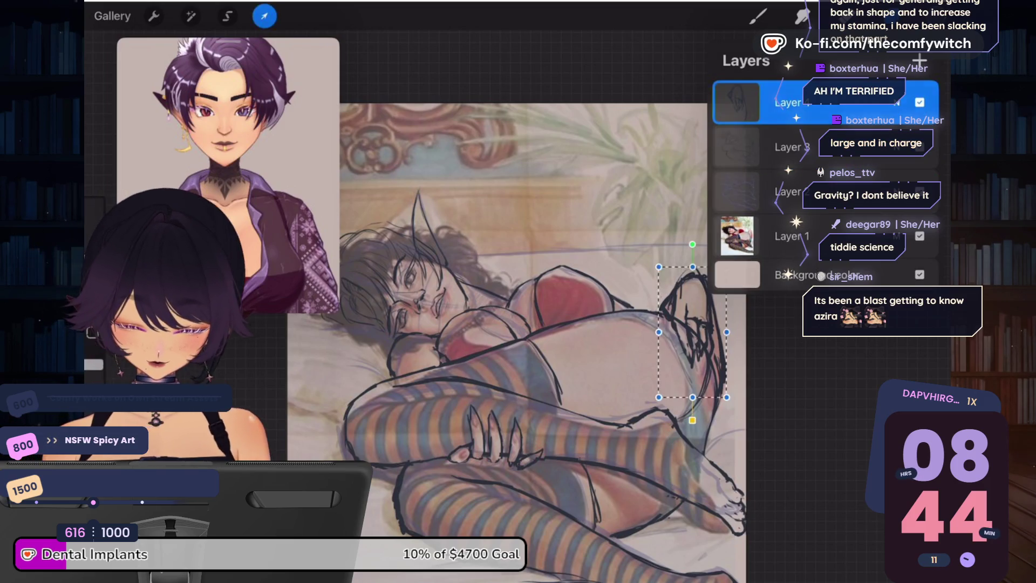
{"action": "mouse_move", "coordinate": [726, 332]}
{"action": "left_mouse_down"}
{"action": "mouse_move", "coordinate": [741, 335]}
{"action": "mouse_move", "coordinate": [698, 328]}
{"action": "mouse_move", "coordinate": [689, 309]}
{"action": "left_mouse_up"}
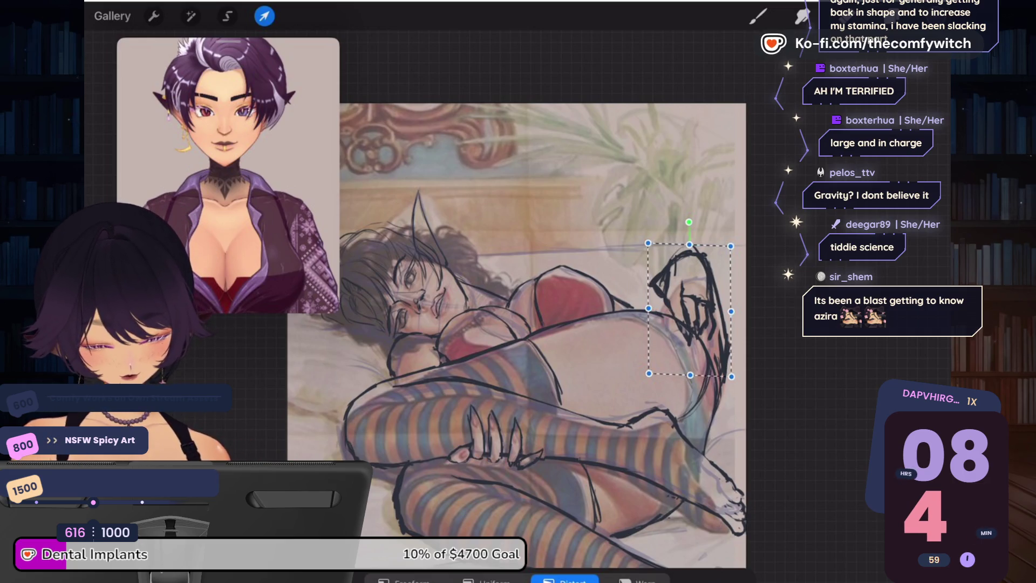
{"action": "left_click", "coordinate": [264, 16]}
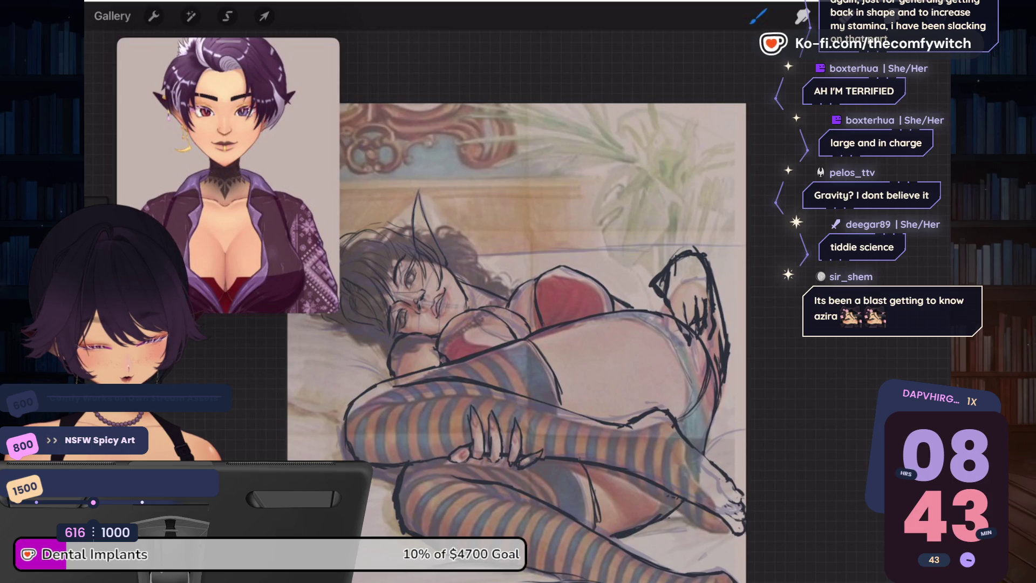
{"action": "key", "text": "l"}
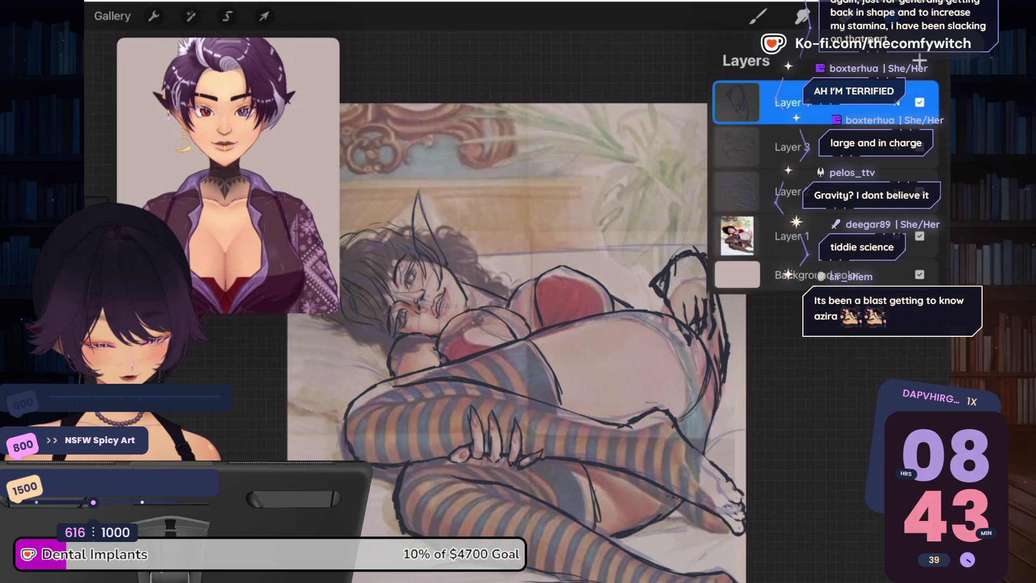
Step: Check Layer 4's blend mode: Normal at 48% opacity
{"action": "key", "text": "l"}
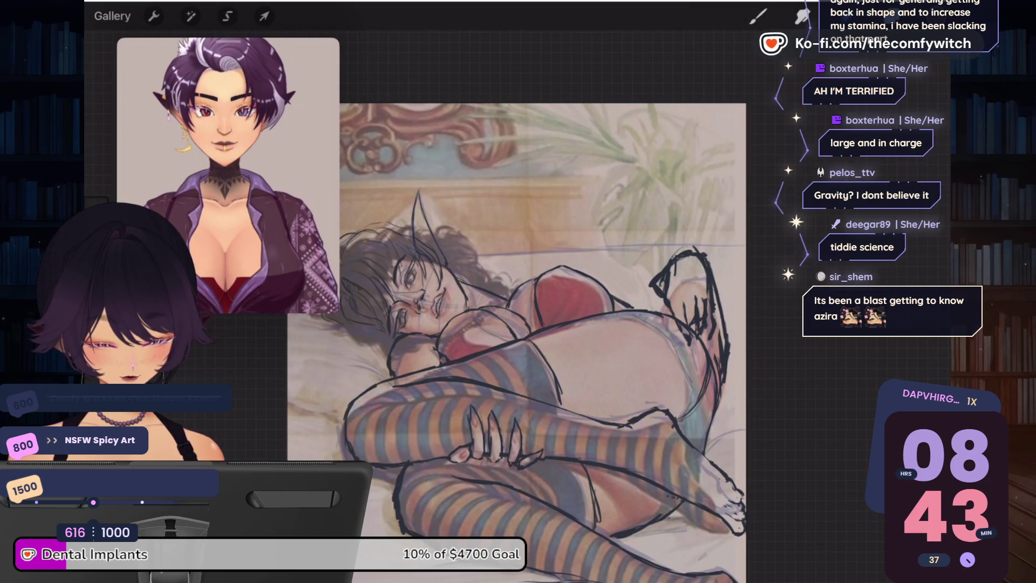
{"action": "key", "text": "l"}
{"action": "left_click", "coordinate": [895, 103]}
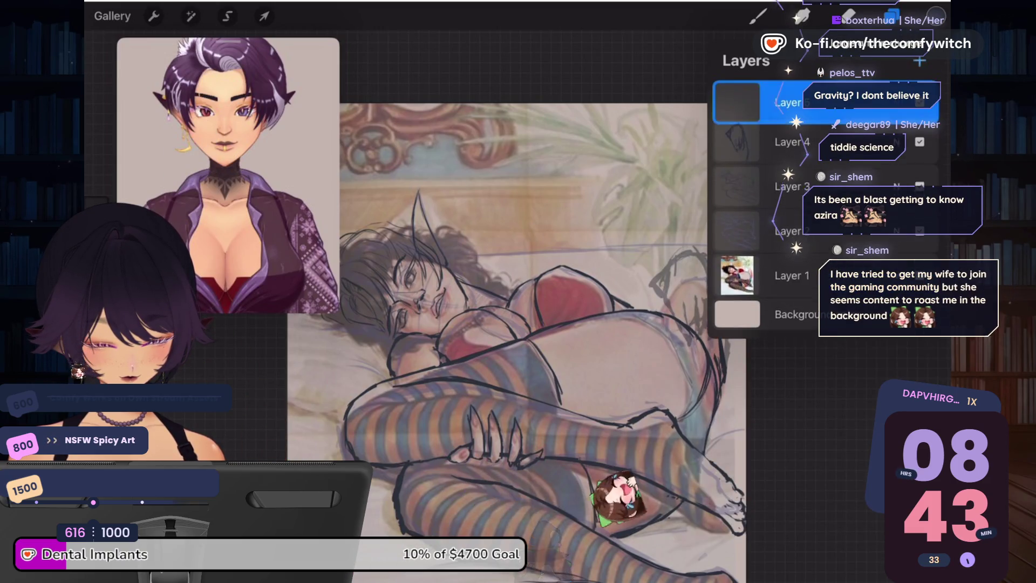
{"action": "key", "text": "l"}
Step: After viewing the colour palettes, pick SU Cream Pencil 1 from the Workhorses brush set
{"action": "key", "text": "c"}
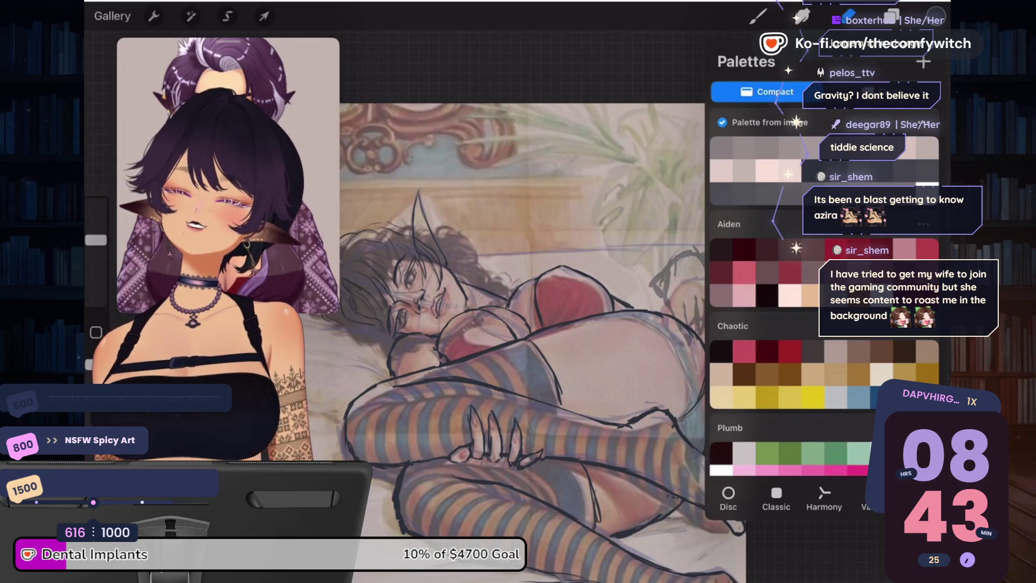
{"action": "left_click", "coordinate": [758, 16]}
{"action": "left_click", "coordinate": [757, 16]}
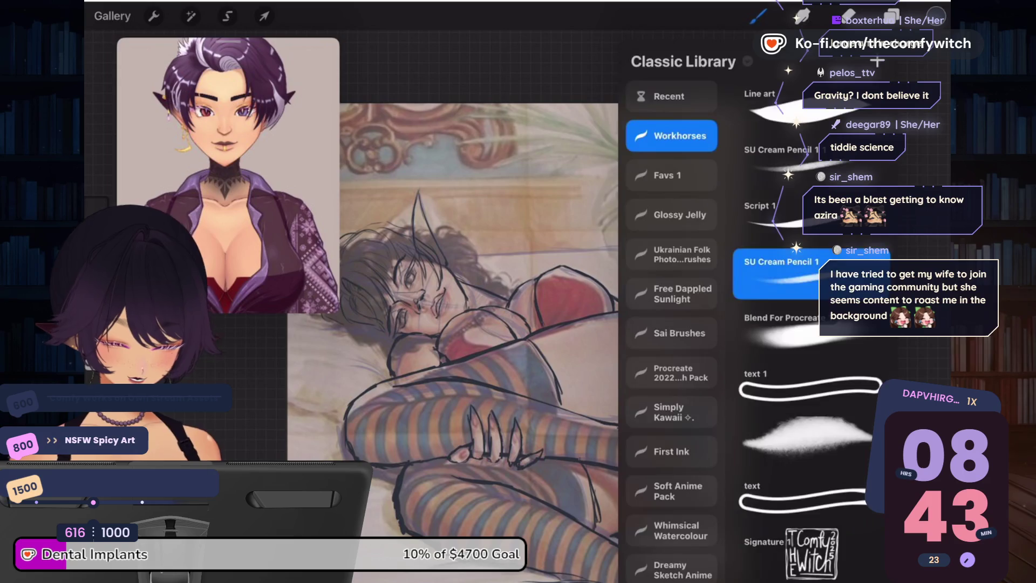
{"action": "left_click", "coordinate": [758, 16]}
{"action": "scroll", "coordinate": [518, 302], "scroll_direction": "up", "scroll_amount": 5}
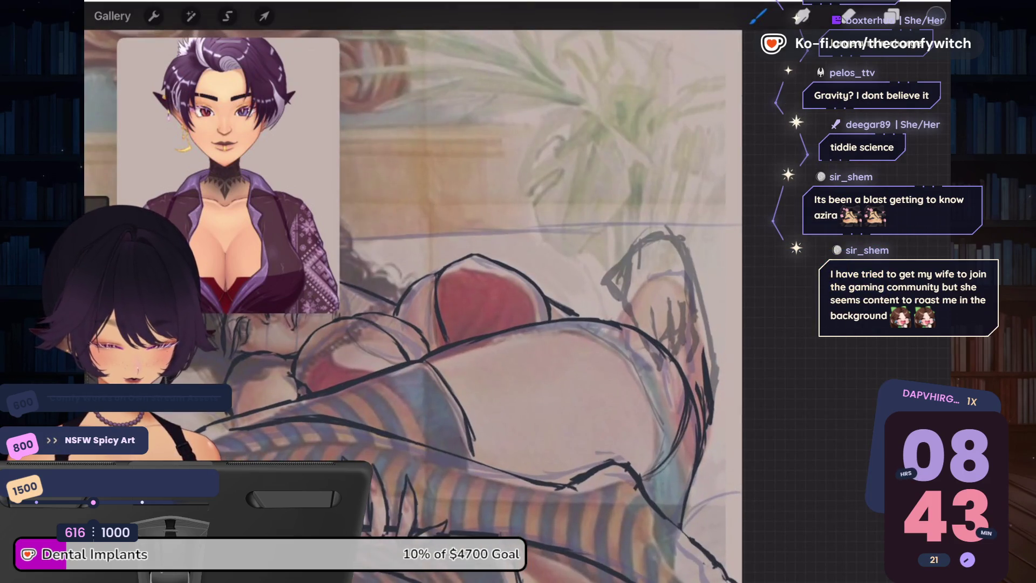
Step: Pencil in the leg outline, erase stray marks, and add interior lines on the leg
{"action": "mouse_move", "coordinate": [647, 236]}
{"action": "left_mouse_down"}
{"action": "mouse_move", "coordinate": [624, 294]}
{"action": "mouse_move", "coordinate": [658, 230]}
{"action": "mouse_move", "coordinate": [695, 276]}
{"action": "left_mouse_up"}
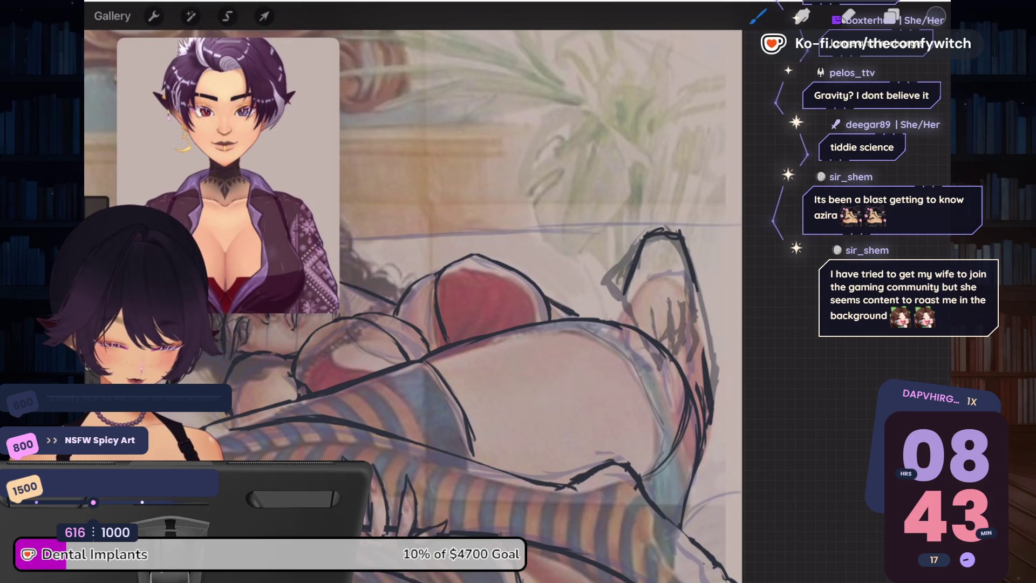
{"action": "left_click_drag", "start_coordinate": [683, 235], "coordinate": [696, 283]}
{"action": "mouse_move", "coordinate": [635, 248]}
{"action": "left_mouse_down"}
{"action": "mouse_move", "coordinate": [609, 280]}
{"action": "mouse_move", "coordinate": [626, 303]}
{"action": "left_mouse_up"}
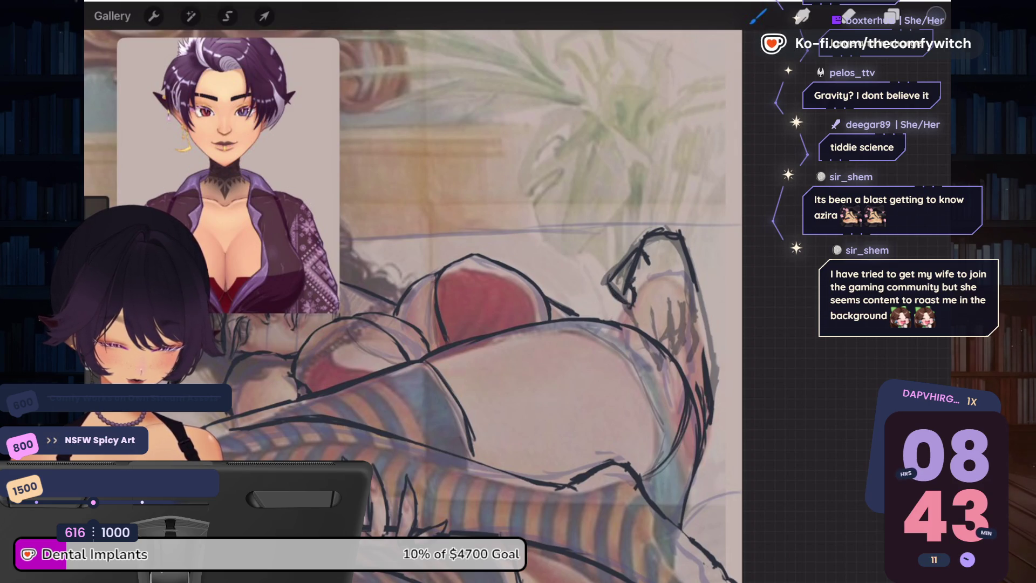
{"action": "key", "text": "e"}
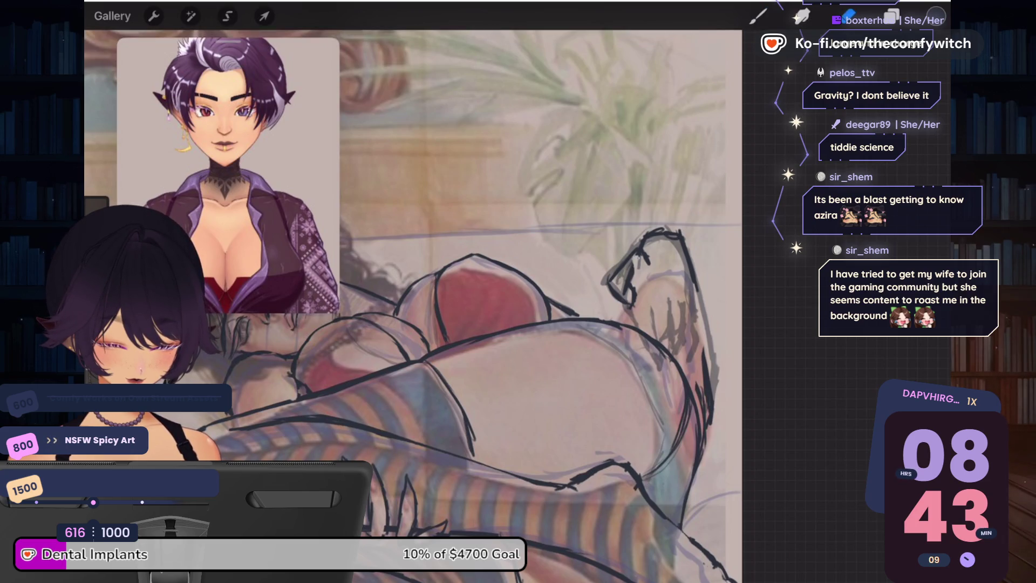
{"action": "left_click_drag", "start_coordinate": [630, 280], "coordinate": [646, 255]}
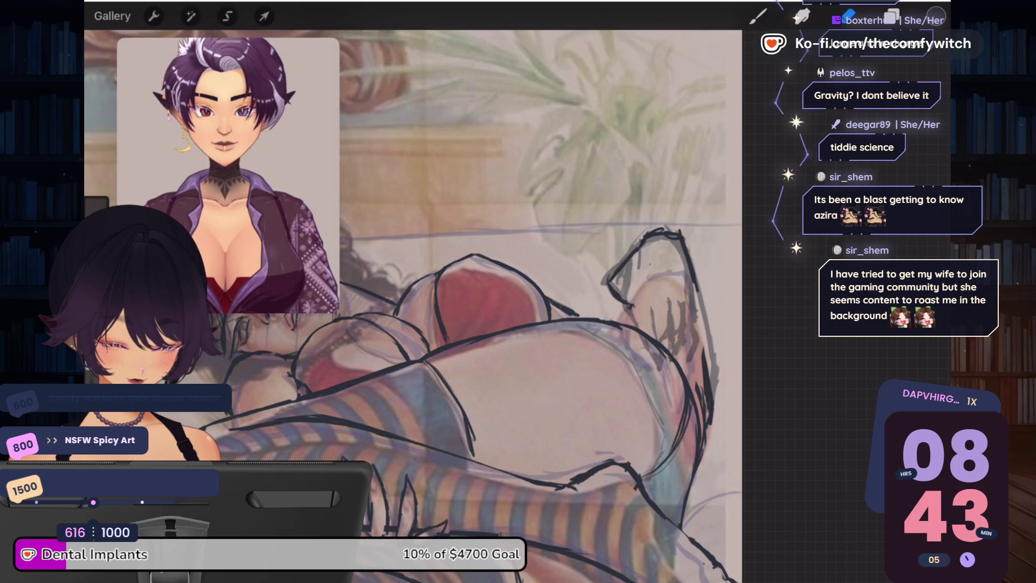
{"action": "mouse_move", "coordinate": [640, 249]}
{"action": "left_mouse_down"}
{"action": "mouse_move", "coordinate": [636, 305]}
{"action": "mouse_move", "coordinate": [708, 294]}
{"action": "left_mouse_up"}
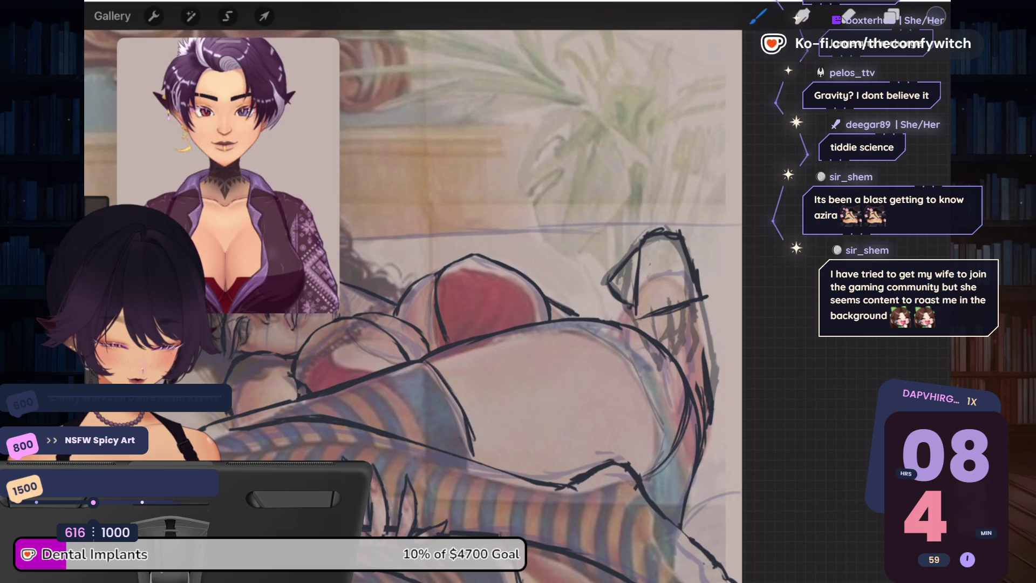
{"action": "mouse_move", "coordinate": [654, 302]}
{"action": "left_mouse_down"}
{"action": "mouse_move", "coordinate": [638, 322]}
{"action": "mouse_move", "coordinate": [689, 297]}
{"action": "left_mouse_up"}
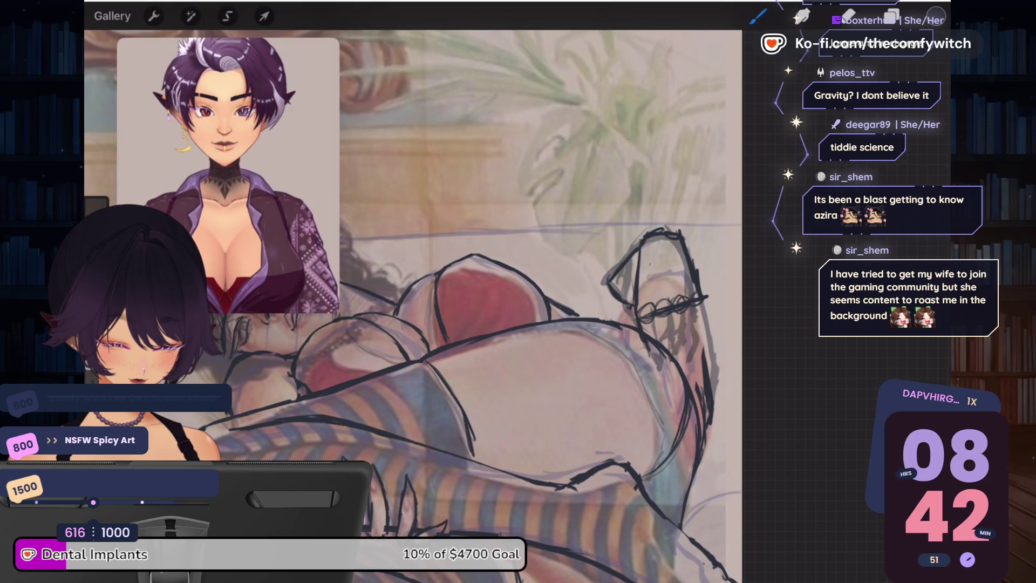
Step: Draw the toes and small detail lines on the foot, then reselect the pencil brush
{"action": "left_click_drag", "start_coordinate": [645, 343], "coordinate": [645, 369]}
{"action": "left_click_drag", "start_coordinate": [655, 322], "coordinate": [650, 382]}
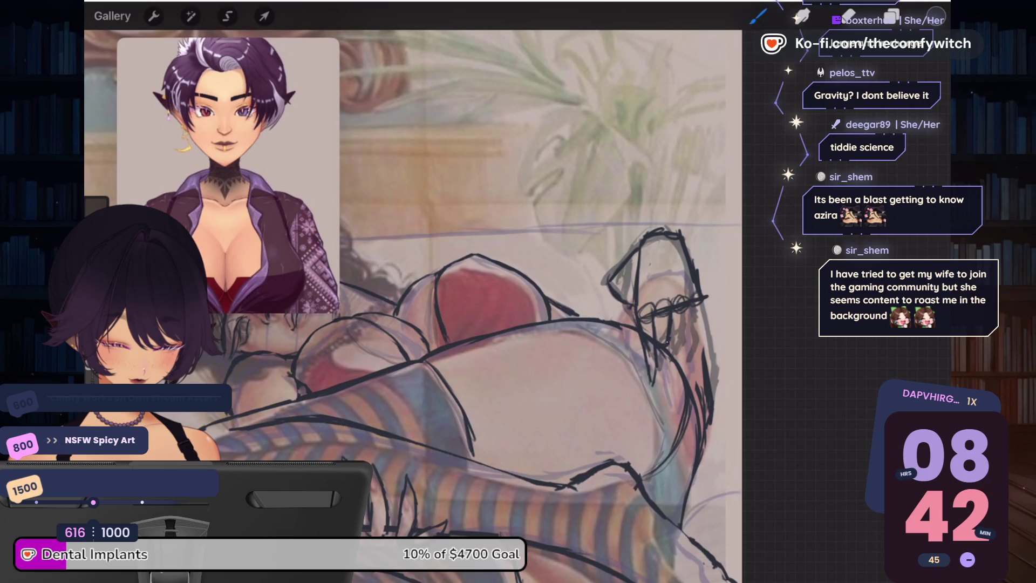
{"action": "left_click_drag", "start_coordinate": [666, 341], "coordinate": [669, 351]}
{"action": "left_click_drag", "start_coordinate": [682, 314], "coordinate": [683, 329]}
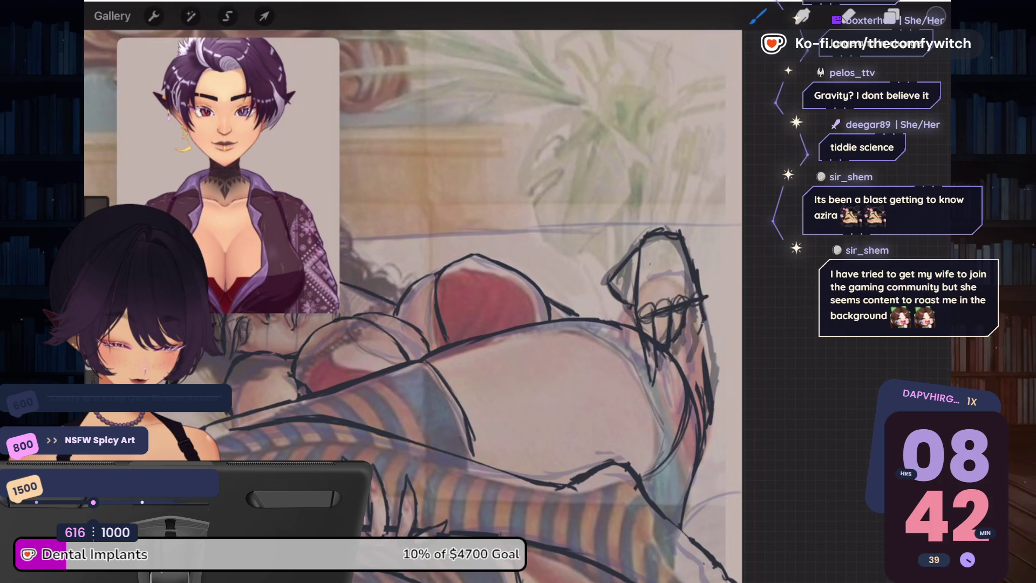
{"action": "left_click_drag", "start_coordinate": [691, 302], "coordinate": [690, 337]}
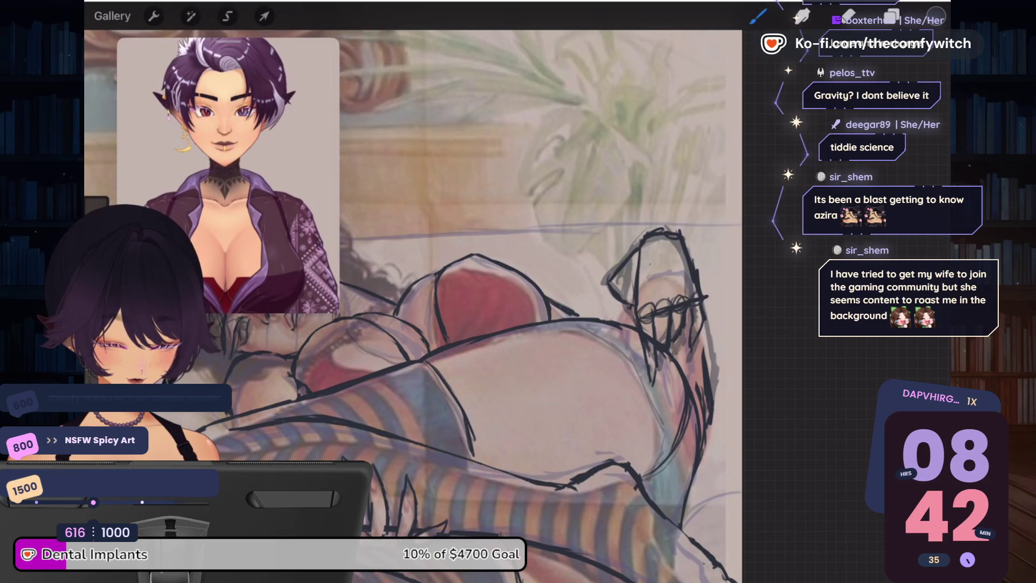
{"action": "key", "text": "e"}
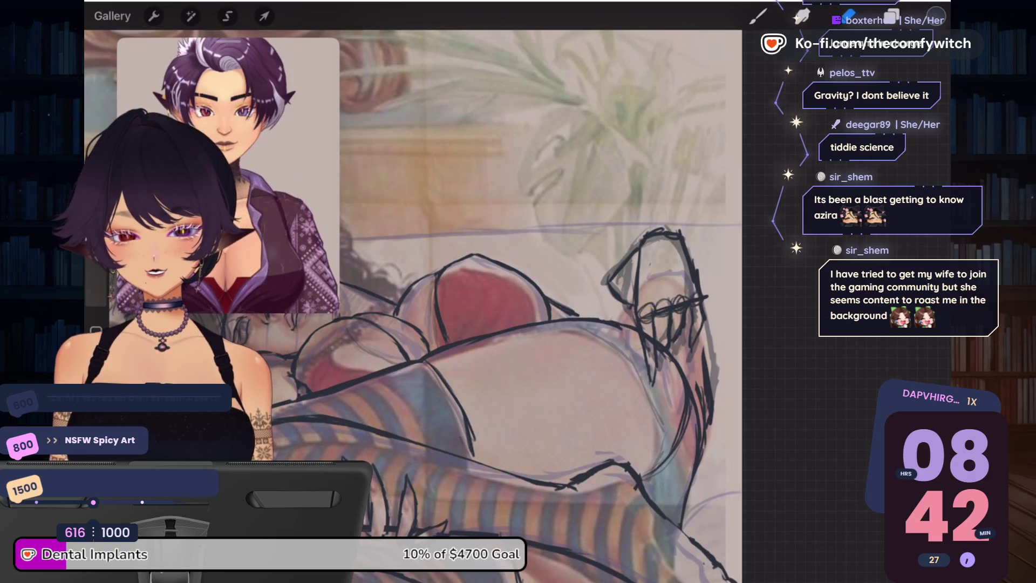
{"action": "left_click", "coordinate": [758, 16]}
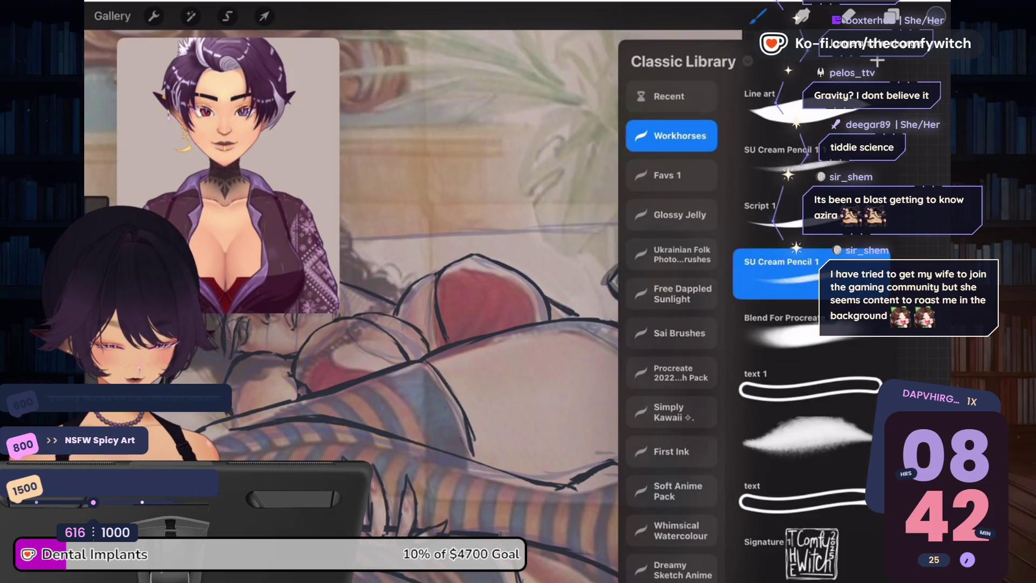
{"action": "left_click", "coordinate": [758, 16]}
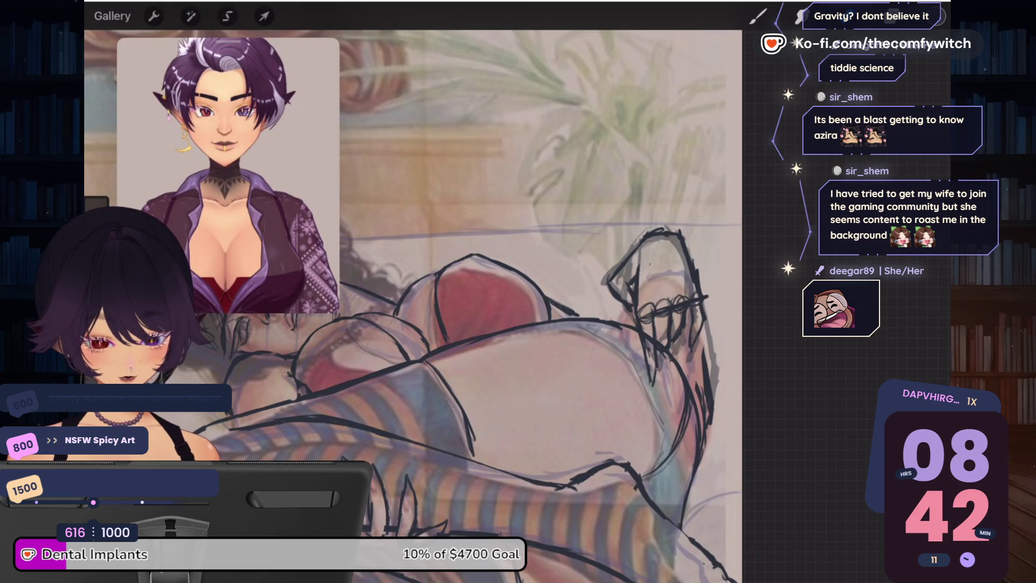
Step: Make Layer 3, then Layer 2, then a higher layer active in turn
{"action": "left_click", "coordinate": [917, 17]}
{"action": "left_click", "coordinate": [755, 191]}
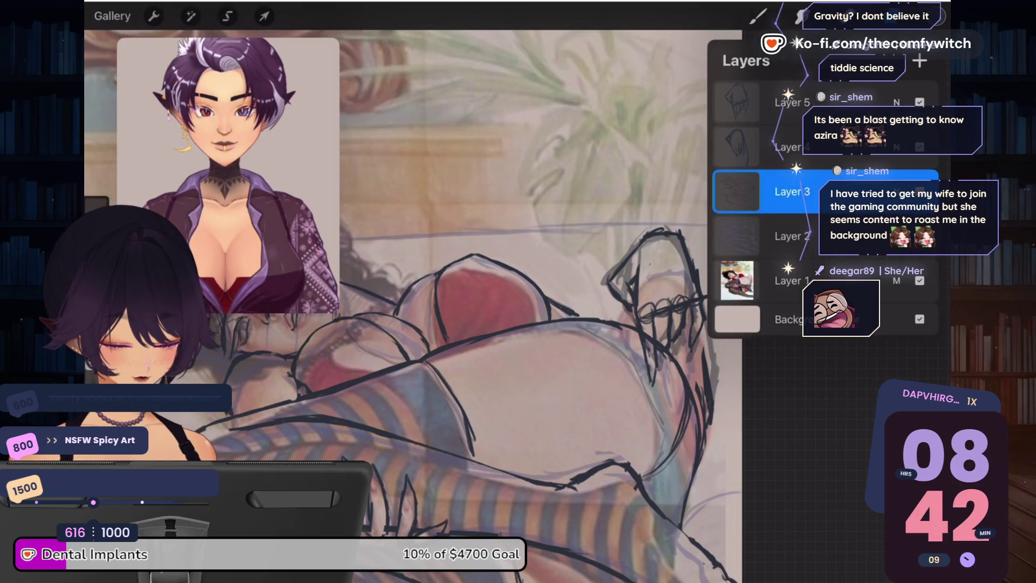
{"action": "left_click", "coordinate": [917, 16]}
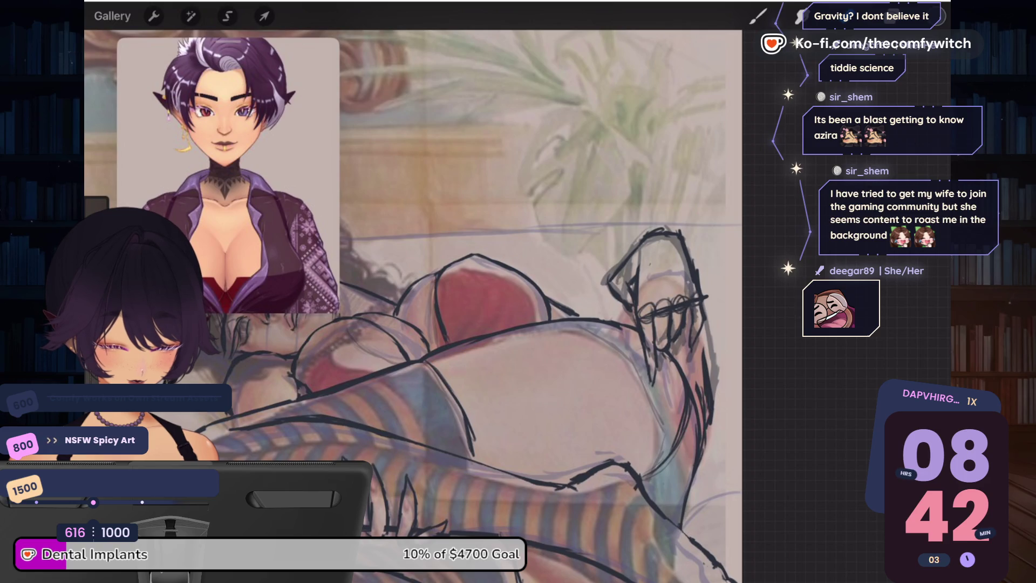
{"action": "left_click", "coordinate": [918, 16]}
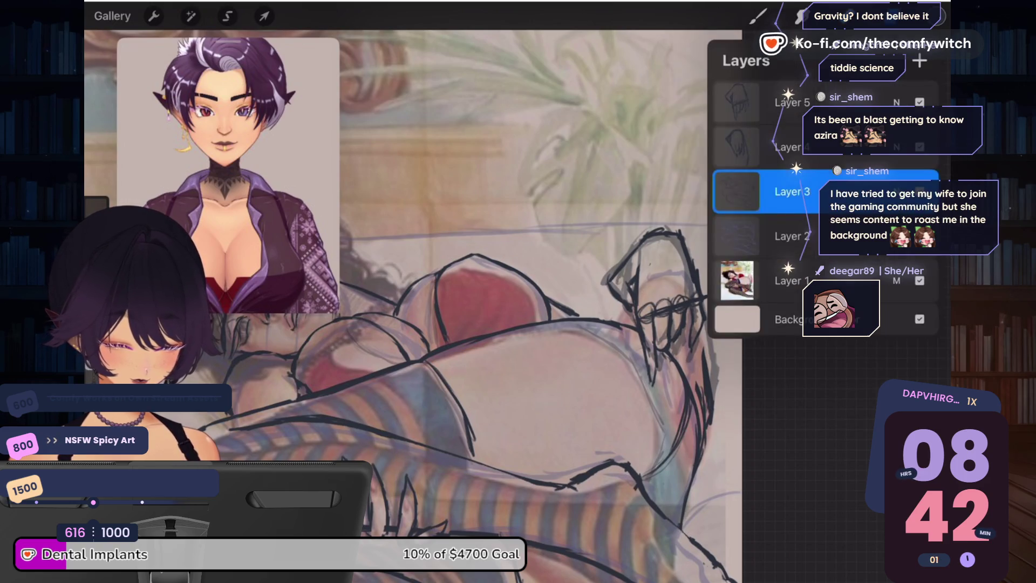
{"action": "left_click", "coordinate": [755, 231]}
{"action": "left_click", "coordinate": [917, 16]}
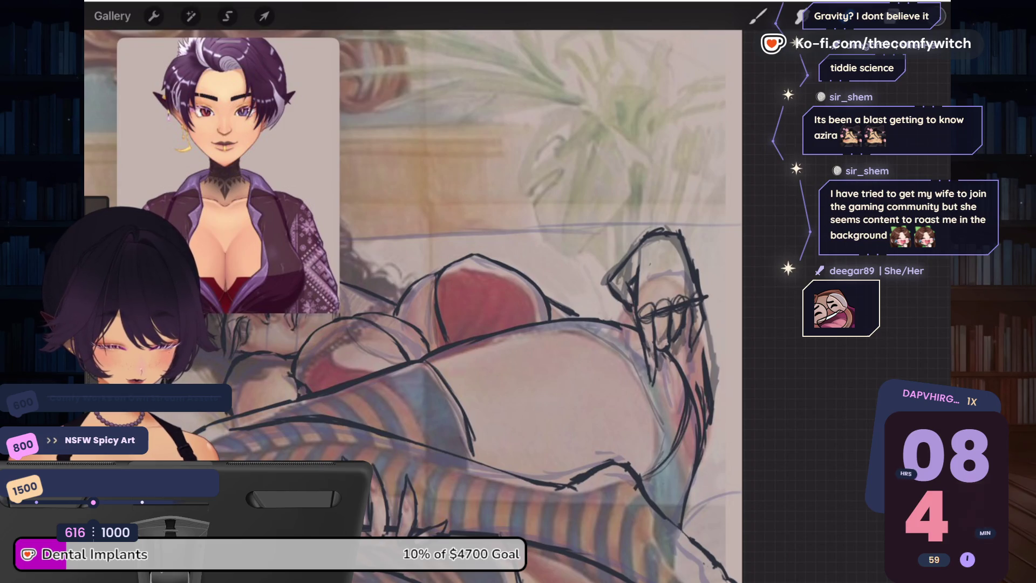
{"action": "left_click", "coordinate": [918, 17]}
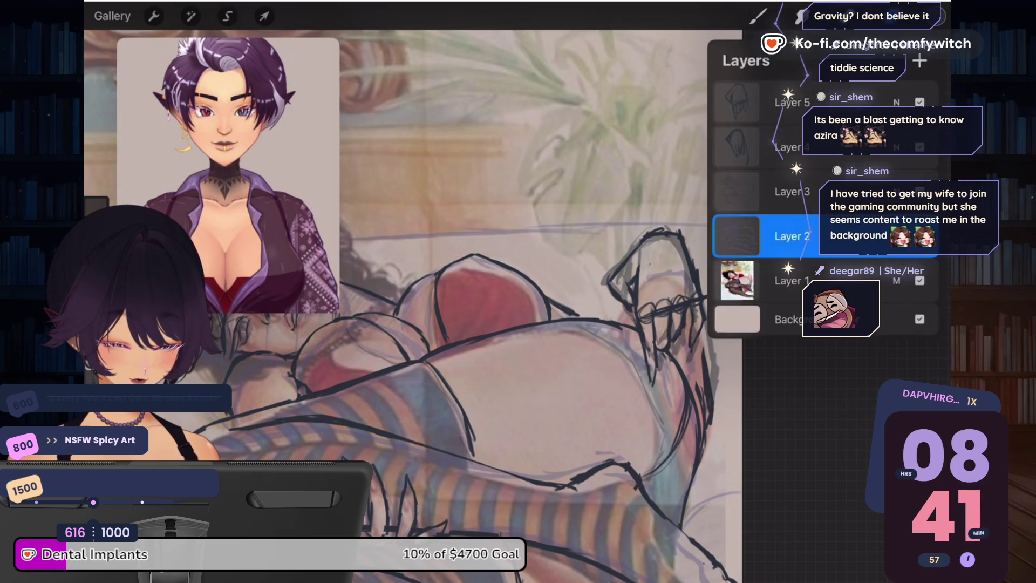
{"action": "left_click", "coordinate": [755, 147]}
{"action": "left_click", "coordinate": [917, 16]}
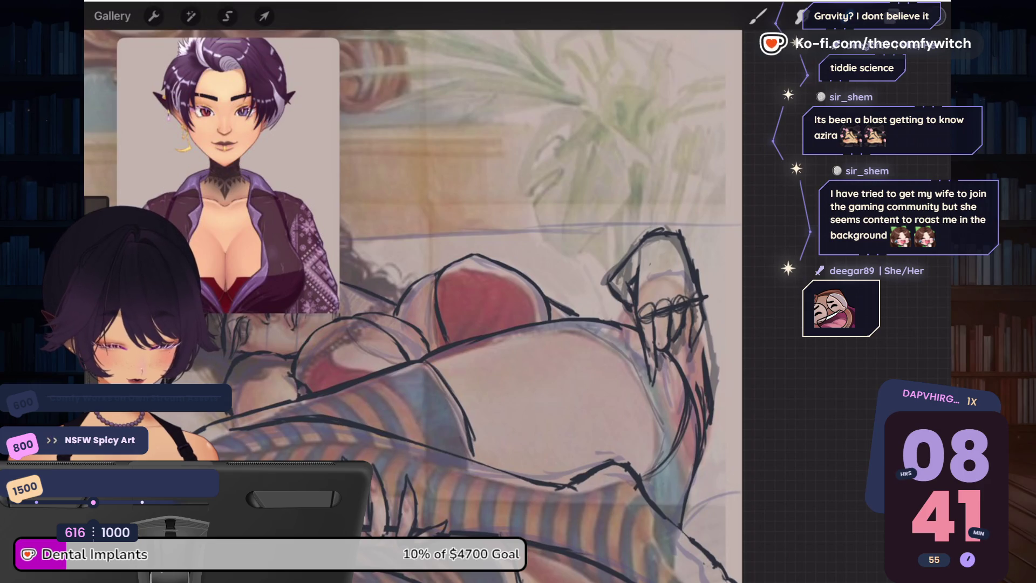
Step: Hide Layer 4, select Layer 5, and erase a small stray stroke on the leg
{"action": "left_click", "coordinate": [917, 16]}
{"action": "left_click", "coordinate": [919, 147]}
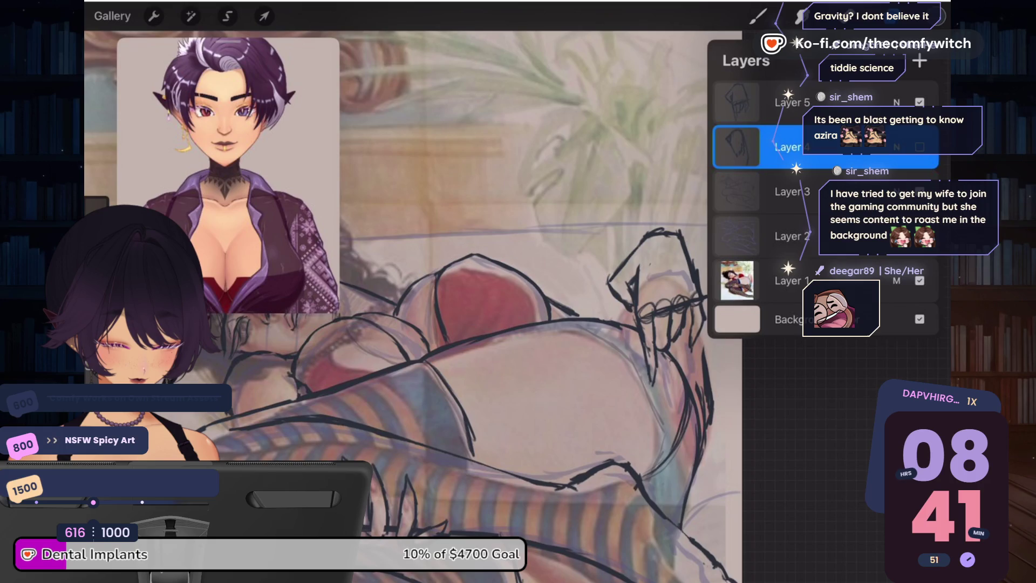
{"action": "left_click", "coordinate": [755, 102]}
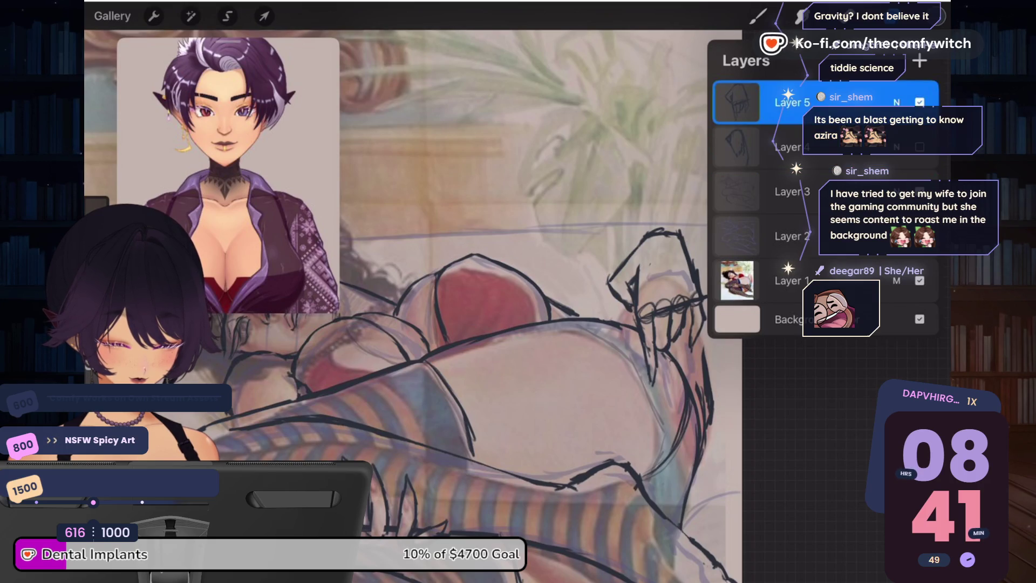
{"action": "left_click", "coordinate": [918, 16]}
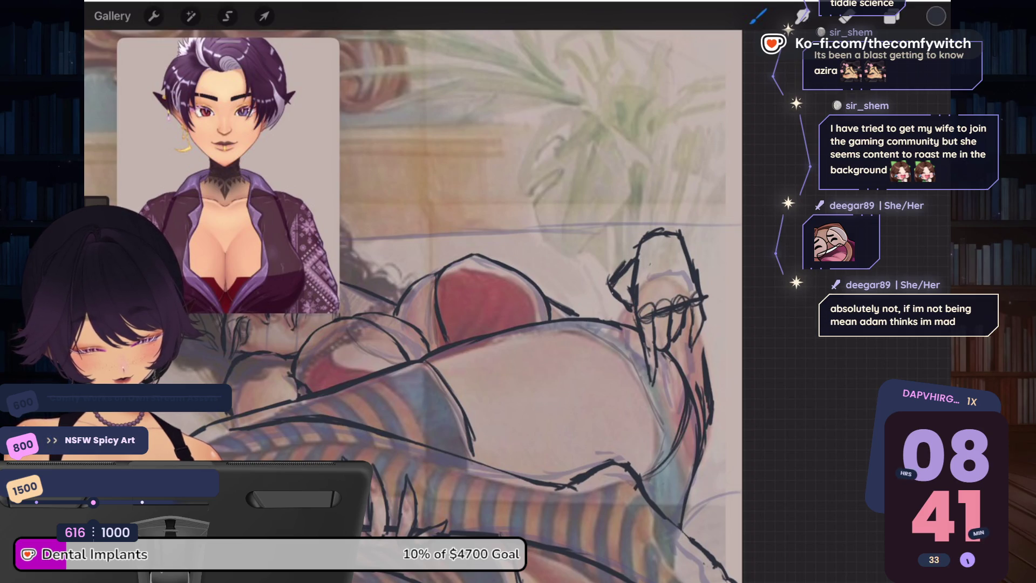
{"action": "left_click", "coordinate": [846, 16]}
{"action": "left_click_drag", "start_coordinate": [610, 265], "coordinate": [623, 283]}
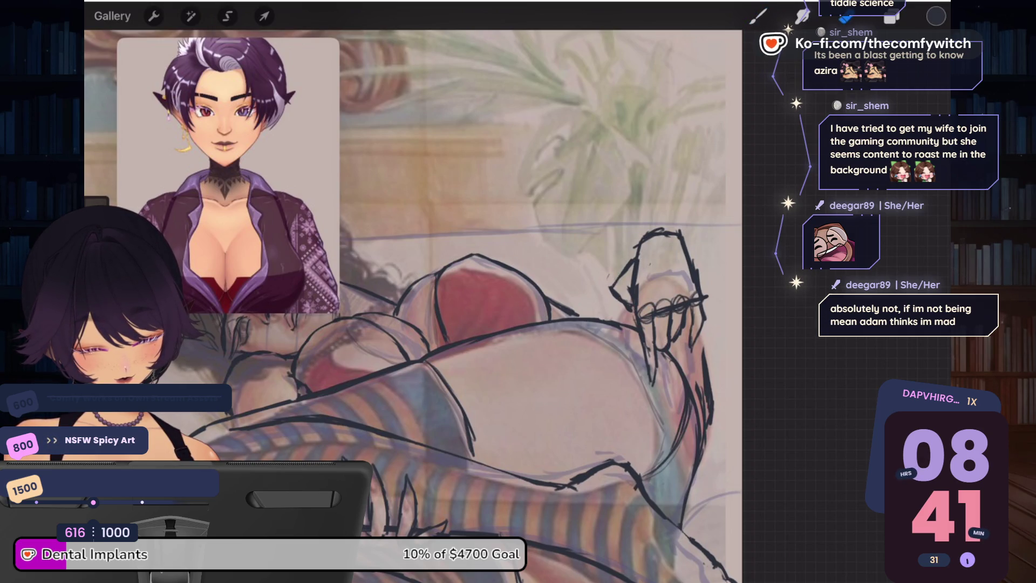
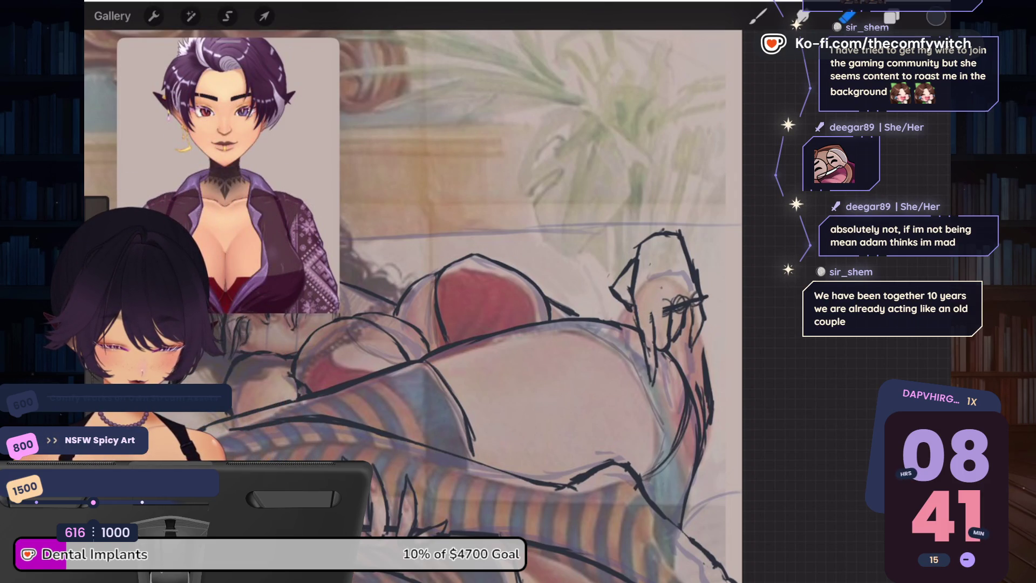
Step: Redraw the fingers of the sketched hand at the top right with two brush strokes
{"action": "mouse_move", "coordinate": [674, 294]}
{"action": "left_mouse_down"}
{"action": "mouse_move", "coordinate": [679, 315]}
{"action": "mouse_move", "coordinate": [696, 313]}
{"action": "left_mouse_up"}
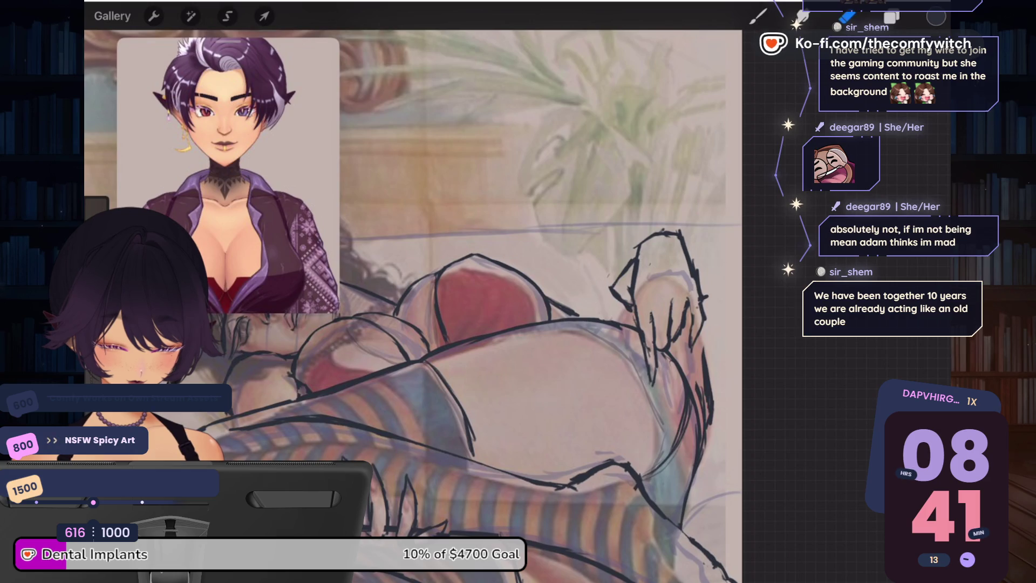
{"action": "left_click_drag", "start_coordinate": [684, 251], "coordinate": [693, 277]}
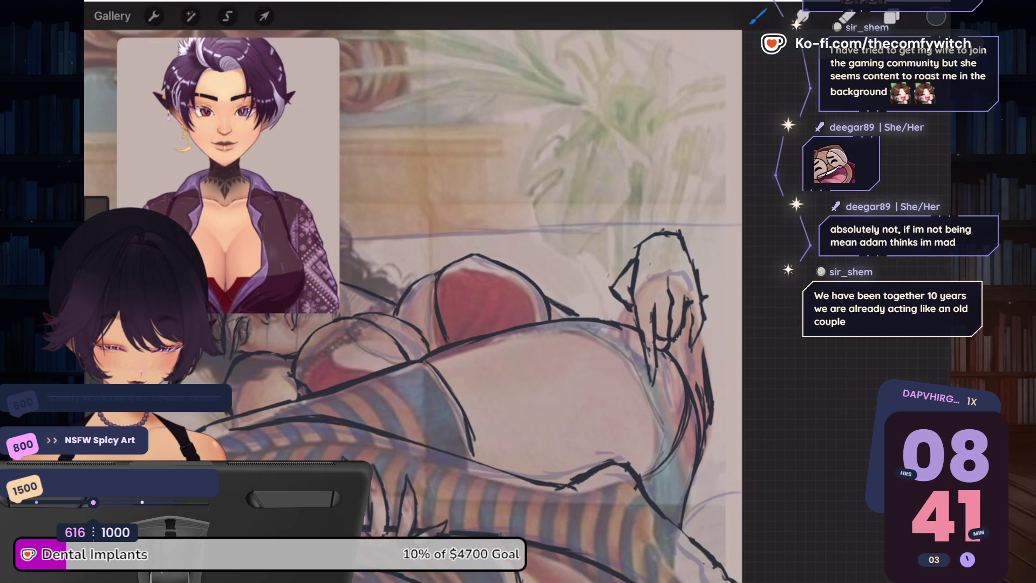
{"action": "key", "text": "e"}
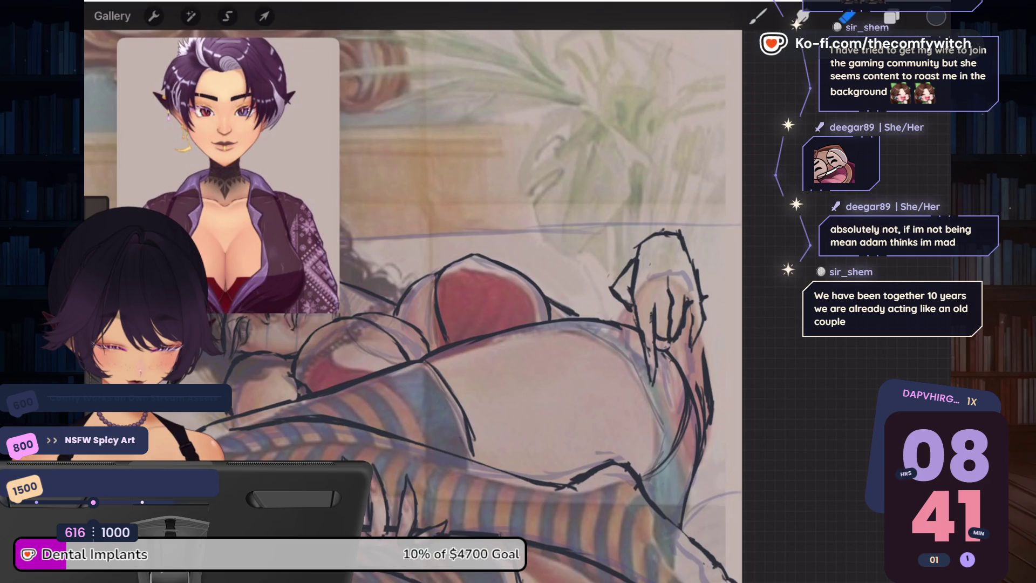
{"action": "key", "text": "b"}
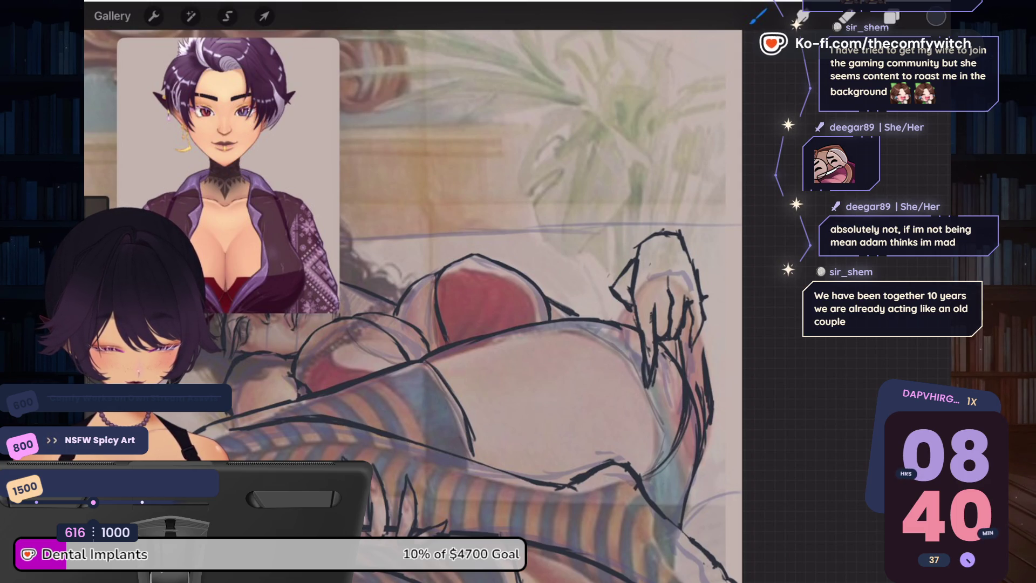
Step: Erase the dark stray lines below the hand, then zoom out
{"action": "left_click", "coordinate": [891, 17]}
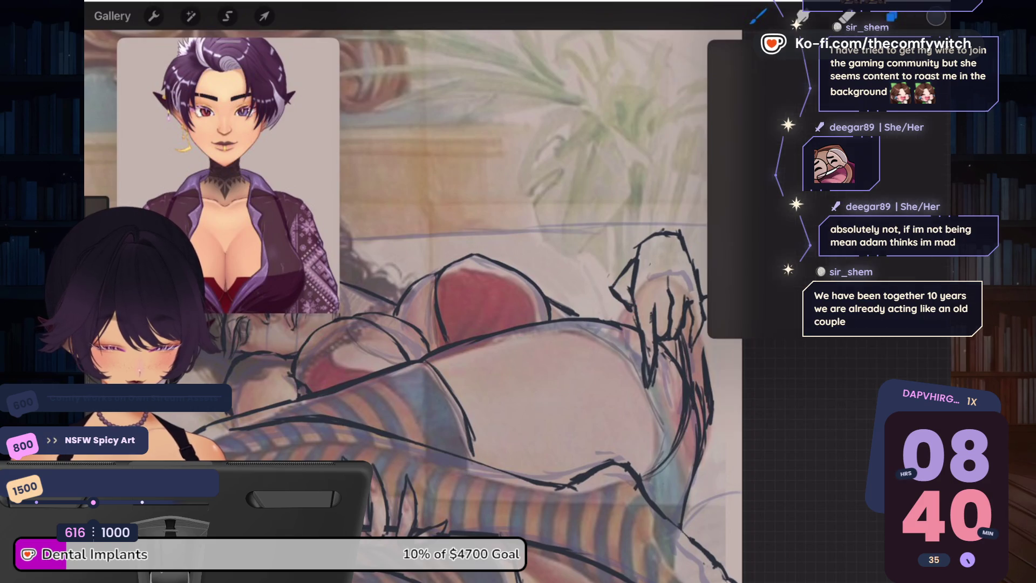
{"action": "left_click", "coordinate": [891, 17]}
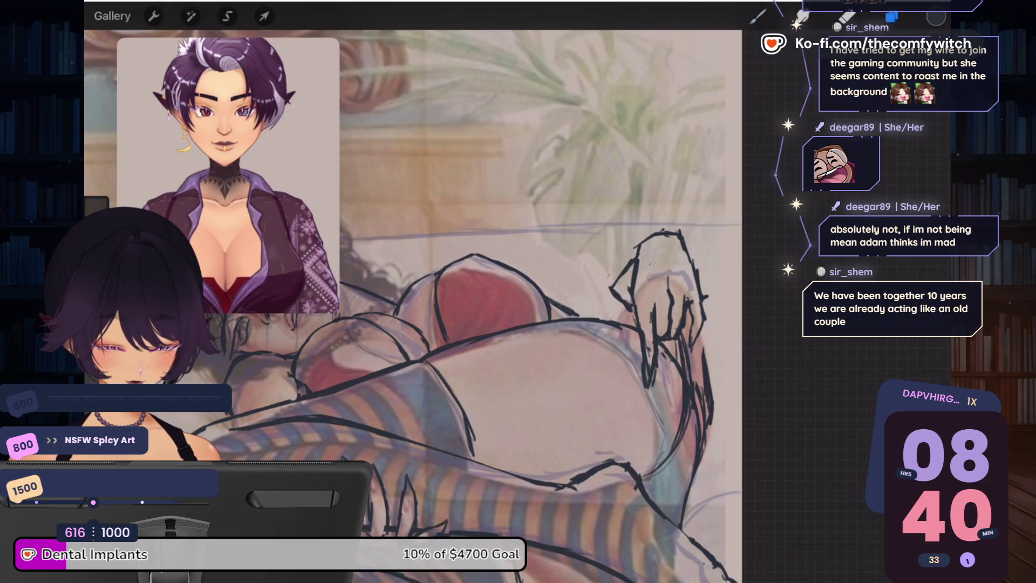
{"action": "left_click", "coordinate": [847, 17]}
{"action": "mouse_move", "coordinate": [686, 342]}
{"action": "left_mouse_down"}
{"action": "mouse_move", "coordinate": [687, 423]}
{"action": "mouse_move", "coordinate": [708, 426]}
{"action": "left_mouse_up"}
{"action": "left_click_drag", "start_coordinate": [703, 364], "coordinate": [705, 430]}
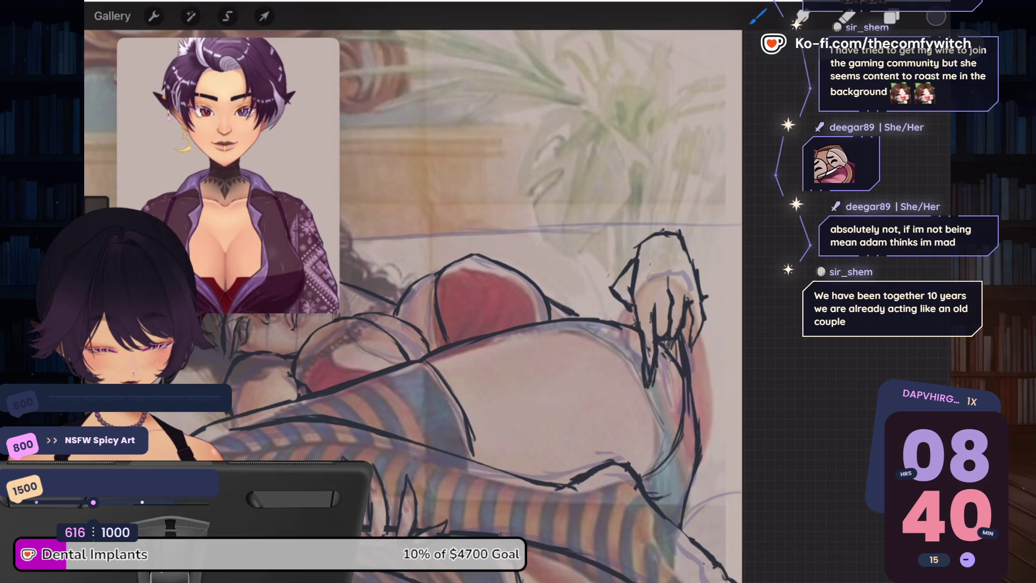
{"action": "scroll", "coordinate": [436, 302], "scroll_direction": "down", "scroll_amount": 3}
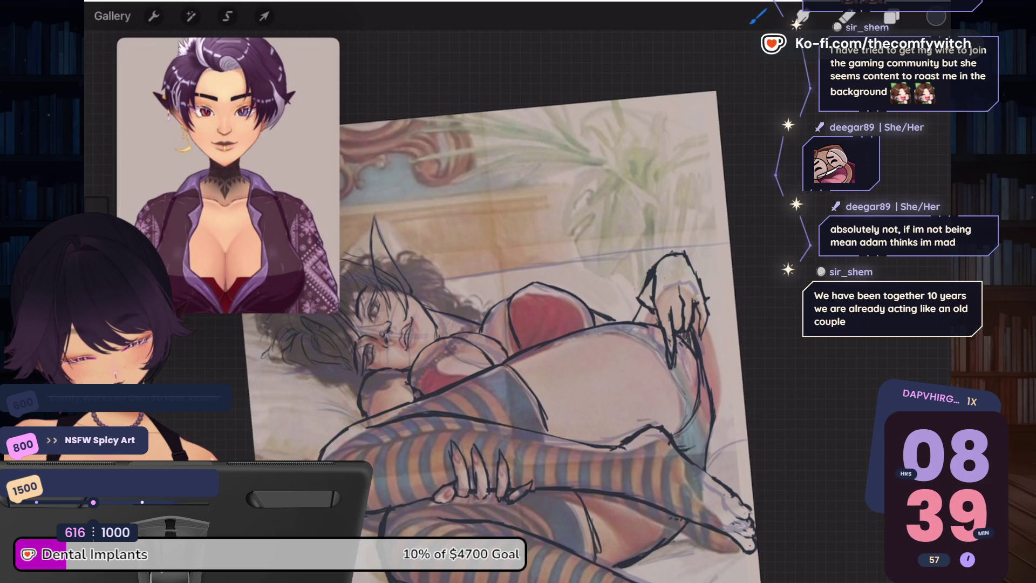
Step: Alternate brush and eraser to clean up the fingers of the hand resting on the hip
{"action": "key", "text": "e"}
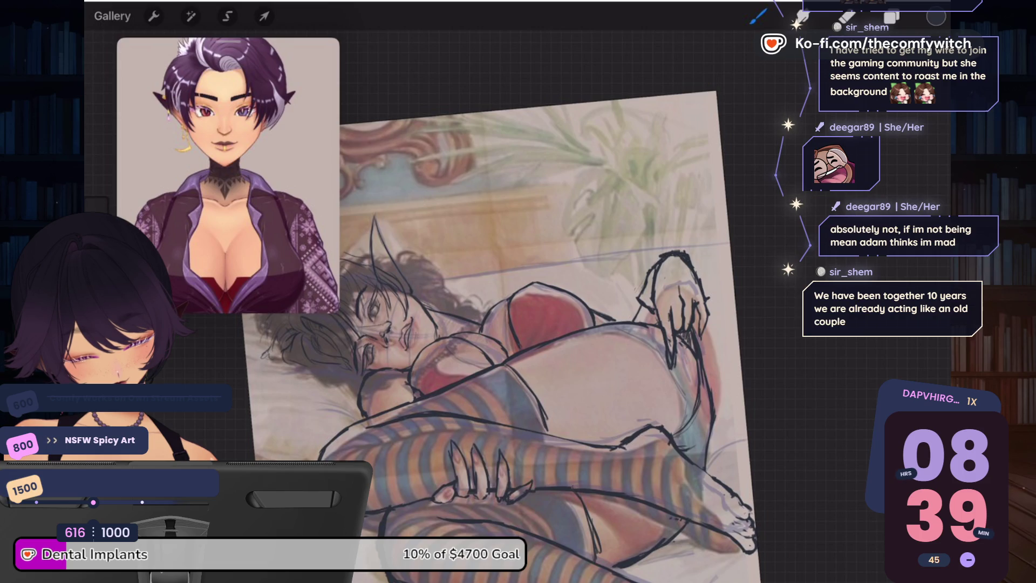
{"action": "key", "text": "e"}
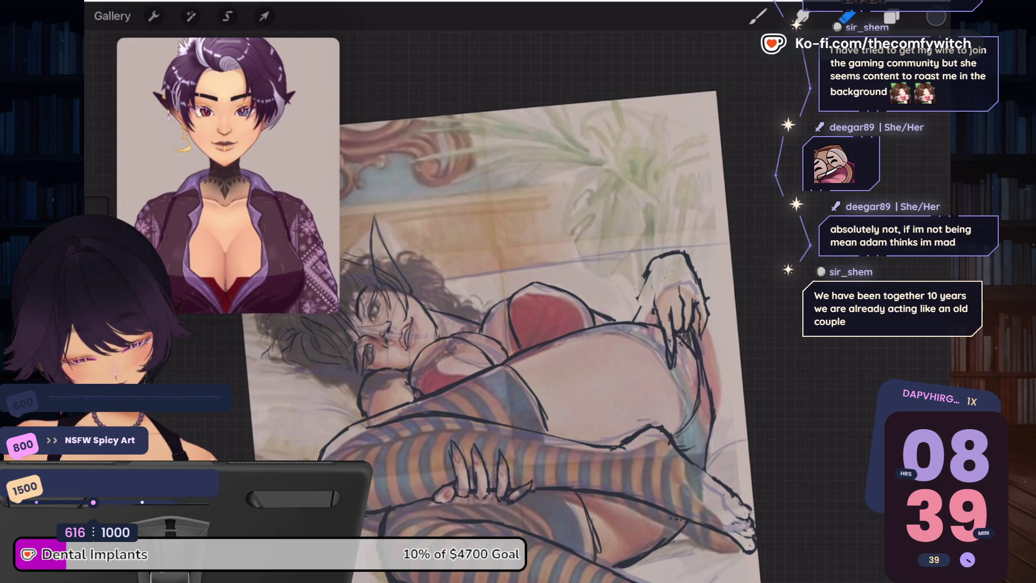
{"action": "key", "text": "b"}
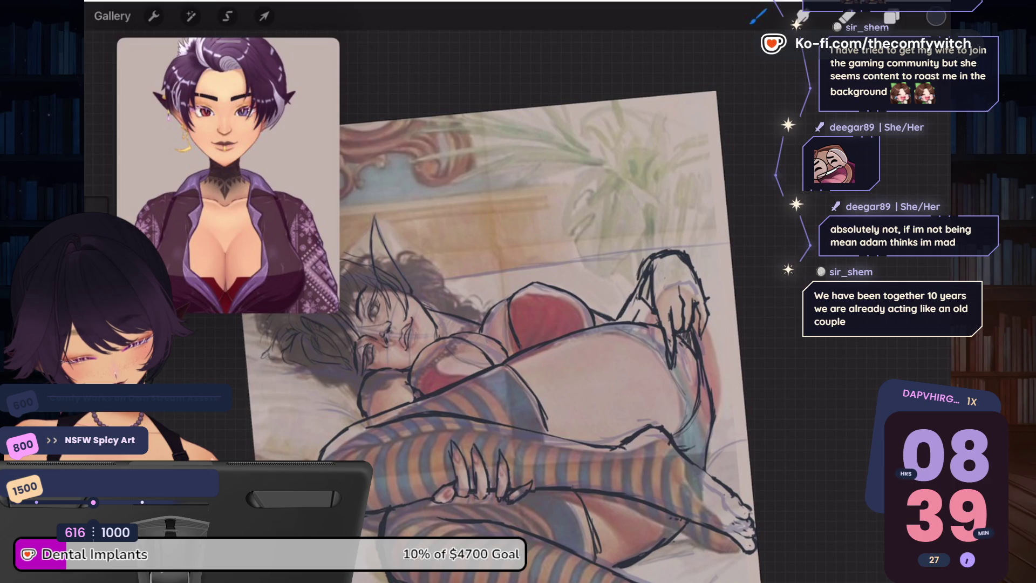
{"action": "left_click", "coordinate": [848, 16]}
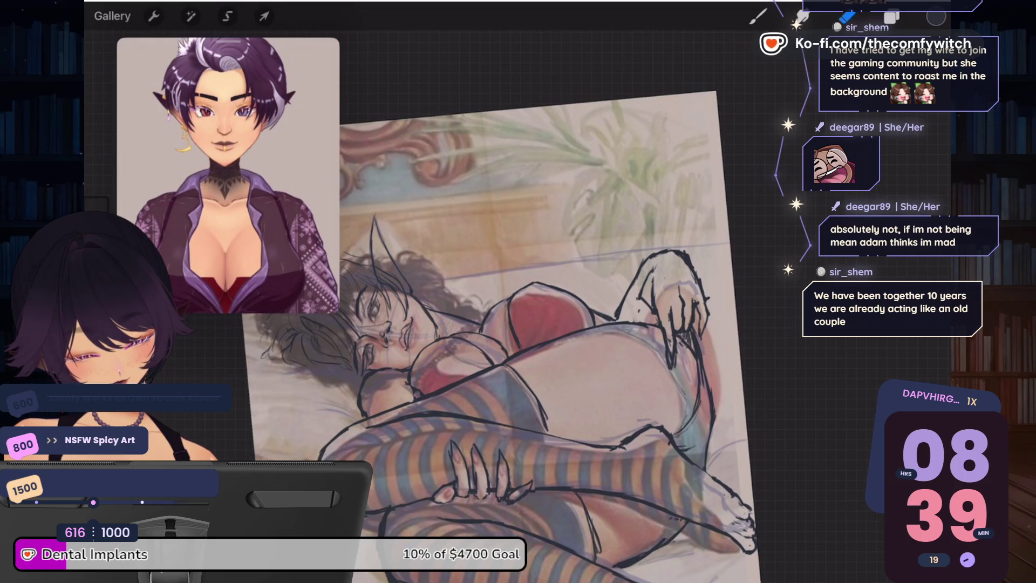
{"action": "scroll", "coordinate": [502, 335], "scroll_direction": "down", "scroll_amount": 5}
{"action": "scroll", "coordinate": [593, 335], "scroll_direction": "up", "scroll_amount": 3}
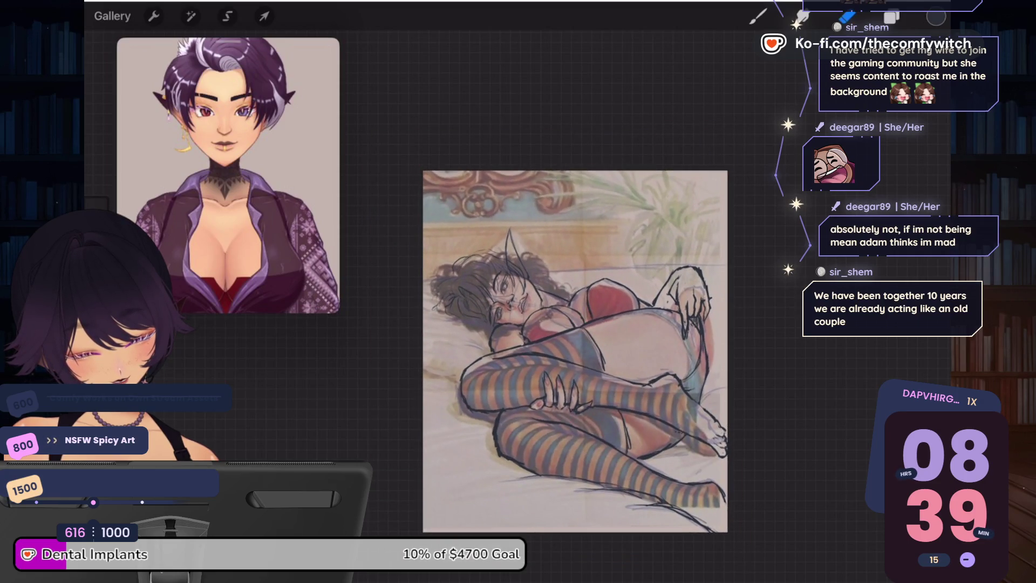
{"action": "scroll", "coordinate": [512, 335], "scroll_direction": "up", "scroll_amount": 3}
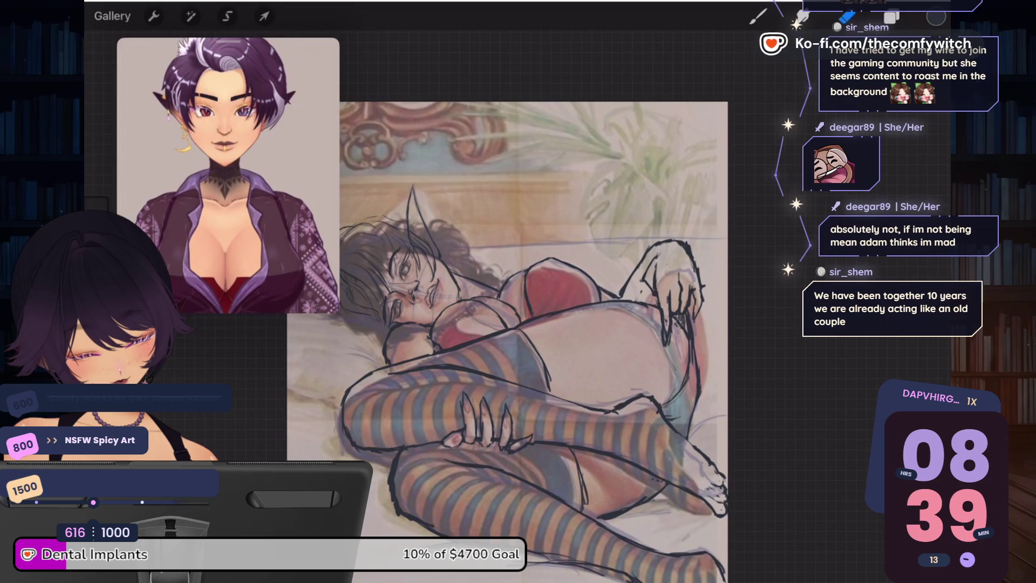
{"action": "left_click", "coordinate": [758, 17]}
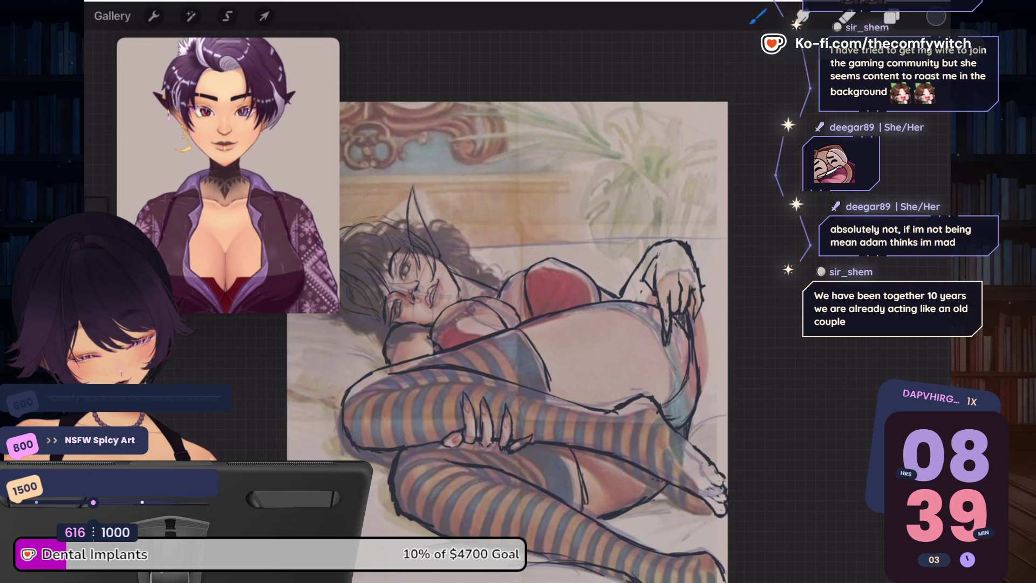
{"action": "left_click", "coordinate": [847, 16]}
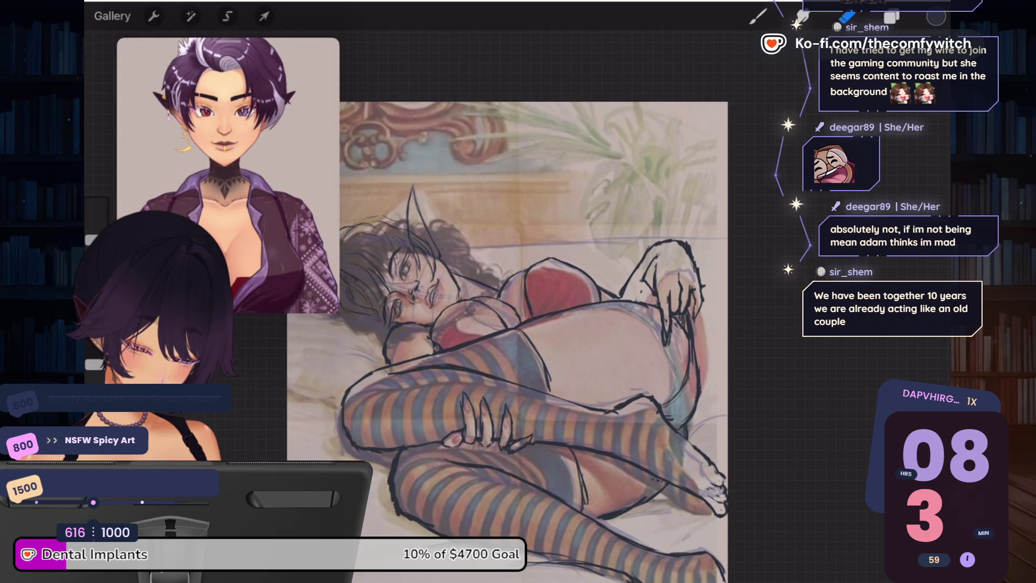
Step: Hide the reference photo layer in the Layers panel and zoom in on the face
{"action": "left_click", "coordinate": [891, 17]}
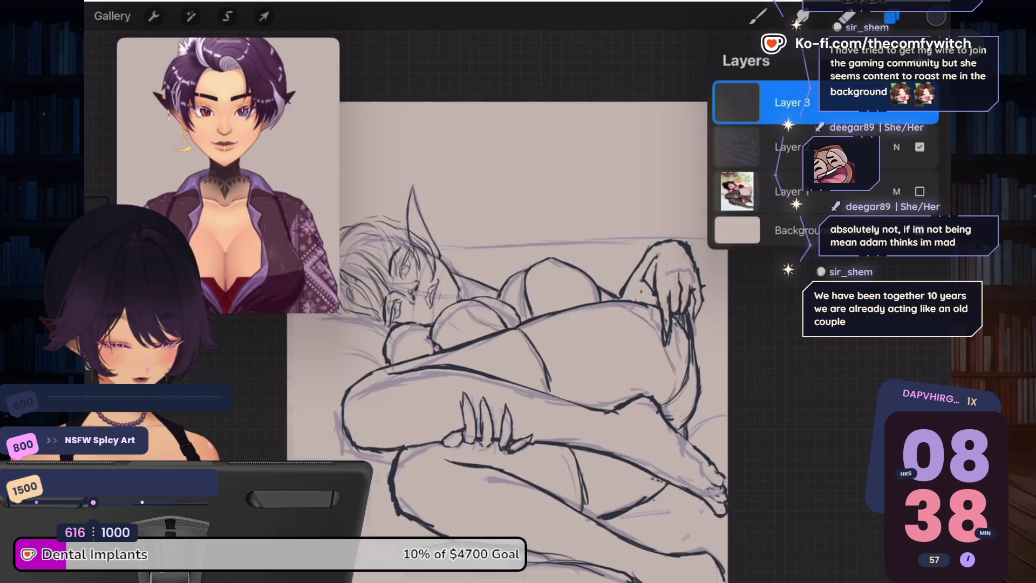
{"action": "left_click", "coordinate": [920, 191]}
{"action": "left_click", "coordinate": [892, 17]}
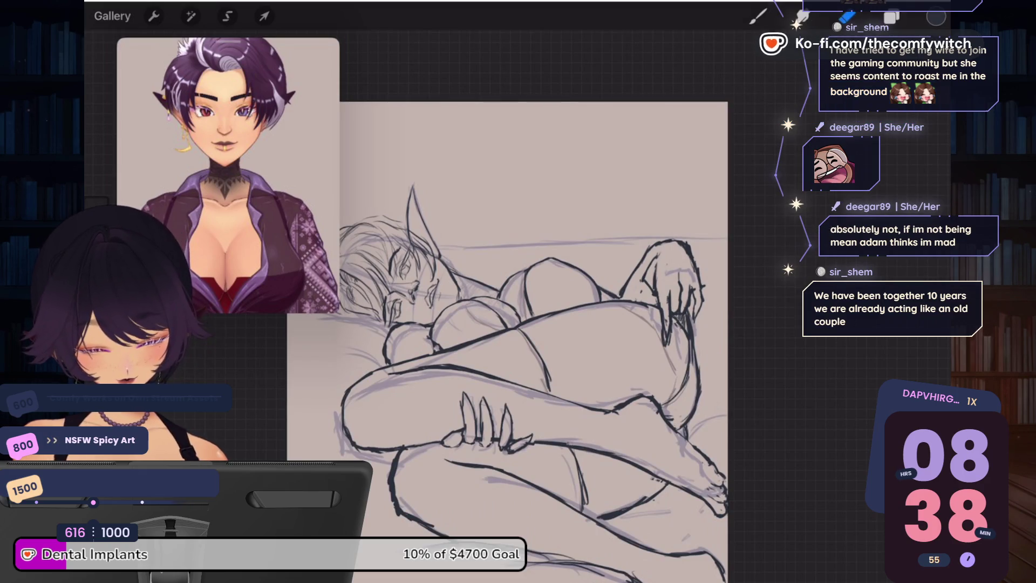
{"action": "scroll", "coordinate": [636, 329], "scroll_direction": "down", "scroll_amount": 5}
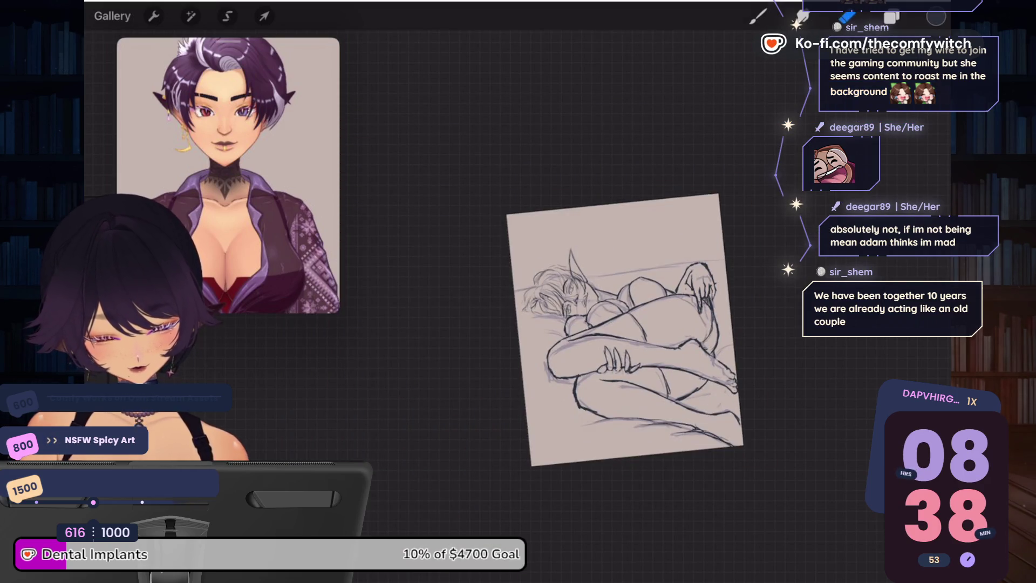
{"action": "scroll", "coordinate": [583, 286], "scroll_direction": "up", "scroll_amount": 10}
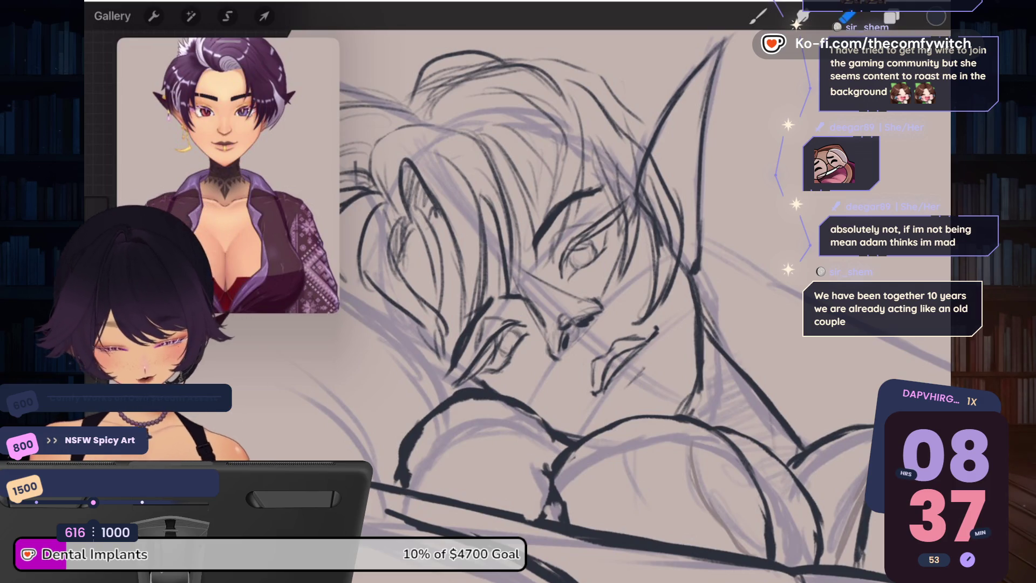
{"action": "scroll", "coordinate": [539, 303], "scroll_direction": "up", "scroll_amount": 5}
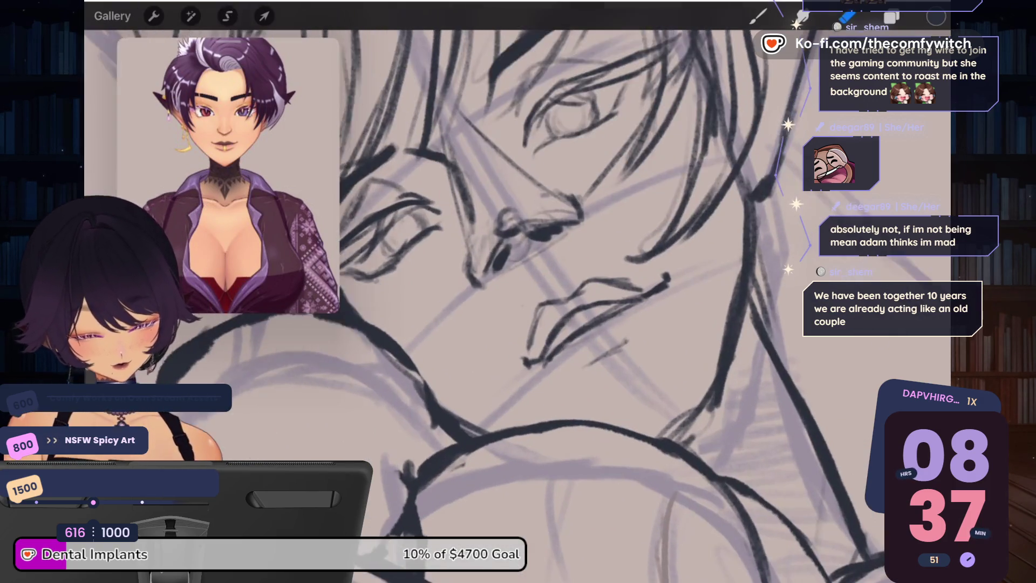
{"action": "scroll", "coordinate": [540, 302], "scroll_direction": "down", "scroll_amount": 5}
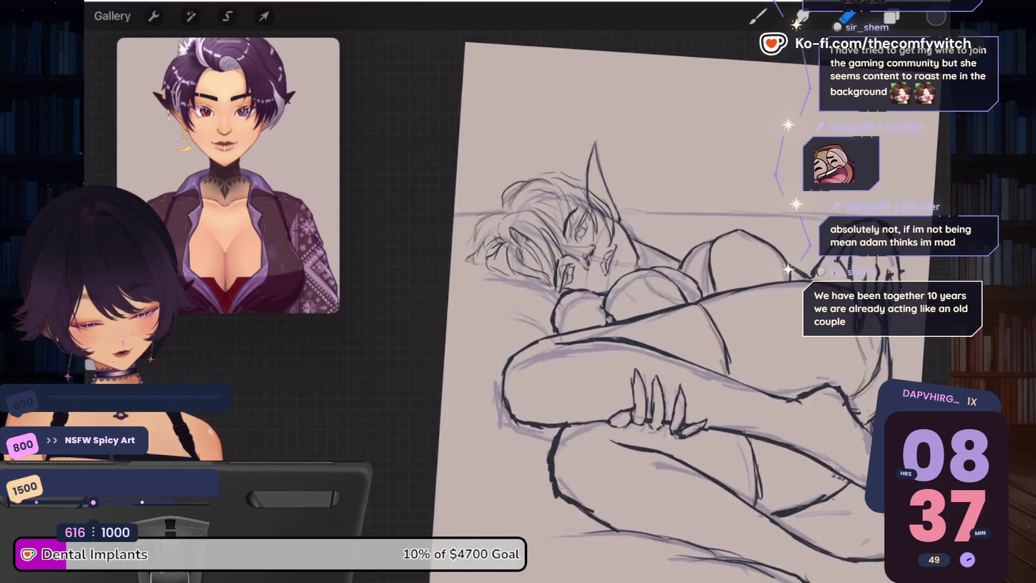
{"action": "scroll", "coordinate": [594, 302], "scroll_direction": "up", "scroll_amount": 2}
Step: Lower Layer 2's sketch opacity to 19% after briefly toggling its visibility
{"action": "left_click", "coordinate": [891, 16]}
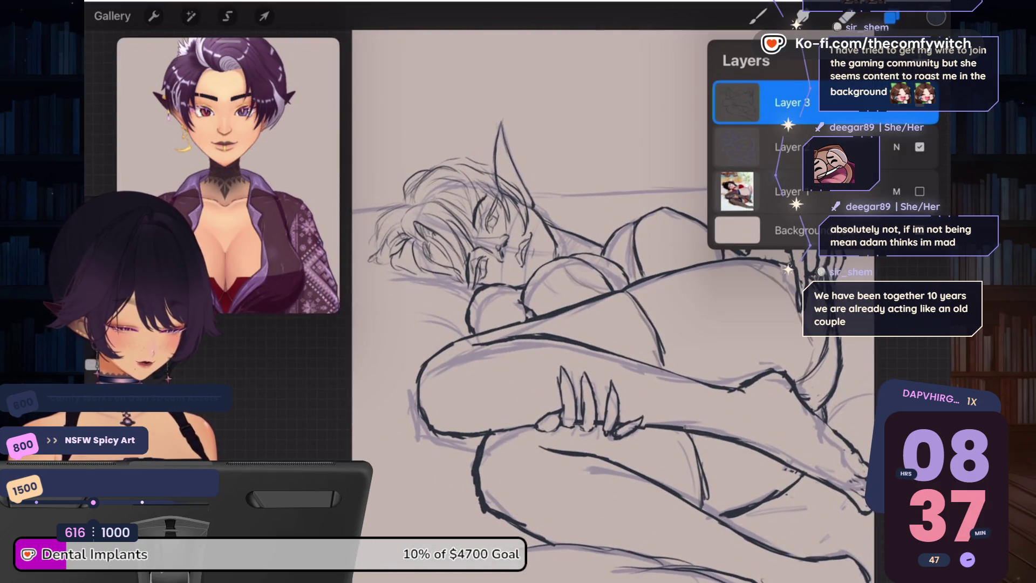
{"action": "left_click", "coordinate": [896, 102]}
{"action": "left_click", "coordinate": [896, 102]}
{"action": "left_click", "coordinate": [920, 147]}
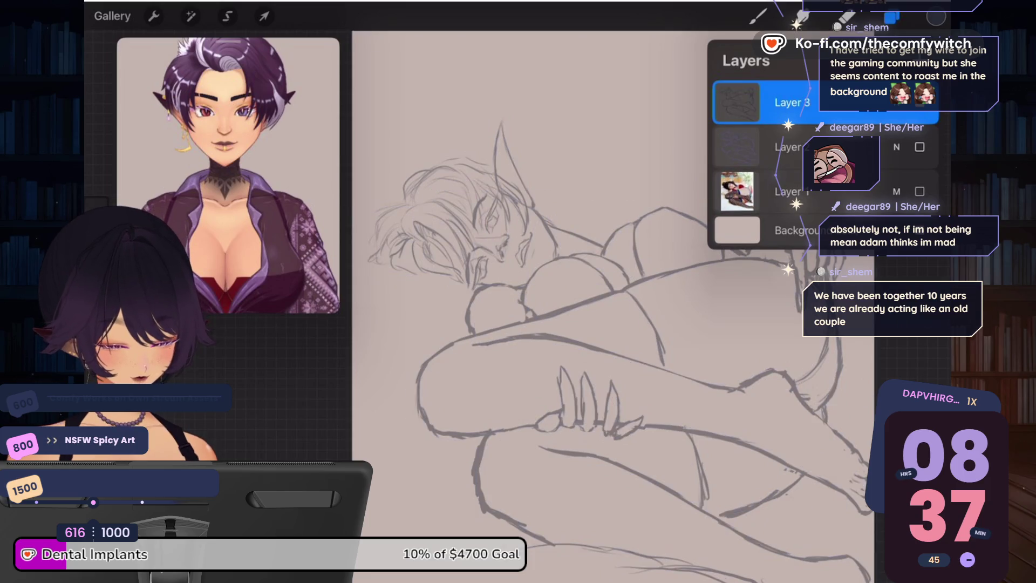
{"action": "left_click", "coordinate": [920, 147]}
{"action": "left_click", "coordinate": [896, 146]}
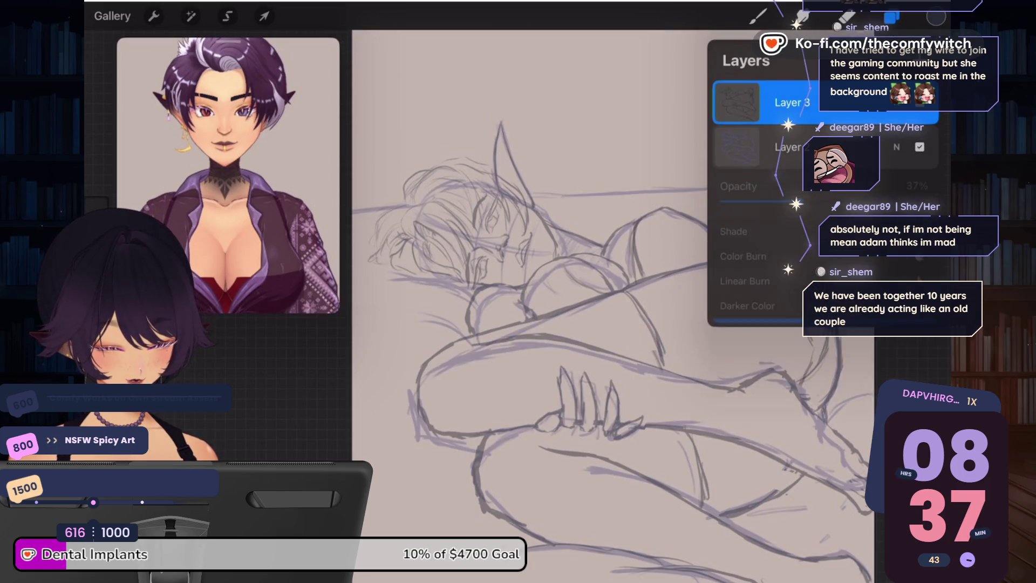
{"action": "left_click_drag", "start_coordinate": [800, 202], "coordinate": [762, 201]}
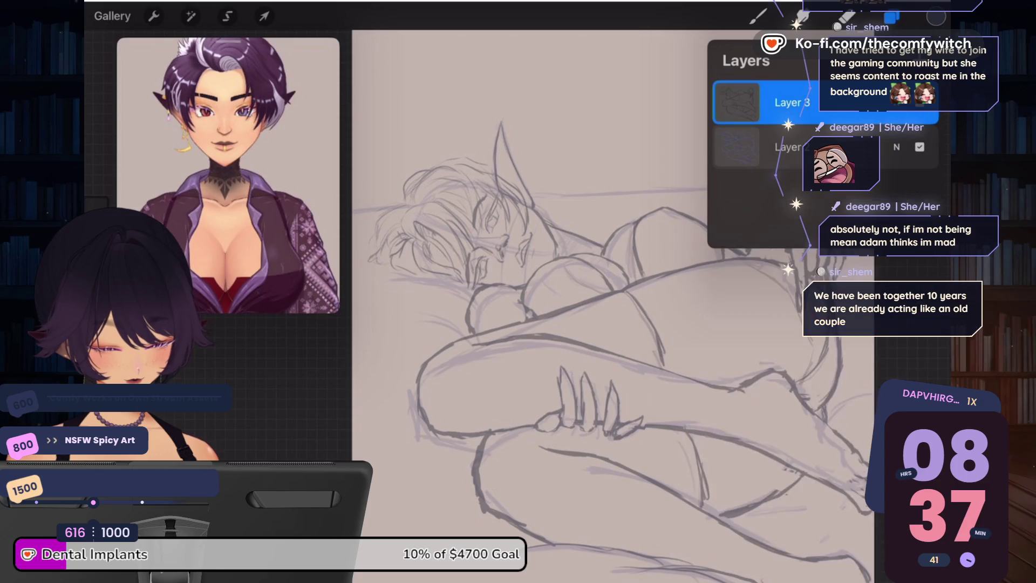
{"action": "scroll", "coordinate": [604, 302], "scroll_direction": "up", "scroll_amount": 5}
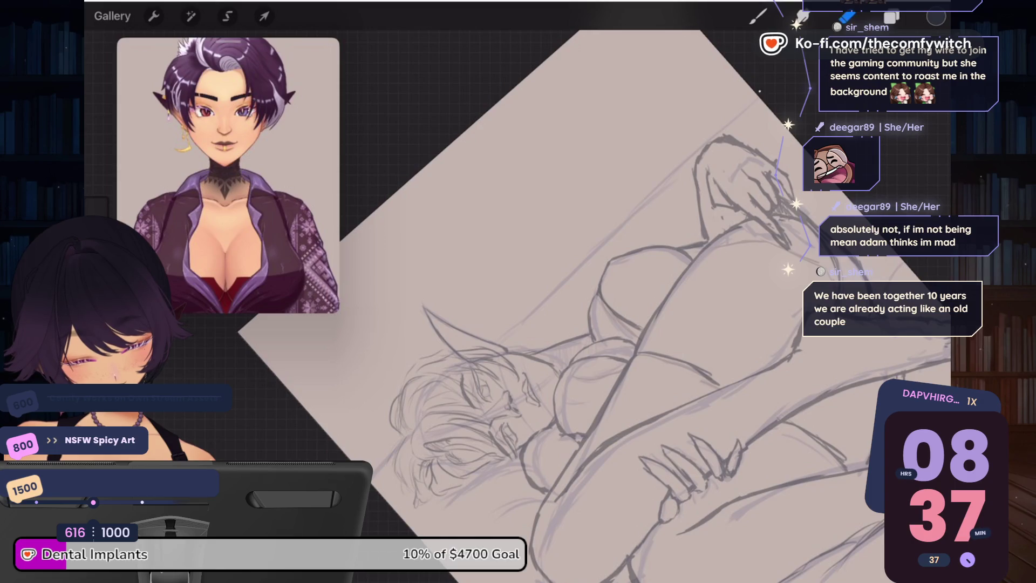
Step: Draw a long diagonal stroke across the page, then zoom in on the raised hand
{"action": "key", "text": "b"}
{"action": "left_click_drag", "start_coordinate": [756, 97], "coordinate": [491, 334]}
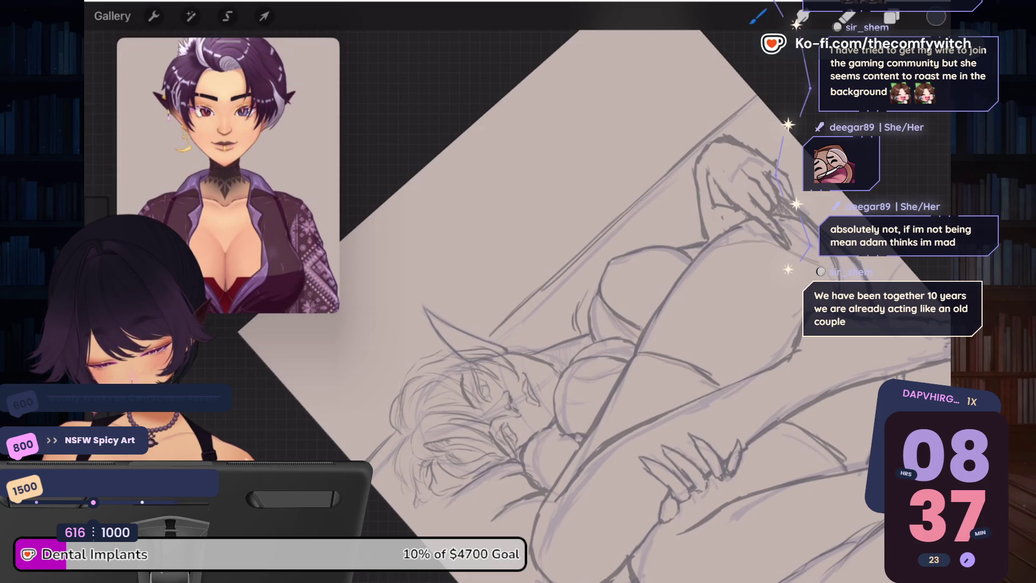
{"action": "scroll", "coordinate": [593, 291], "scroll_direction": "down", "scroll_amount": 5}
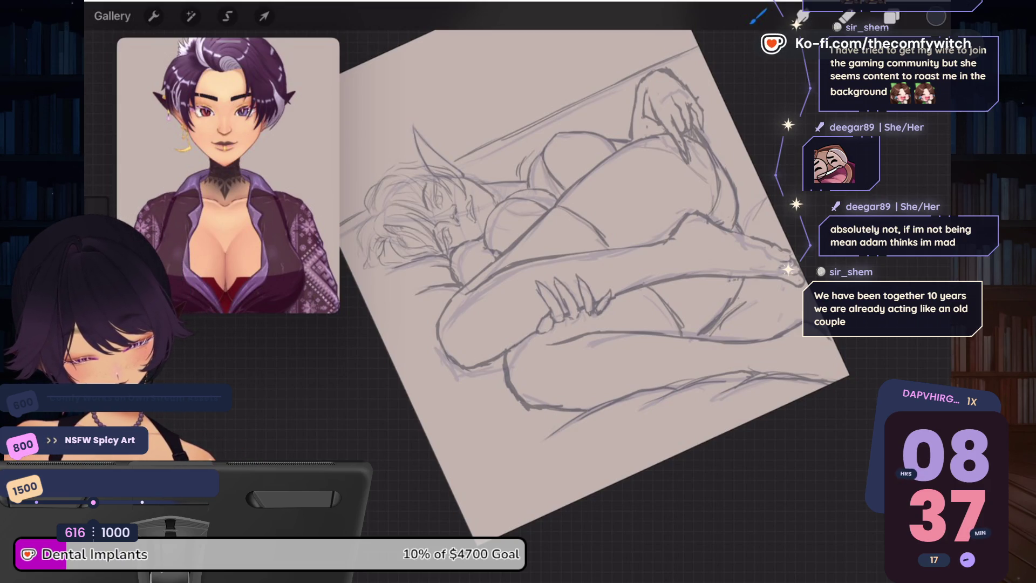
{"action": "scroll", "coordinate": [594, 291], "scroll_direction": "down", "scroll_amount": 3}
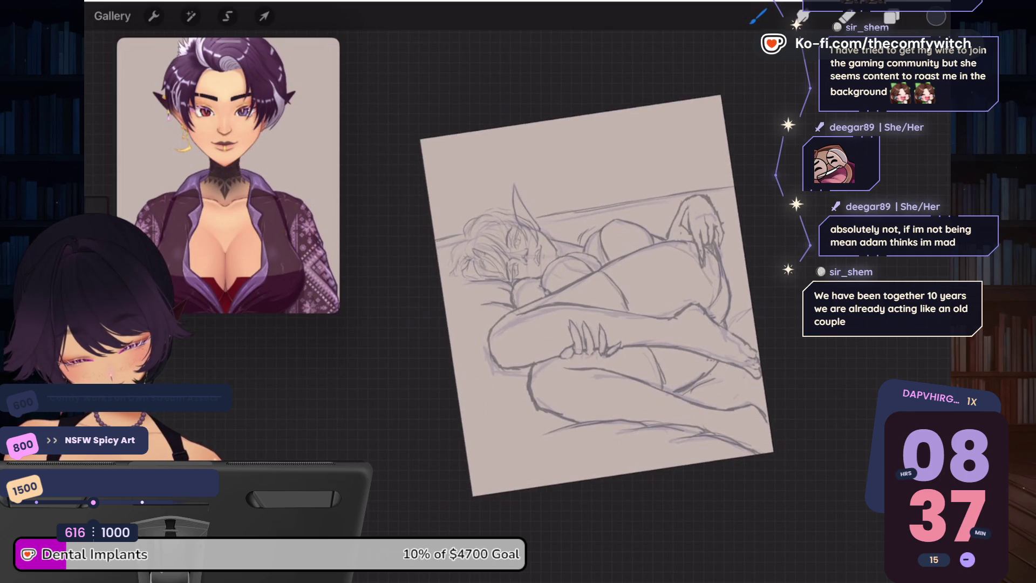
{"action": "scroll", "coordinate": [593, 297], "scroll_direction": "up", "scroll_amount": 2}
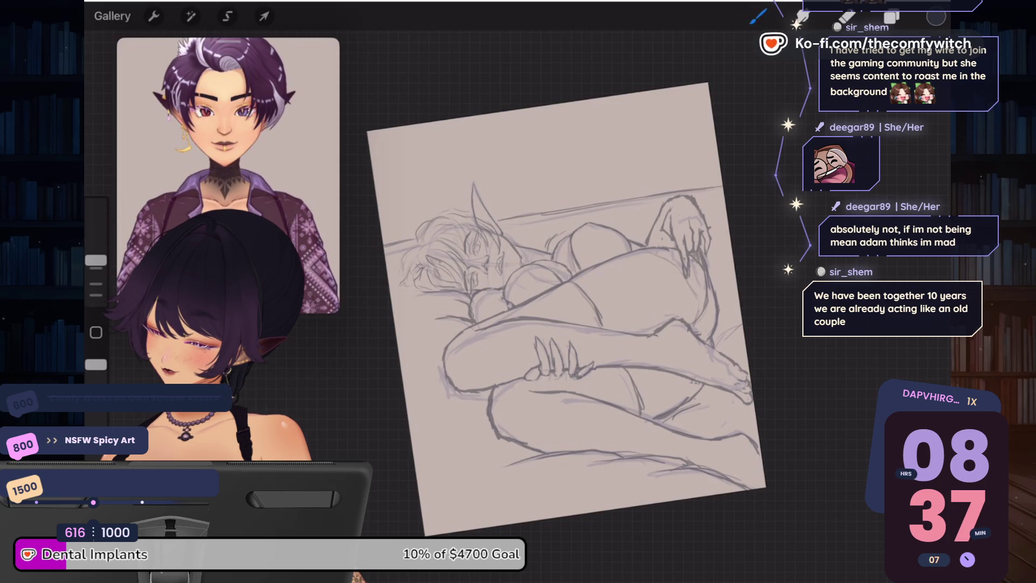
{"action": "scroll", "coordinate": [566, 307], "scroll_direction": "up", "scroll_amount": 5}
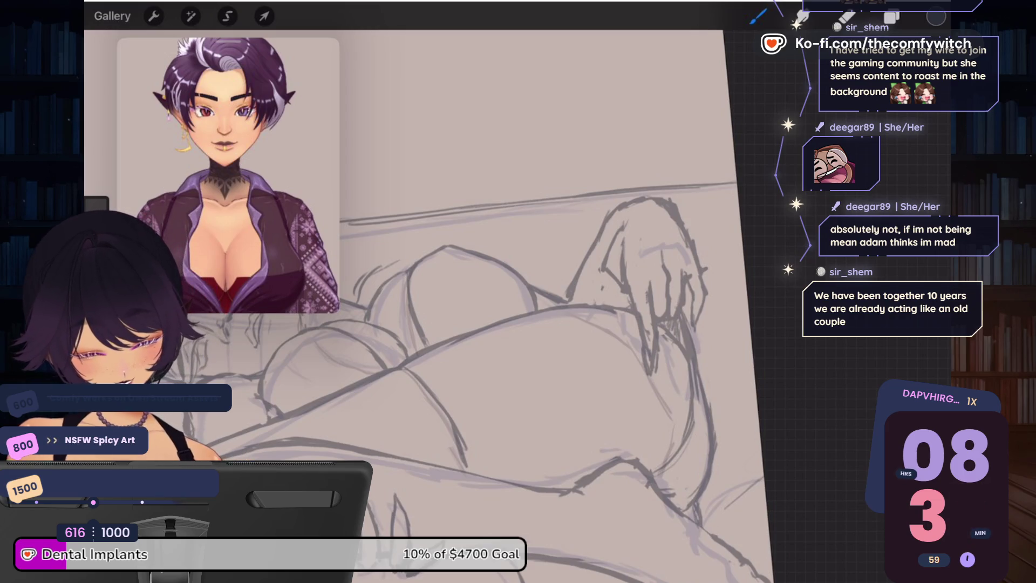
Step: Lasso the raised hand's fingers, rotate them slightly and nudge them left and up
{"action": "key", "text": "s"}
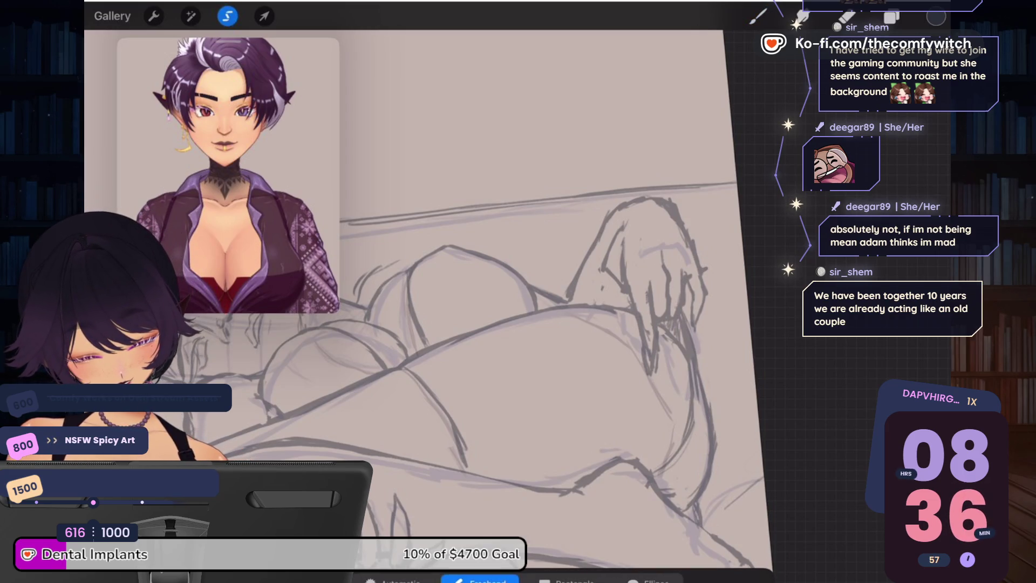
{"action": "left_click_drag", "start_coordinate": [617, 262], "coordinate": [633, 218]}
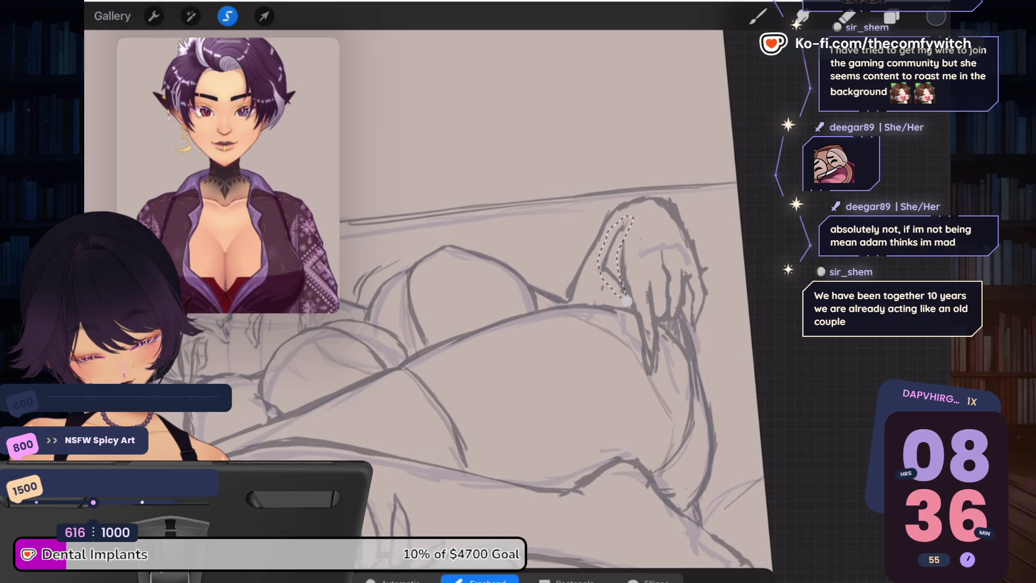
{"action": "key", "text": "v"}
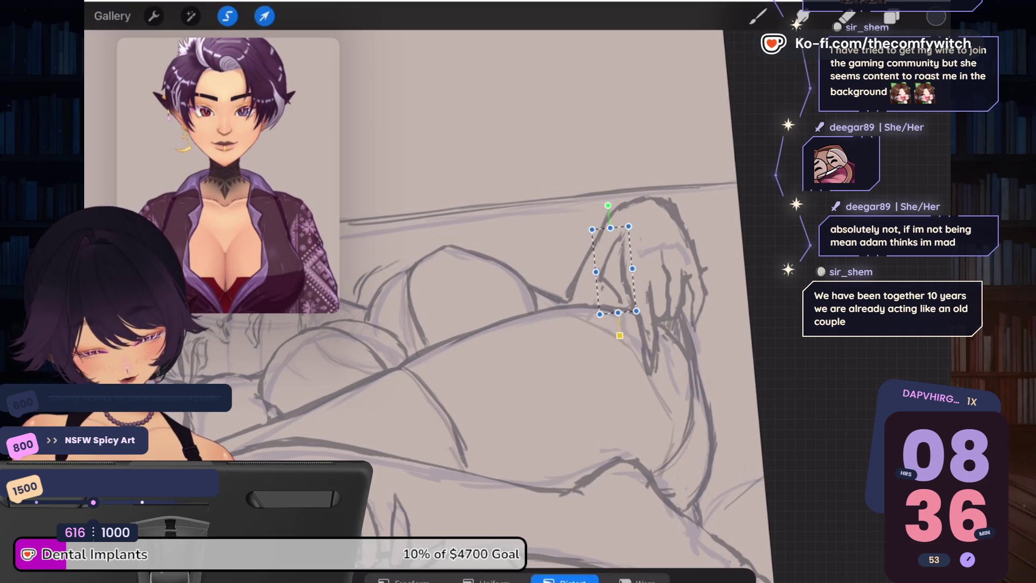
{"action": "left_click_drag", "start_coordinate": [611, 207], "coordinate": [604, 209]}
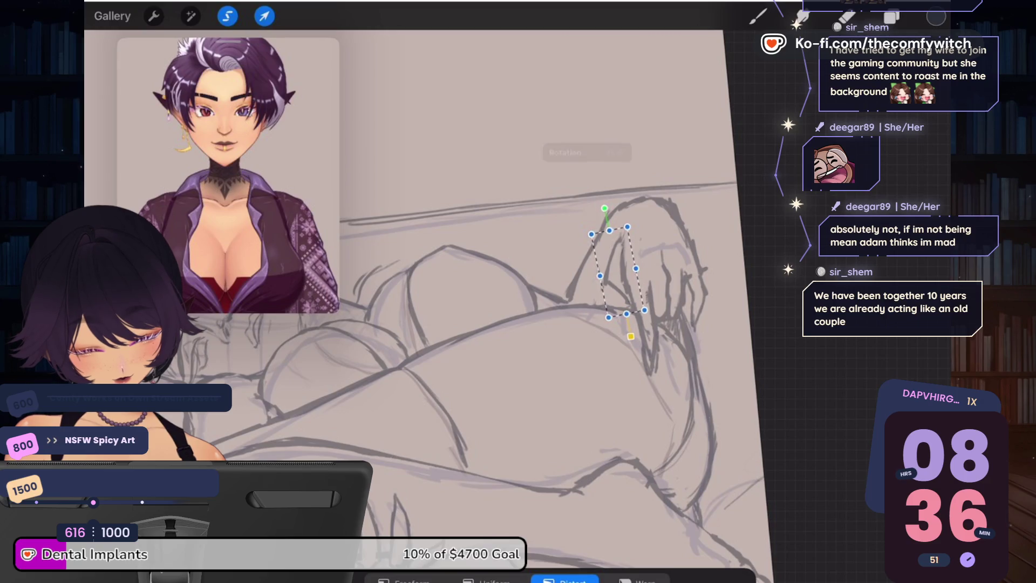
{"action": "left_click_drag", "start_coordinate": [618, 269], "coordinate": [614, 268]}
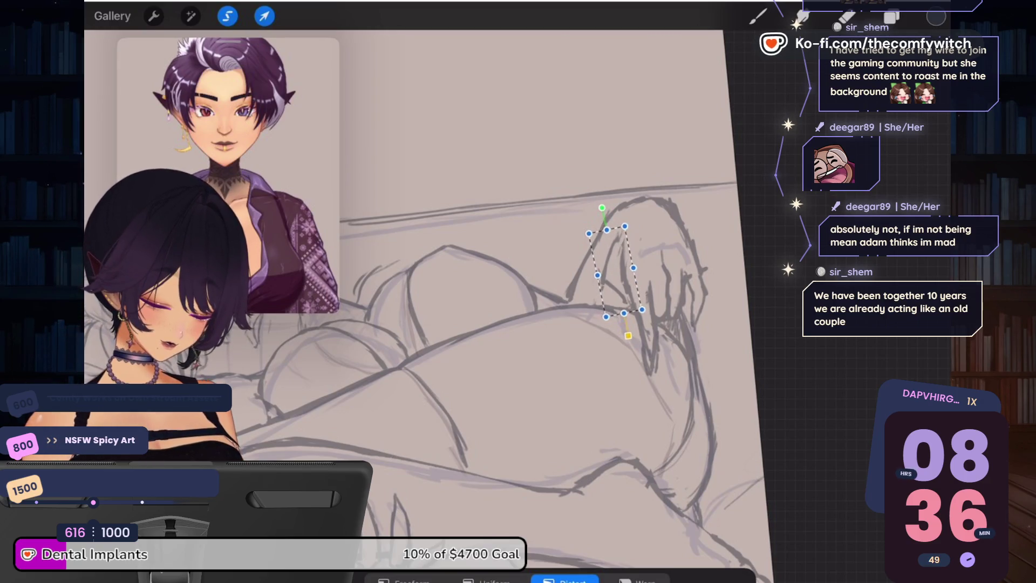
{"action": "left_click_drag", "start_coordinate": [600, 207], "coordinate": [598, 214]}
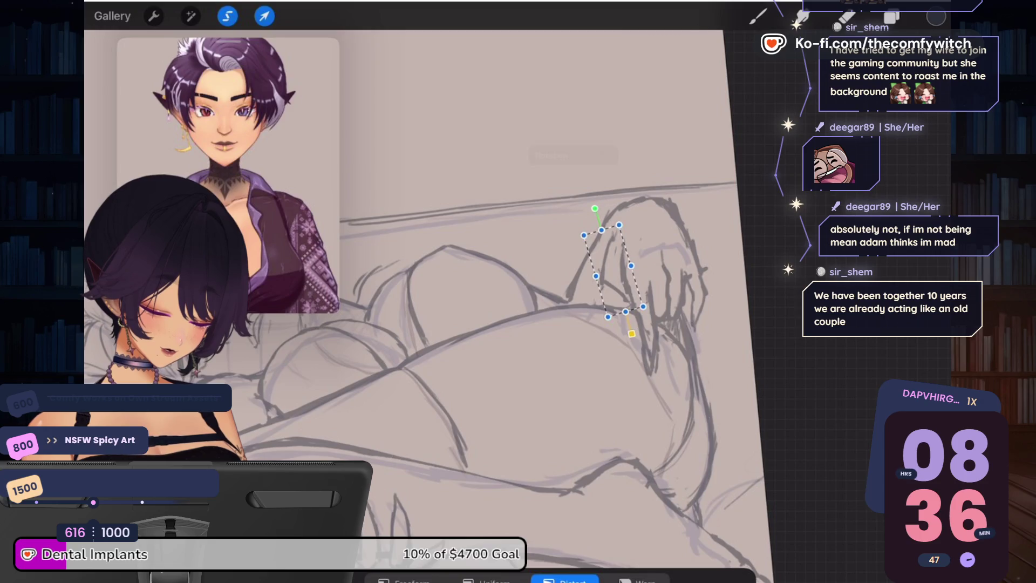
{"action": "left_click_drag", "start_coordinate": [617, 276], "coordinate": [619, 271]}
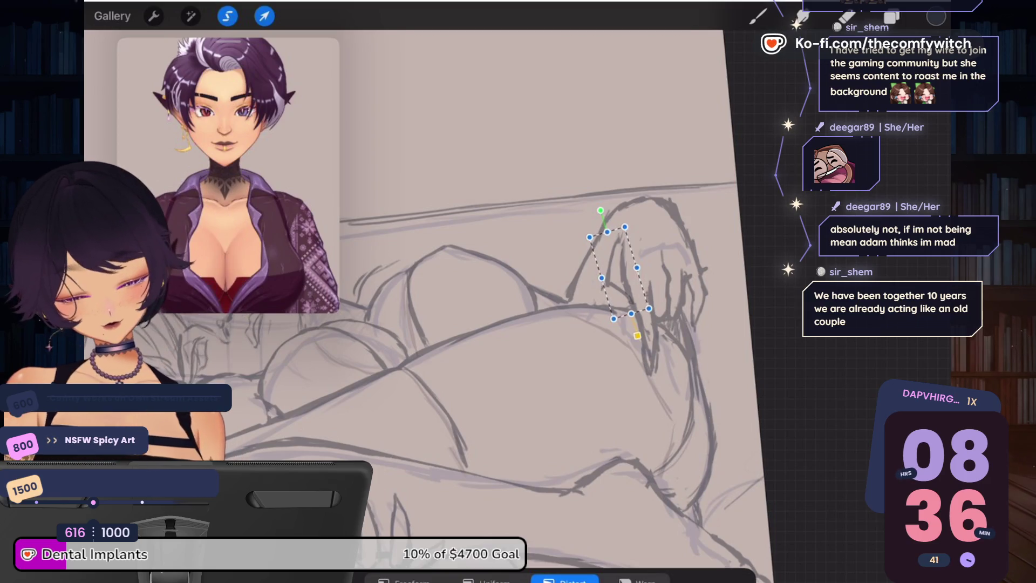
Step: Lengthen, skew and distort the fingers' corners, then commit the transform
{"action": "left_click_drag", "start_coordinate": [631, 313], "coordinate": [631, 319]}
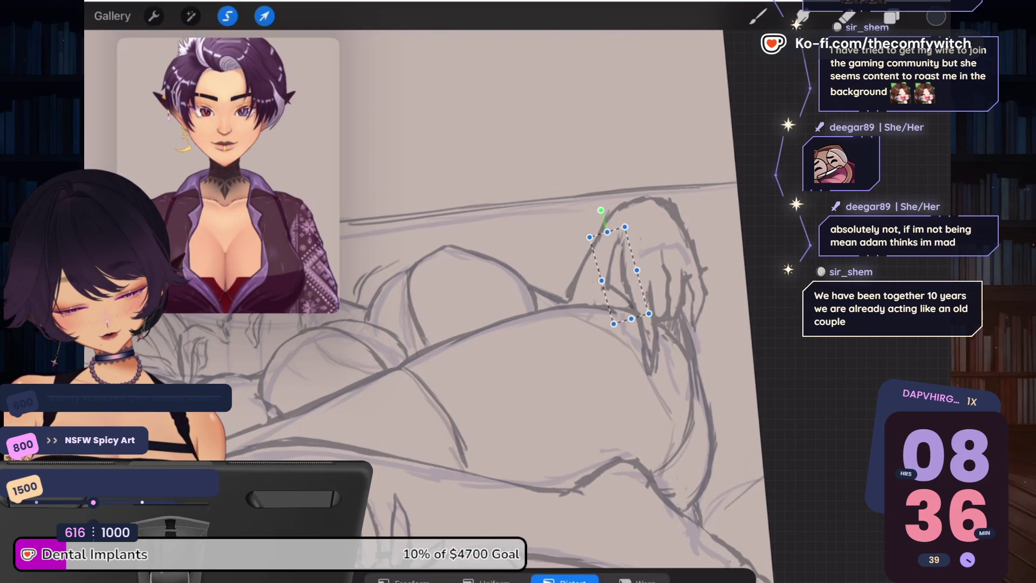
{"action": "left_click_drag", "start_coordinate": [637, 270], "coordinate": [635, 267]}
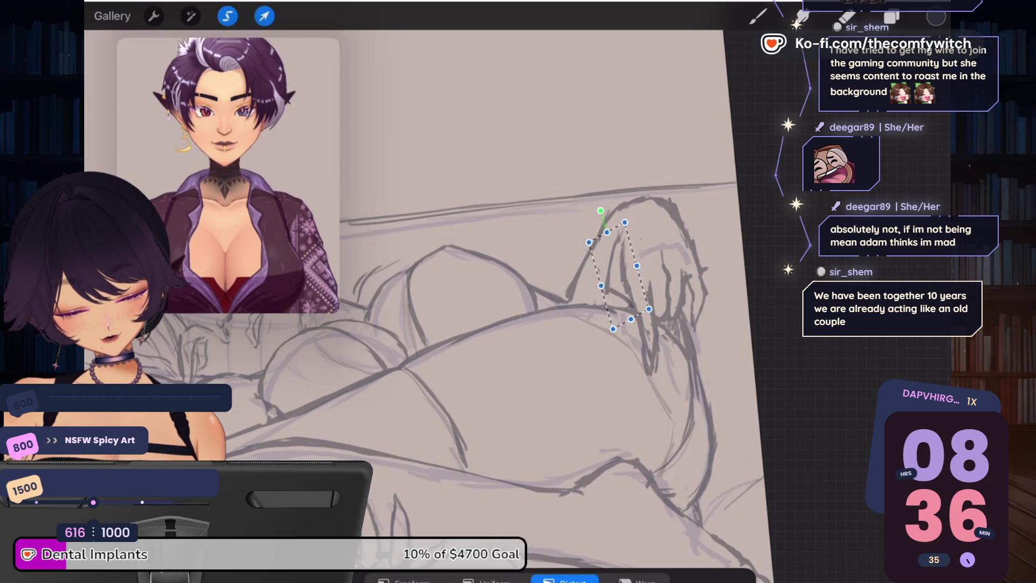
{"action": "mouse_move", "coordinate": [588, 242]}
{"action": "left_mouse_down"}
{"action": "mouse_move", "coordinate": [594, 250]}
{"action": "mouse_move", "coordinate": [627, 222]}
{"action": "left_mouse_up"}
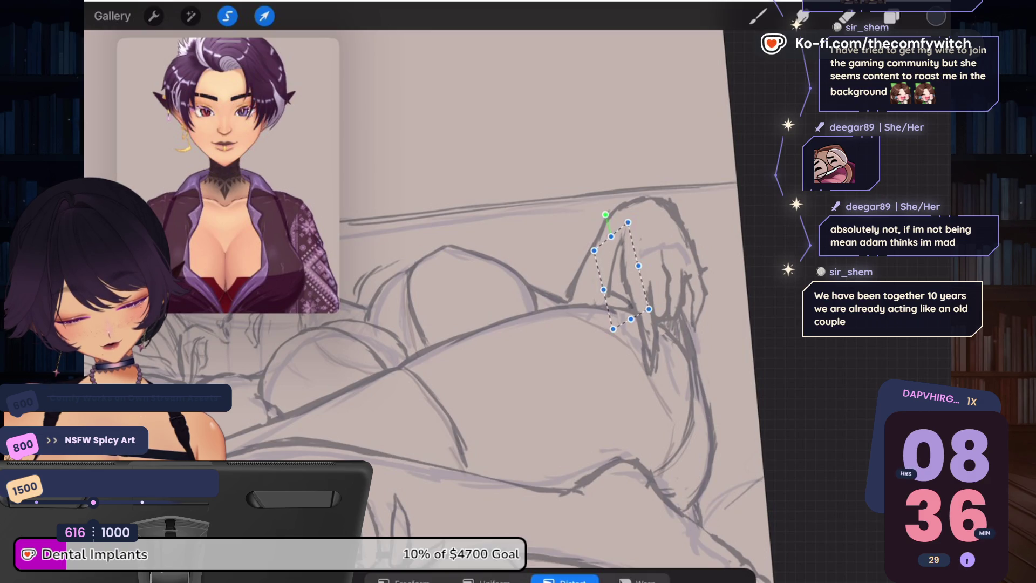
{"action": "left_click_drag", "start_coordinate": [603, 290], "coordinate": [605, 279]}
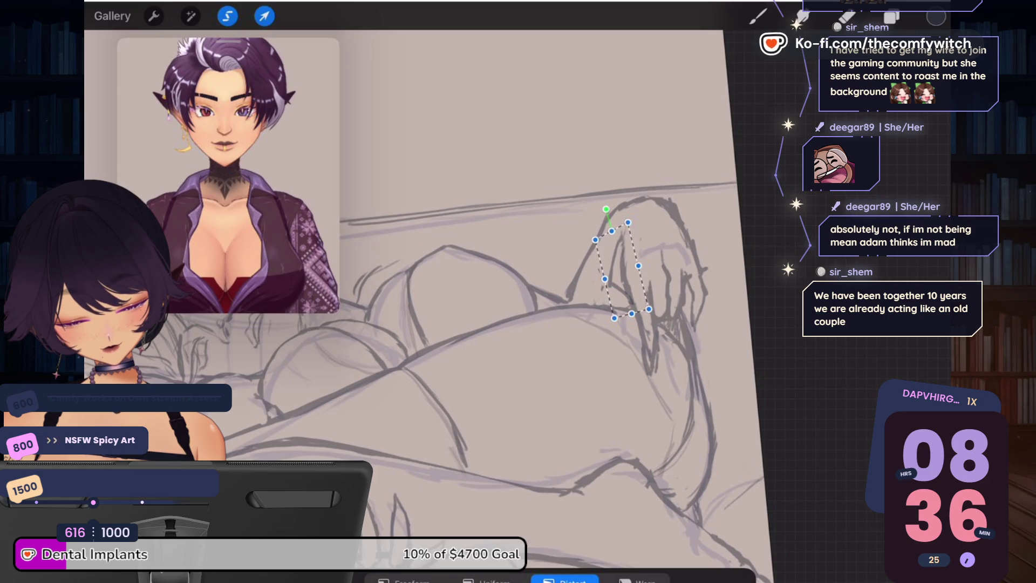
{"action": "left_click_drag", "start_coordinate": [631, 313], "coordinate": [633, 322]}
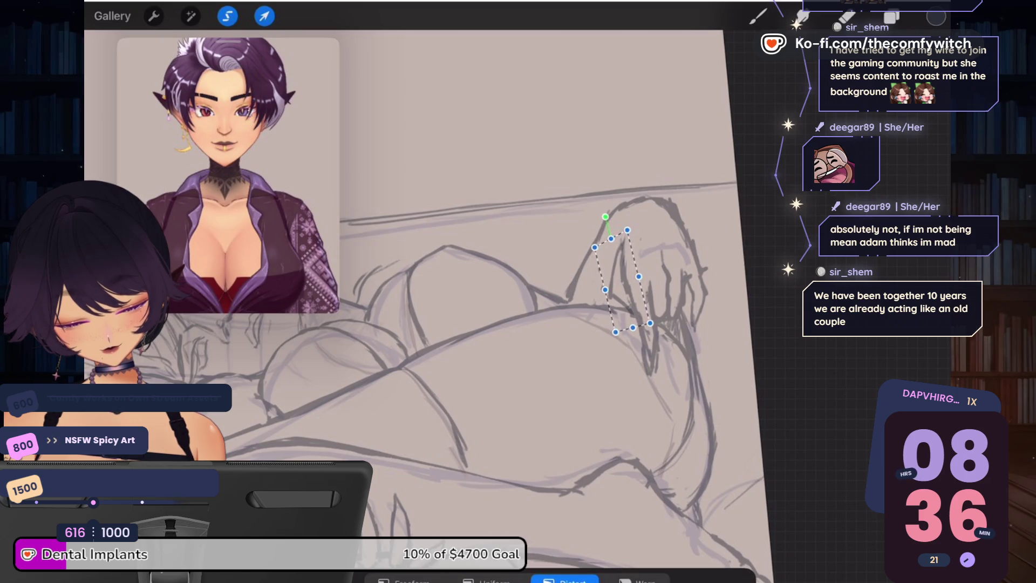
{"action": "left_click_drag", "start_coordinate": [650, 323], "coordinate": [656, 325]}
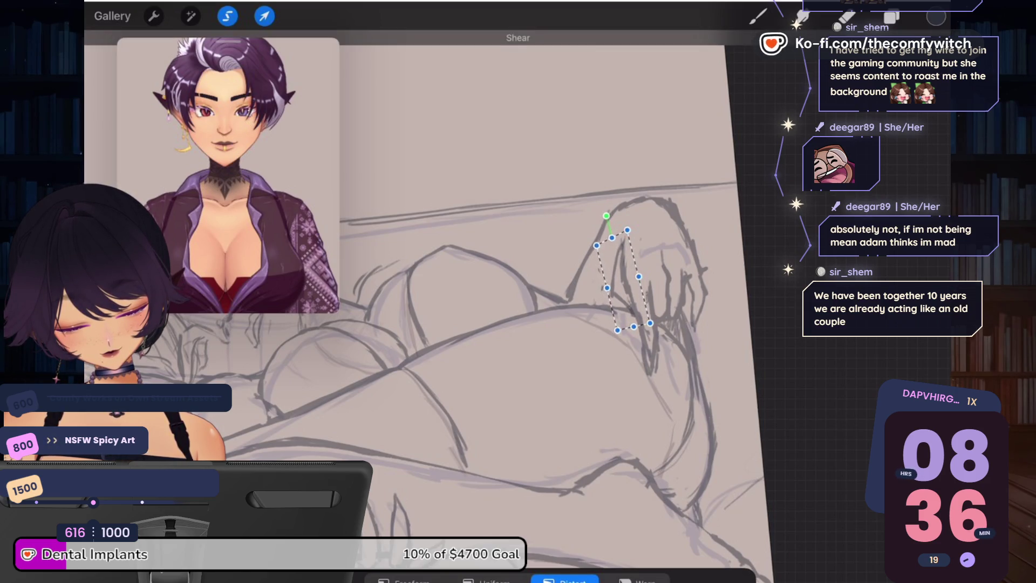
{"action": "left_click_drag", "start_coordinate": [605, 290], "coordinate": [607, 287]}
{"action": "left_click_drag", "start_coordinate": [655, 325], "coordinate": [658, 327]}
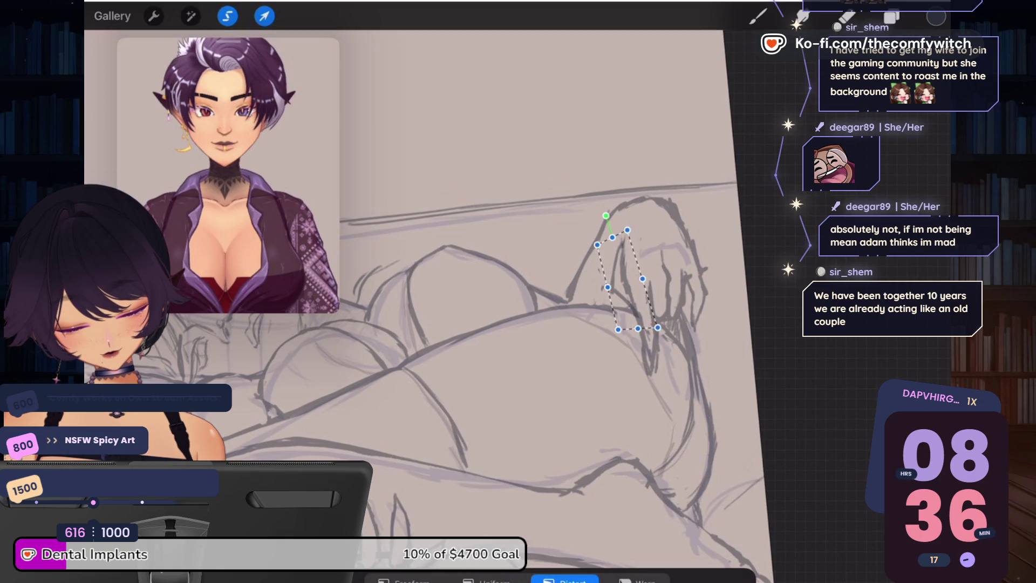
{"action": "left_click", "coordinate": [891, 17]}
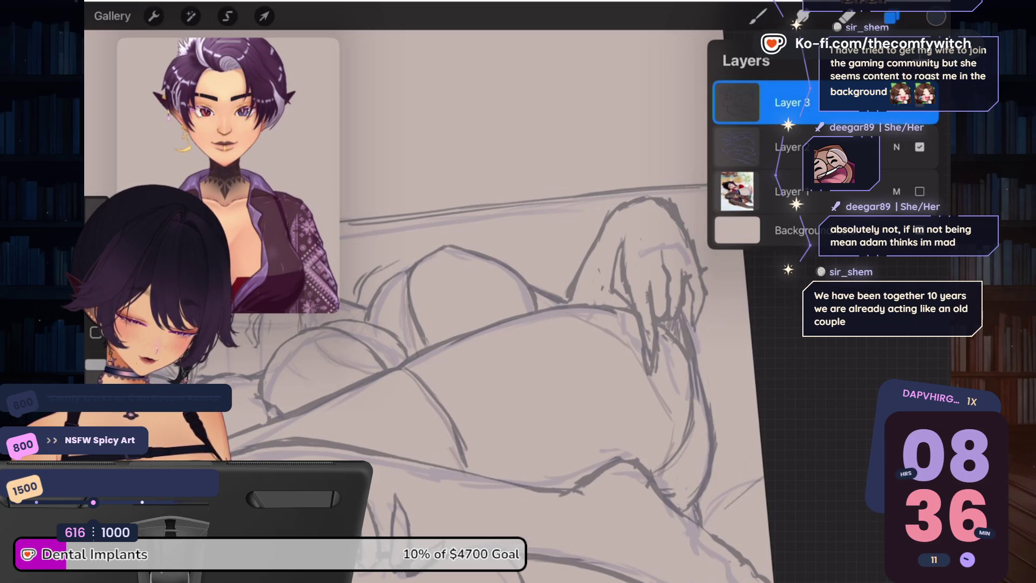
Step: Start a freehand lasso around the raised hand, then discard the unfinished selection
{"action": "left_click", "coordinate": [758, 16]}
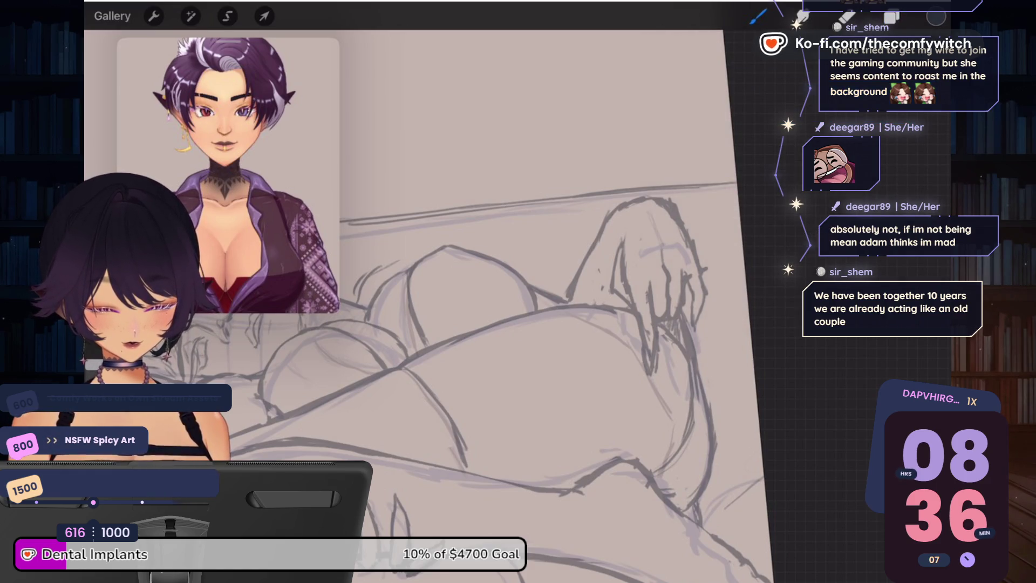
{"action": "scroll", "coordinate": [485, 302], "scroll_direction": "down", "scroll_amount": 3}
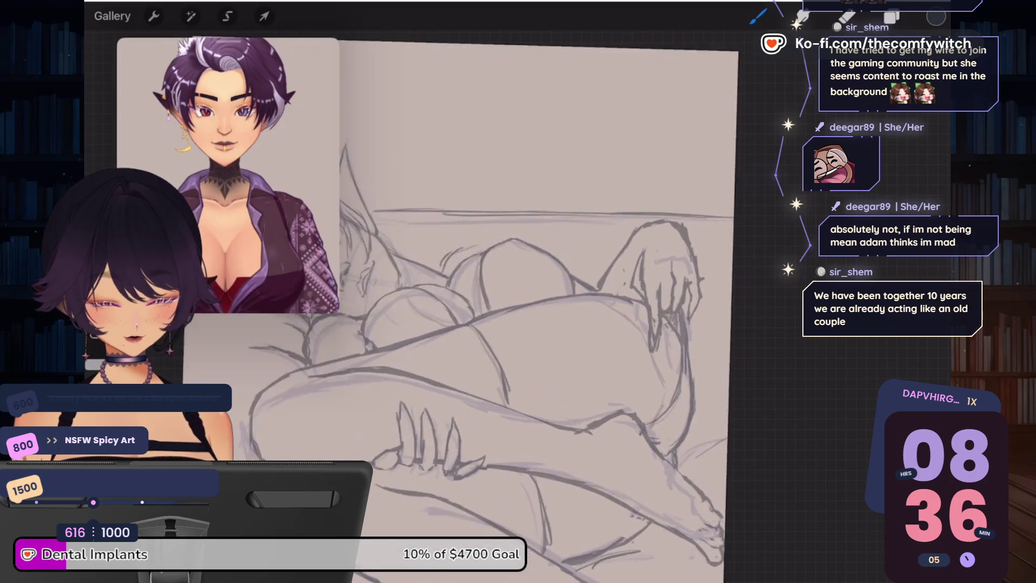
{"action": "scroll", "coordinate": [486, 323], "scroll_direction": "up", "scroll_amount": 2}
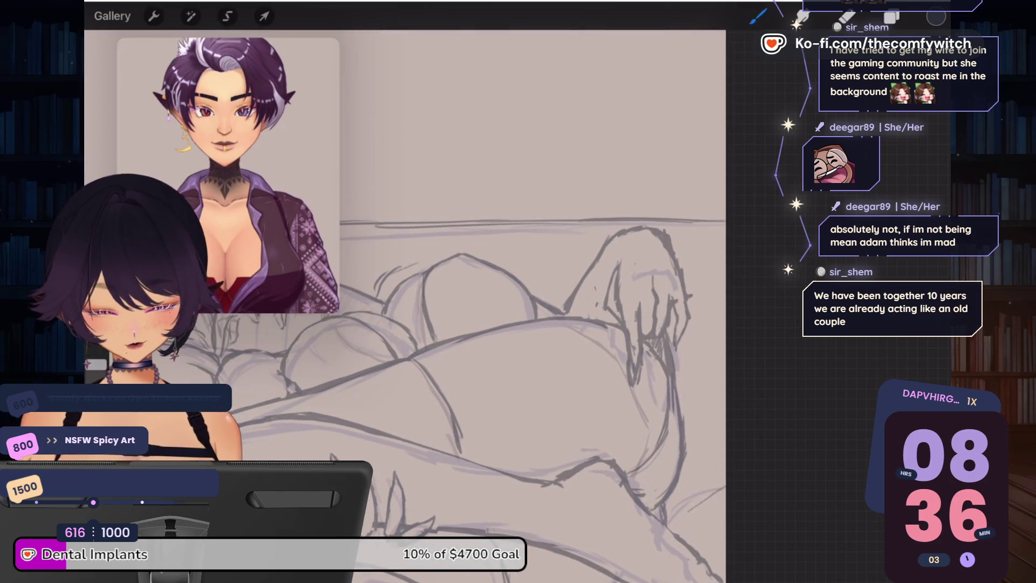
{"action": "left_click", "coordinate": [227, 16]}
{"action": "mouse_move", "coordinate": [651, 254]}
{"action": "left_mouse_down"}
{"action": "mouse_move", "coordinate": [596, 305]}
{"action": "mouse_move", "coordinate": [624, 392]}
{"action": "mouse_move", "coordinate": [615, 377]}
{"action": "mouse_move", "coordinate": [612, 391]}
{"action": "mouse_move", "coordinate": [626, 404]}
{"action": "mouse_move", "coordinate": [645, 351]}
{"action": "left_mouse_up"}
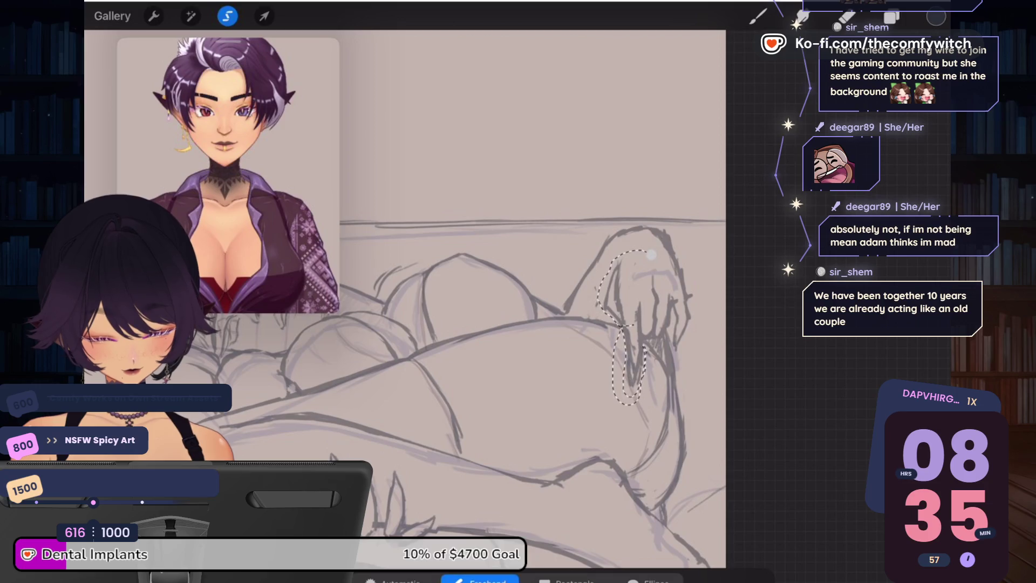
{"action": "left_click", "coordinate": [758, 16]}
Step: Lasso the top of the hand and distort it, stretching the top edge up and adjusting corners
{"action": "left_click", "coordinate": [228, 16]}
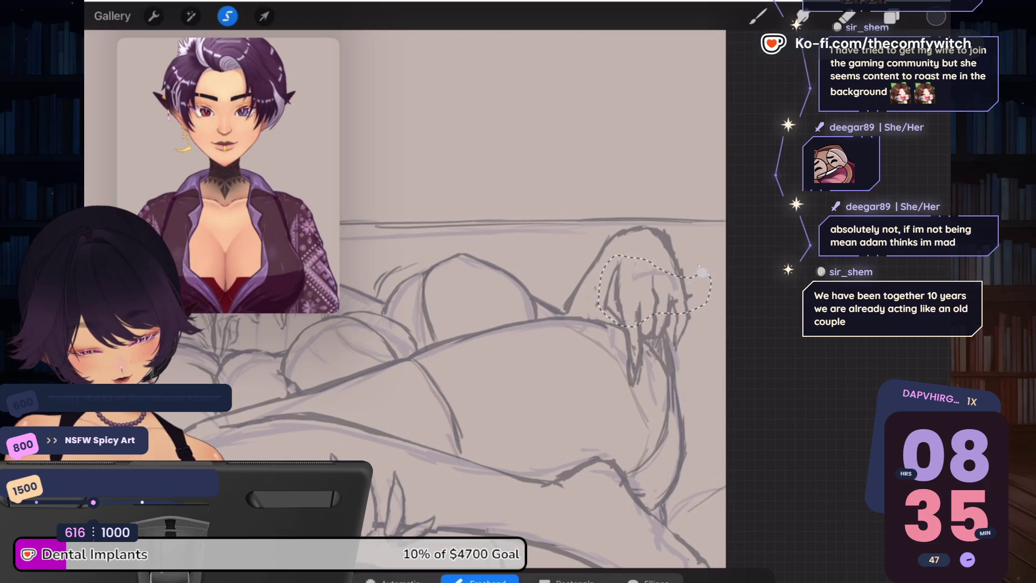
{"action": "left_click", "coordinate": [263, 16]}
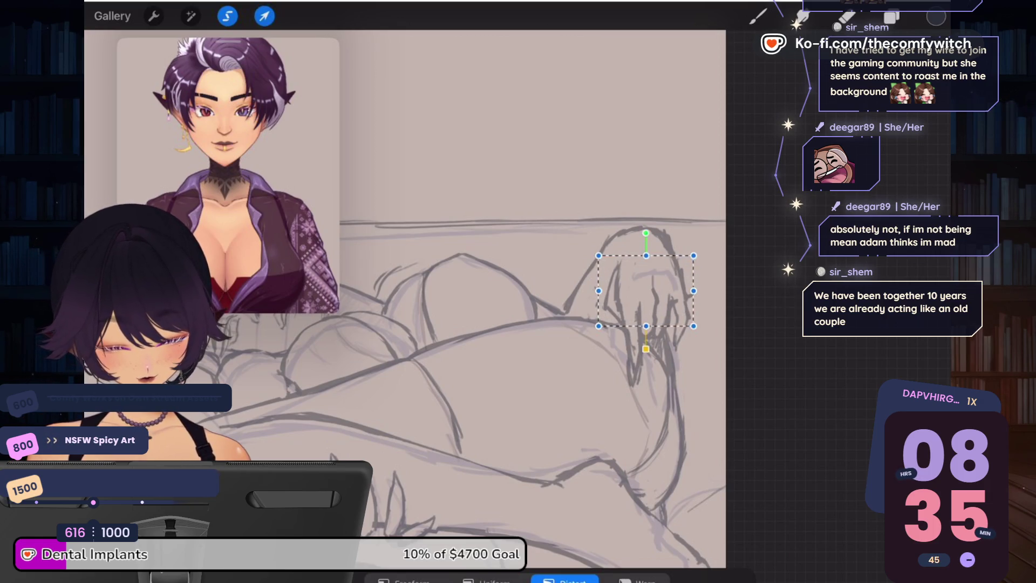
{"action": "left_click_drag", "start_coordinate": [646, 255], "coordinate": [643, 240]}
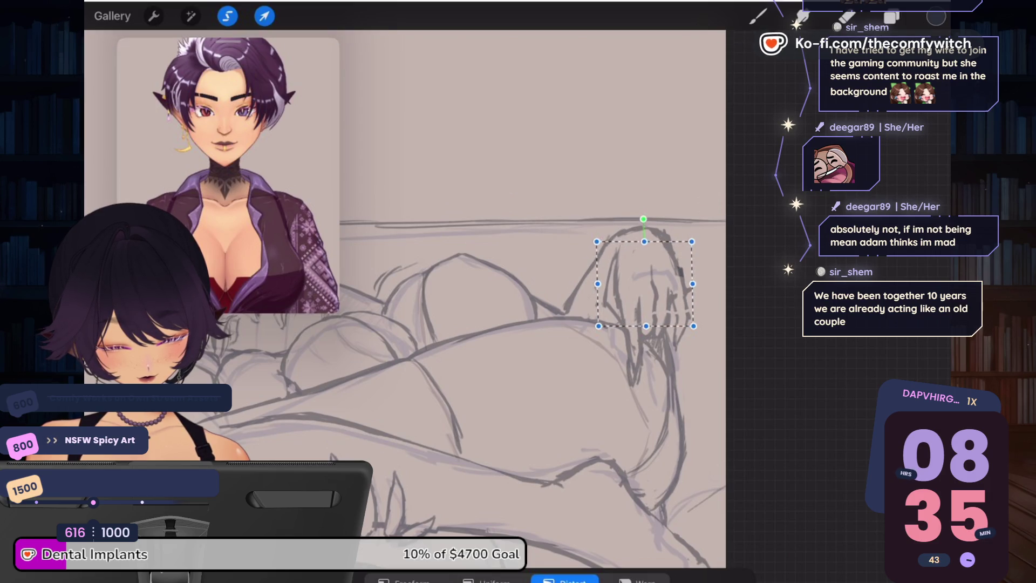
{"action": "left_click_drag", "start_coordinate": [597, 241], "coordinate": [595, 247]}
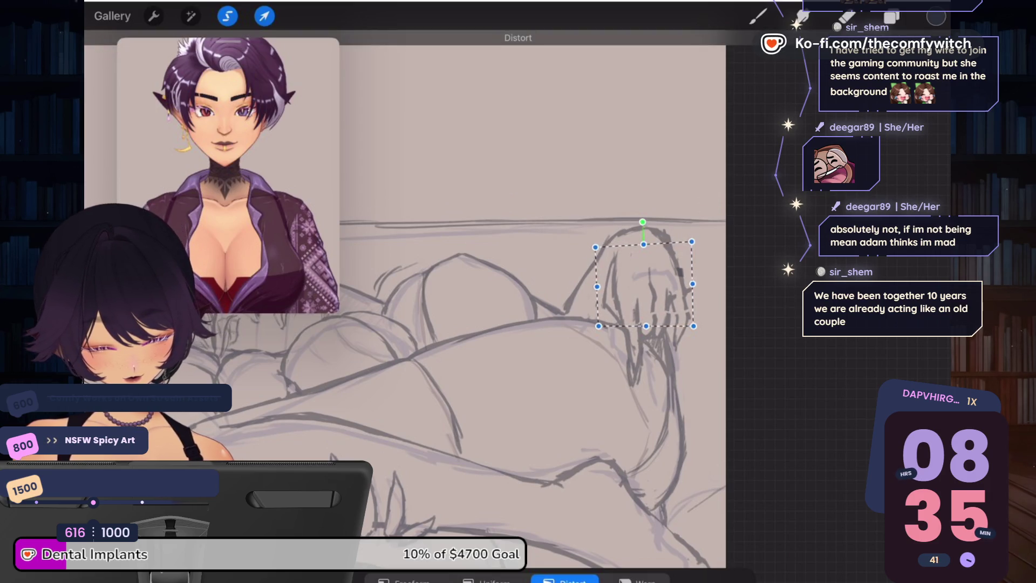
{"action": "left_click_drag", "start_coordinate": [696, 326], "coordinate": [697, 330]}
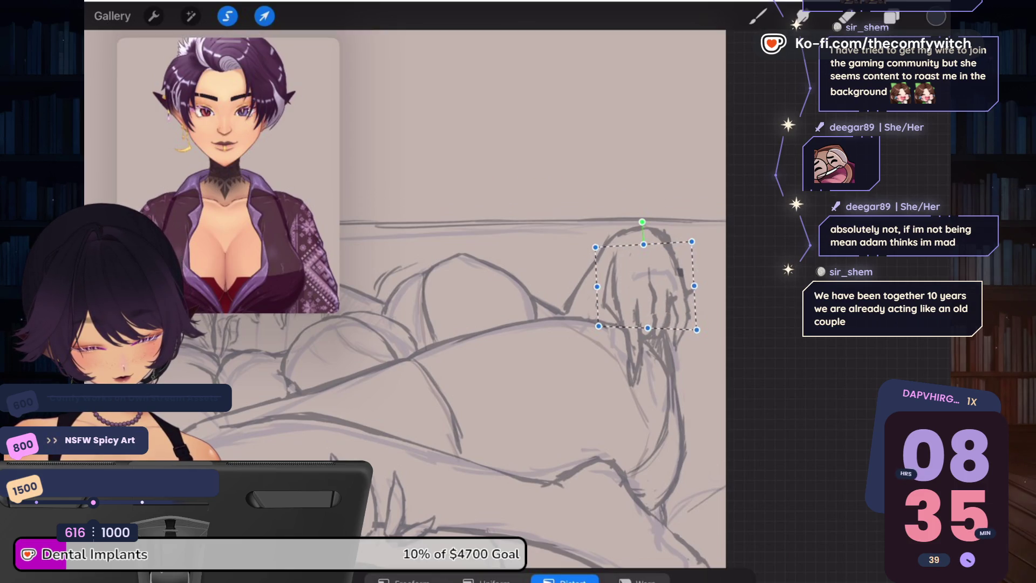
{"action": "left_click_drag", "start_coordinate": [692, 242], "coordinate": [690, 236]}
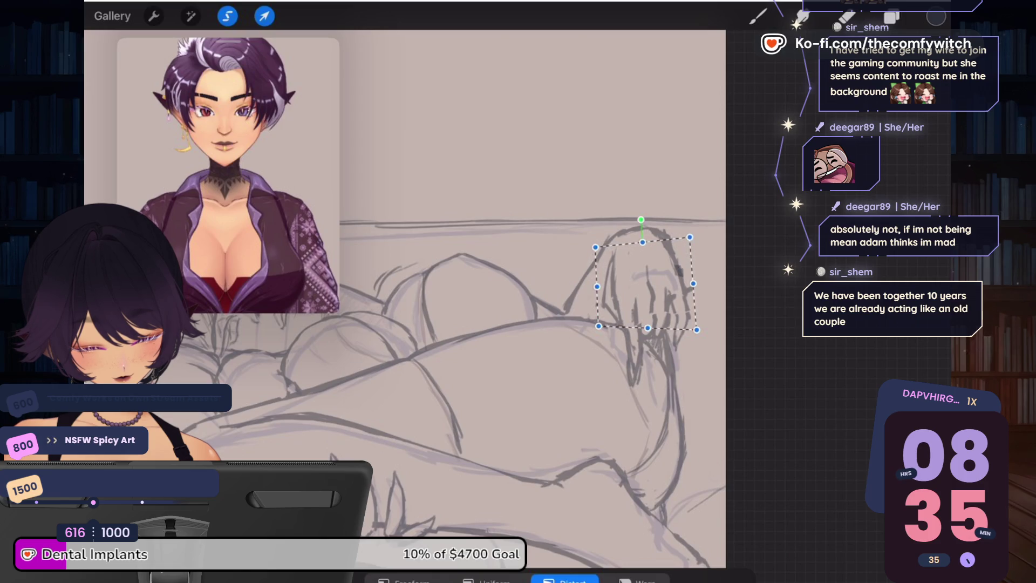
{"action": "left_click_drag", "start_coordinate": [647, 327], "coordinate": [651, 328]}
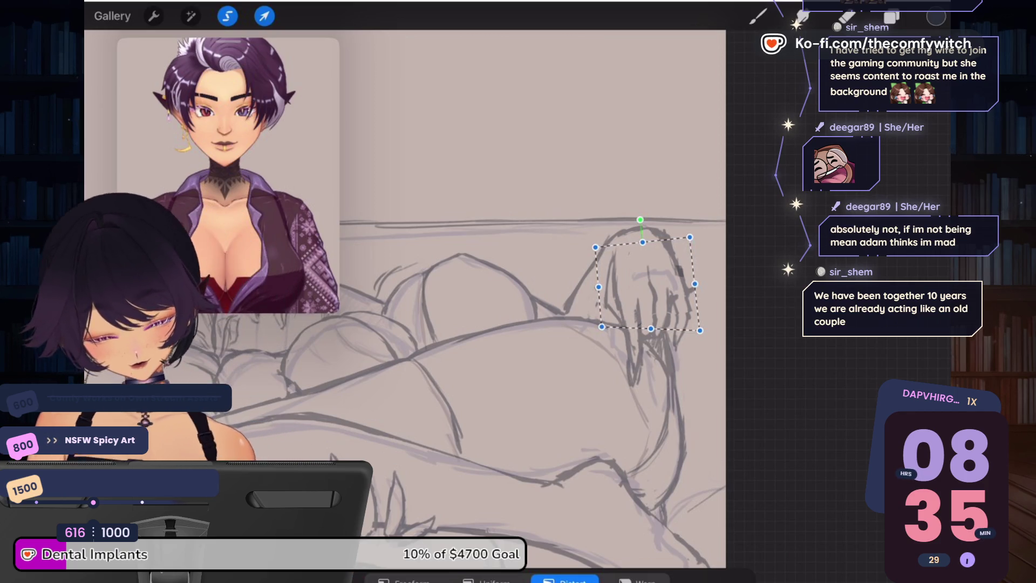
{"action": "key", "text": "l"}
{"action": "key", "text": "Return"}
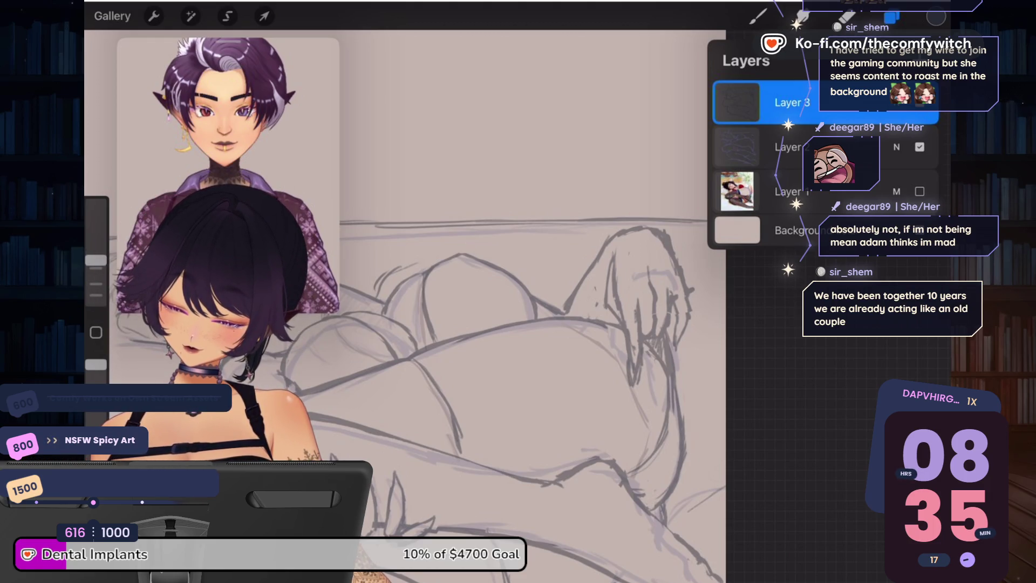
Step: Switch to the Eraser and reselect the brush through the Brush Library
{"action": "key", "text": "e"}
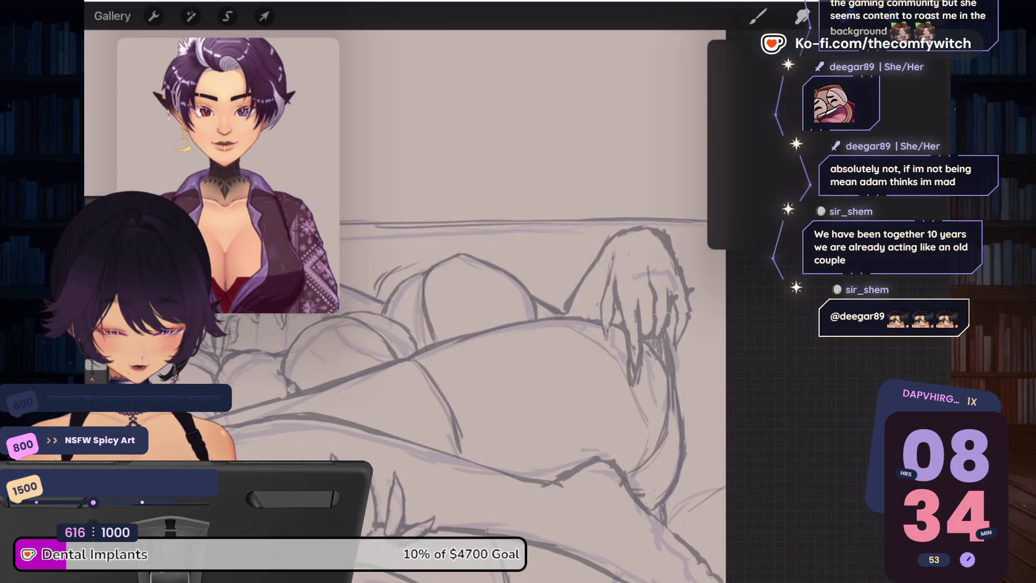
{"action": "left_click", "coordinate": [758, 16]}
{"action": "left_click", "coordinate": [191, 16]}
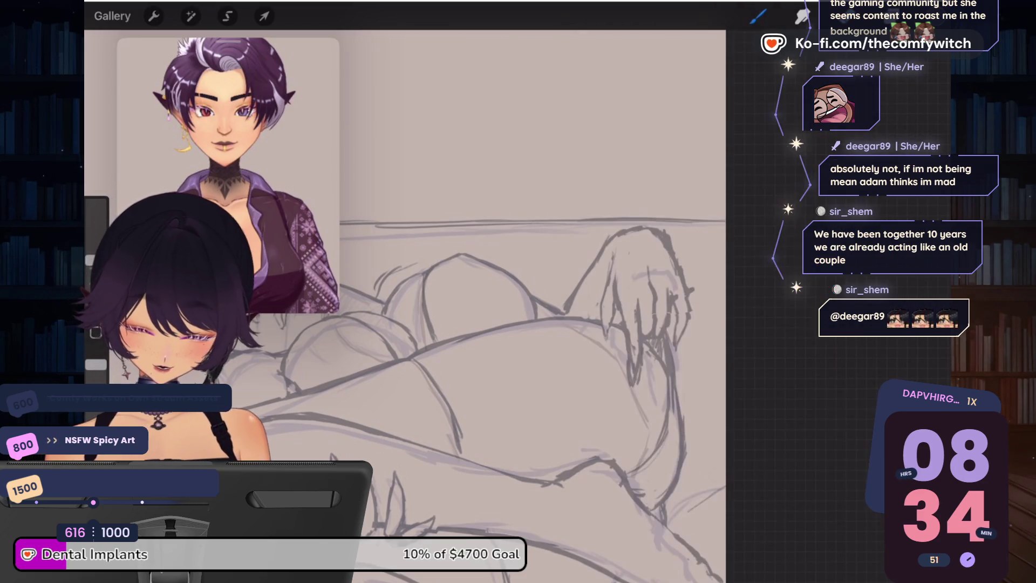
{"action": "left_click", "coordinate": [191, 16]}
Step: Use Liquify Push with small strokes and taps to nudge the hand's outline
{"action": "left_click", "coordinate": [178, 431]}
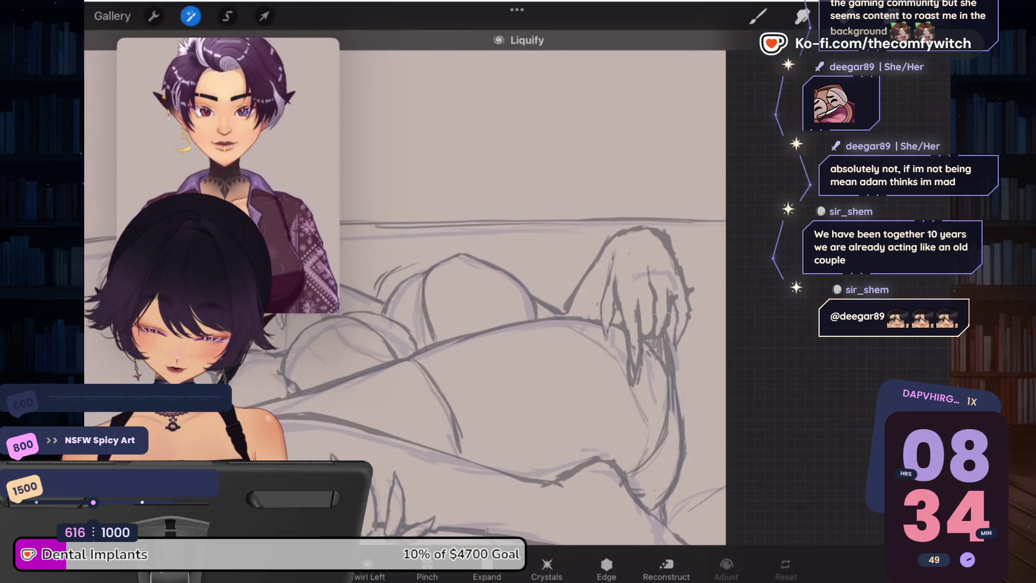
{"action": "left_click_drag", "start_coordinate": [615, 267], "coordinate": [618, 267]}
{"action": "left_click_drag", "start_coordinate": [657, 213], "coordinate": [636, 207]}
{"action": "left_click", "coordinate": [612, 219]}
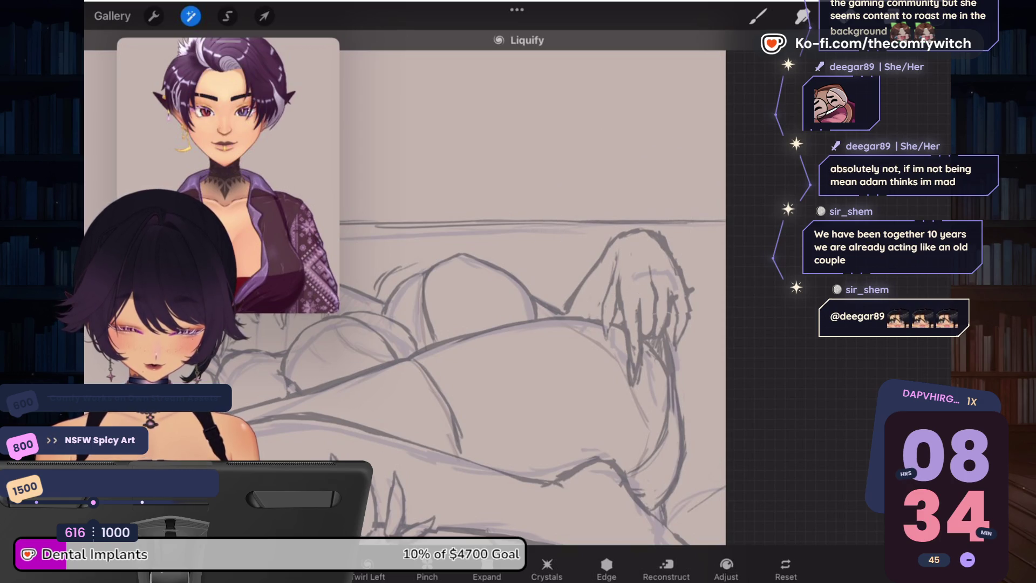
{"action": "left_click", "coordinate": [656, 234]}
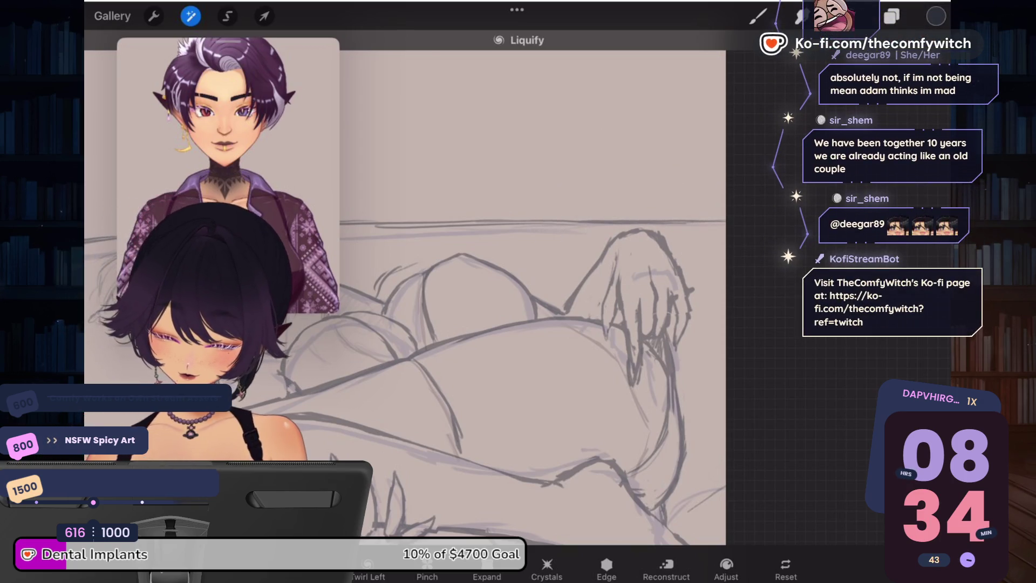
{"action": "left_click", "coordinate": [659, 235]}
{"action": "left_click", "coordinate": [643, 234]}
{"action": "left_click", "coordinate": [617, 233]}
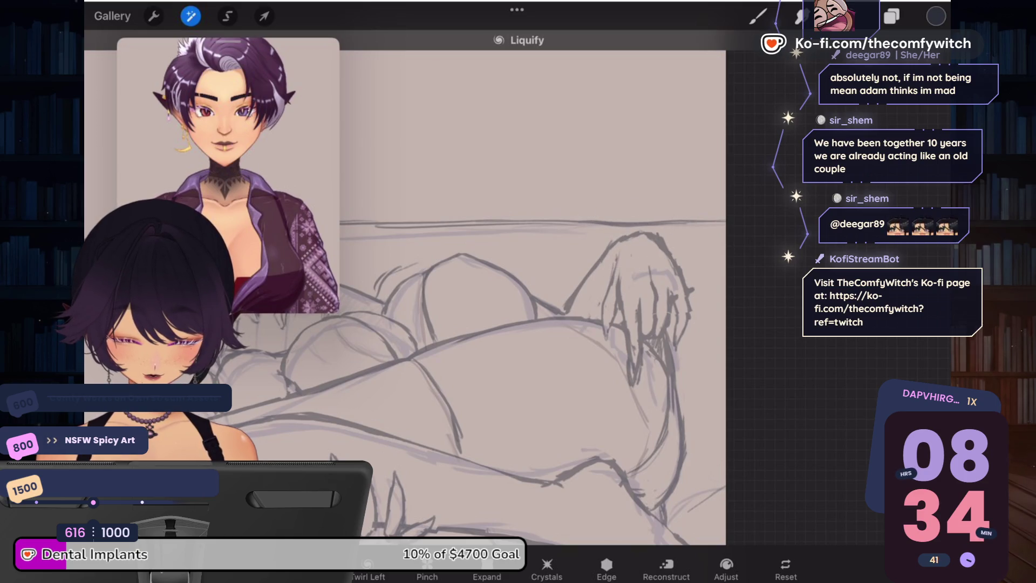
{"action": "left_click", "coordinate": [648, 234]}
{"action": "left_click", "coordinate": [651, 240]}
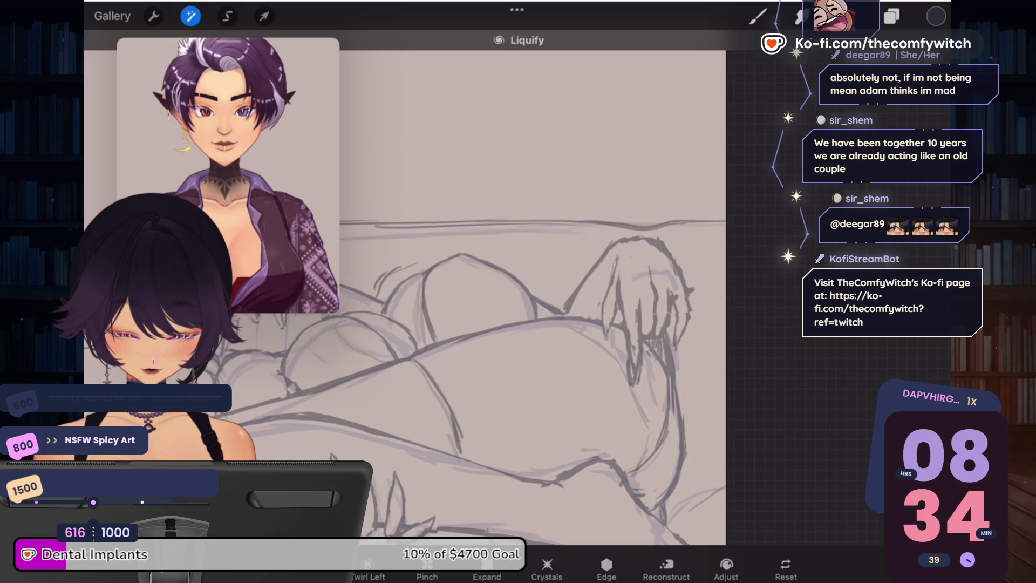
{"action": "left_click", "coordinate": [682, 270]}
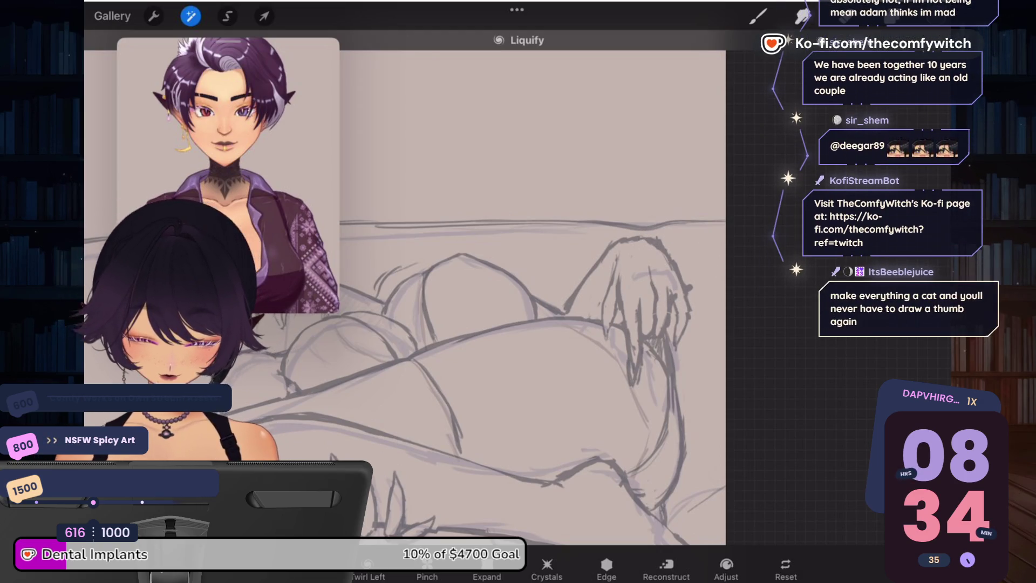
{"action": "left_click", "coordinate": [672, 270]}
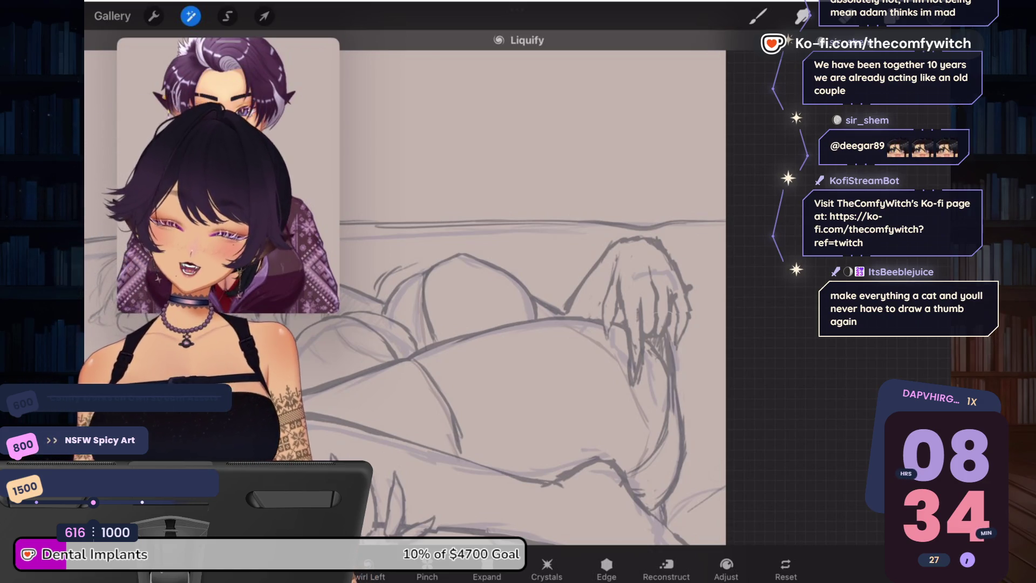
Step: Duplicate Layer 3 as a backup and hide the copy
{"action": "key", "text": "b"}
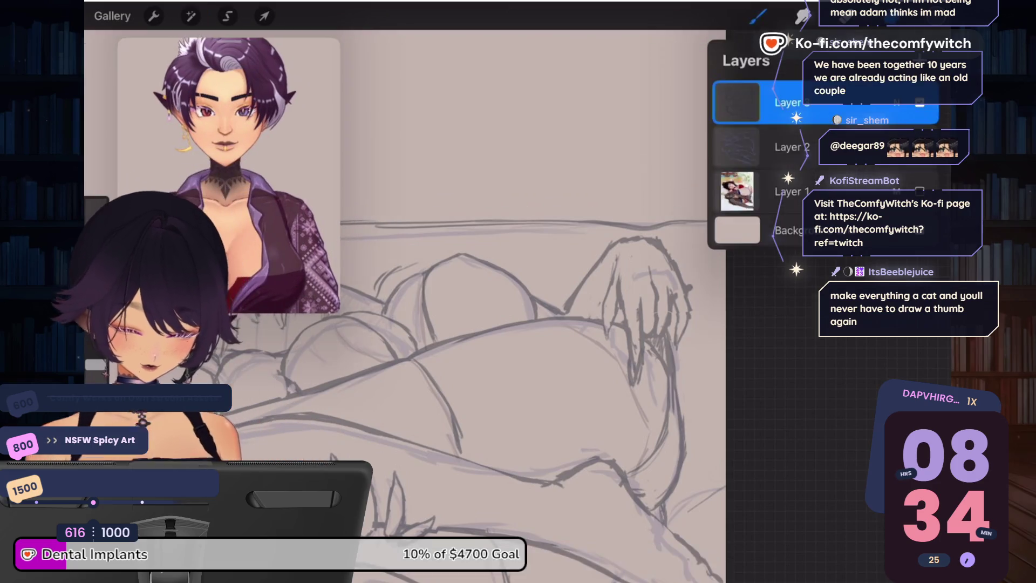
{"action": "scroll", "coordinate": [540, 324], "scroll_direction": "down", "scroll_amount": 3}
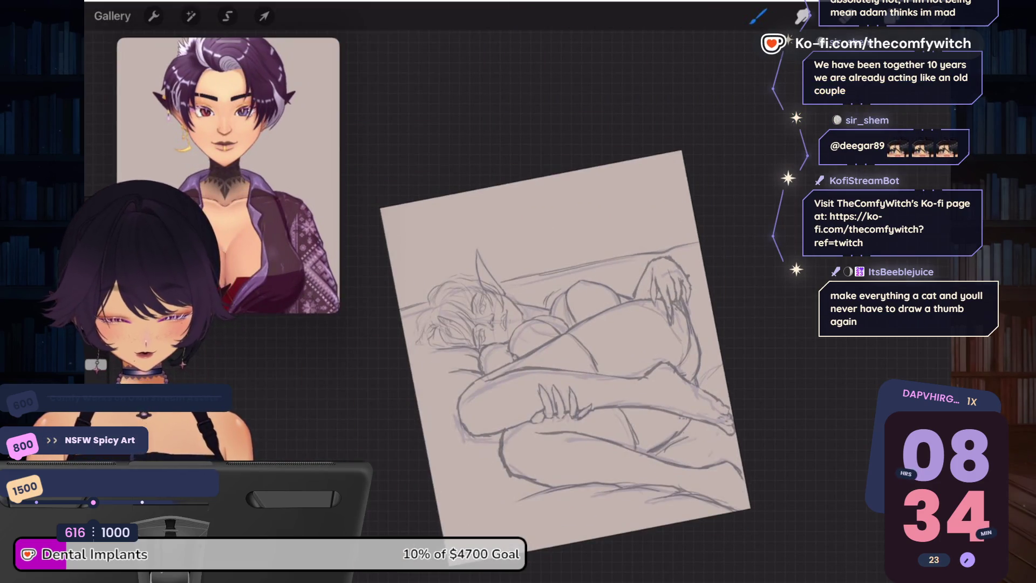
{"action": "scroll", "coordinate": [539, 324], "scroll_direction": "up", "scroll_amount": 3}
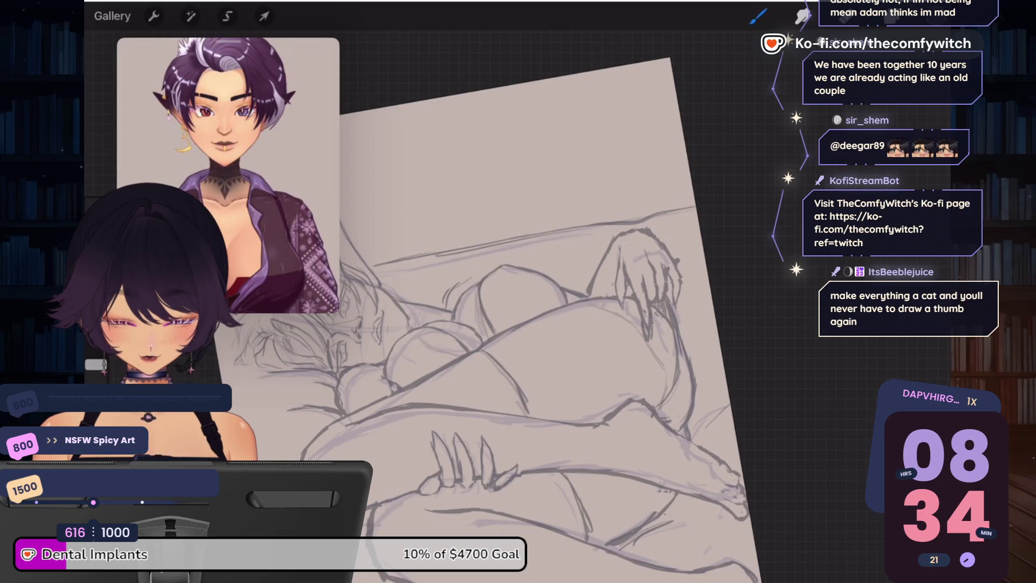
{"action": "key", "text": "l"}
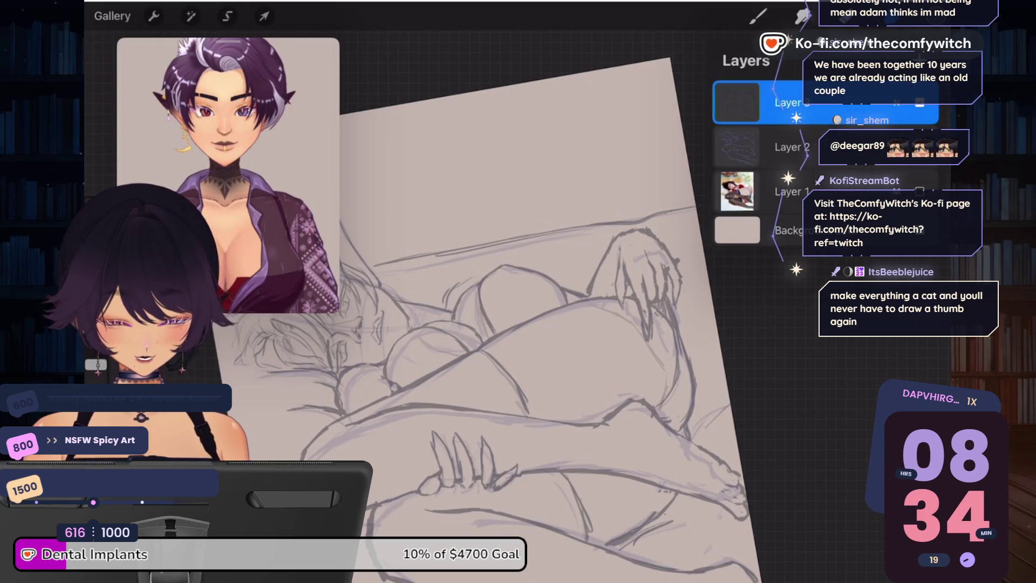
{"action": "left_click_drag", "start_coordinate": [874, 102], "coordinate": [723, 102]}
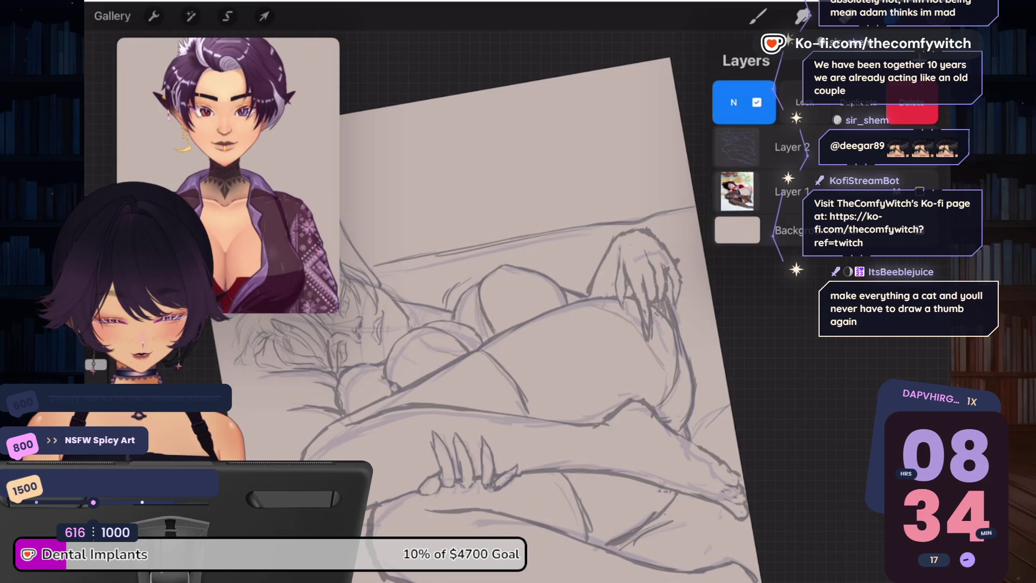
{"action": "left_click", "coordinate": [858, 103]}
{"action": "left_click", "coordinate": [919, 146]}
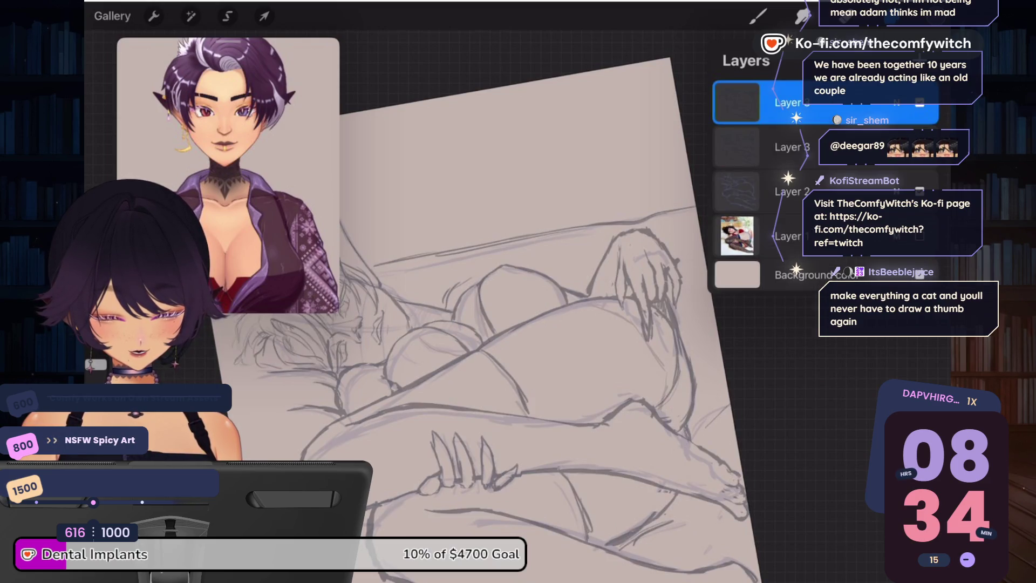
Step: Erase the stray lines at the top of the hand, then return to the brush
{"action": "left_click", "coordinate": [758, 16]}
{"action": "left_click", "coordinate": [758, 16]}
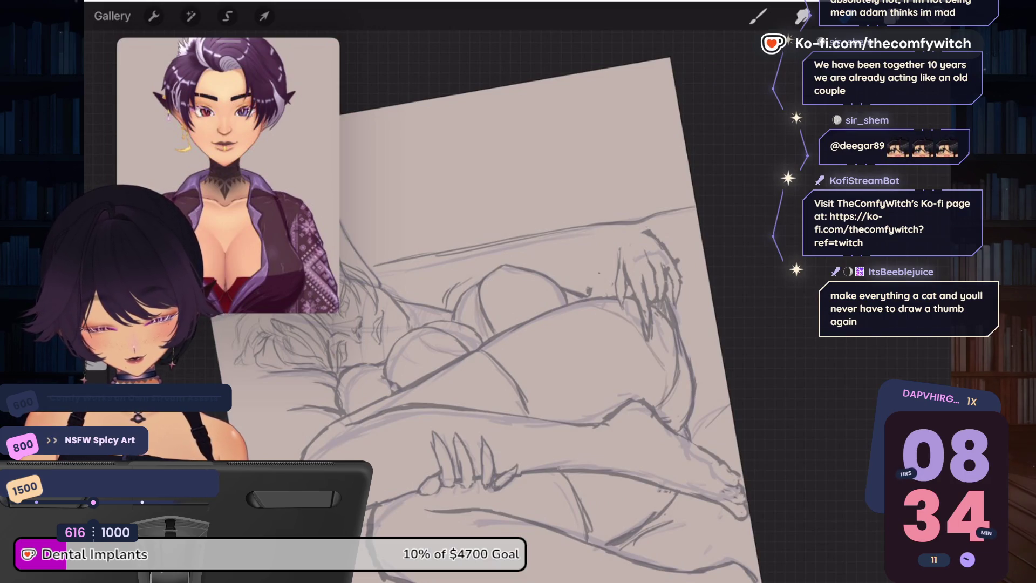
{"action": "left_click_drag", "start_coordinate": [625, 261], "coordinate": [621, 308]}
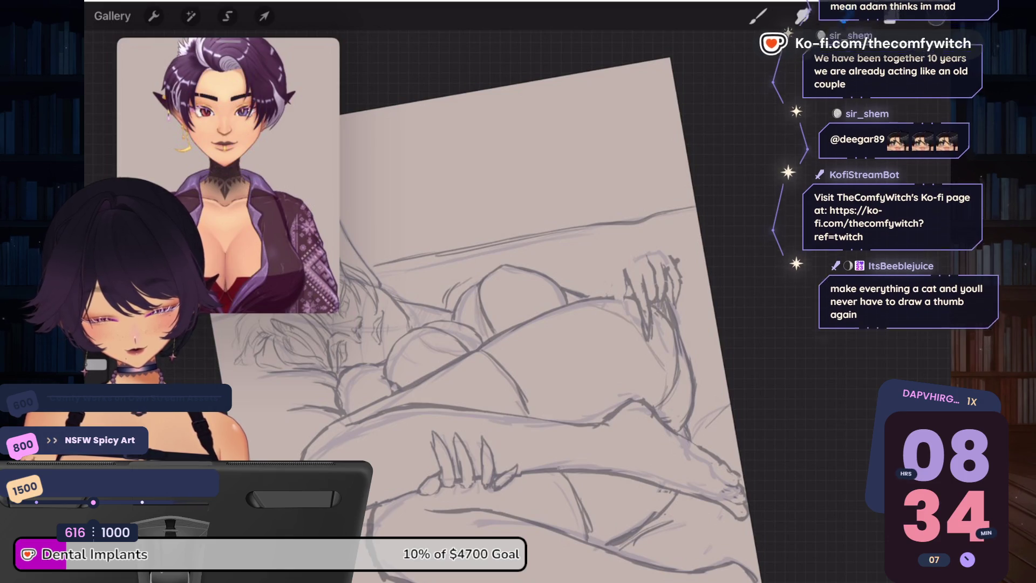
{"action": "key", "text": "b"}
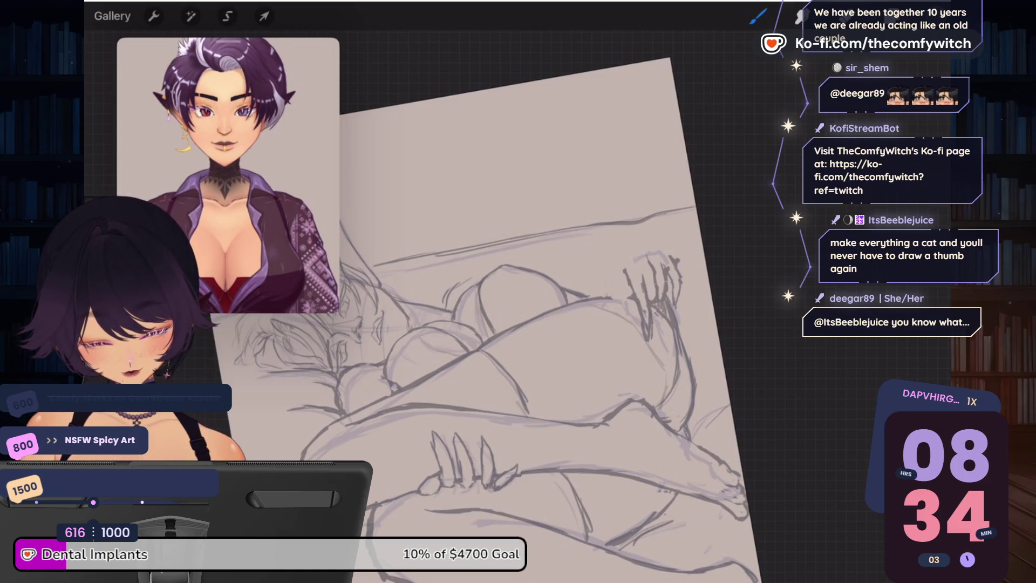
{"action": "left_click", "coordinate": [227, 16]}
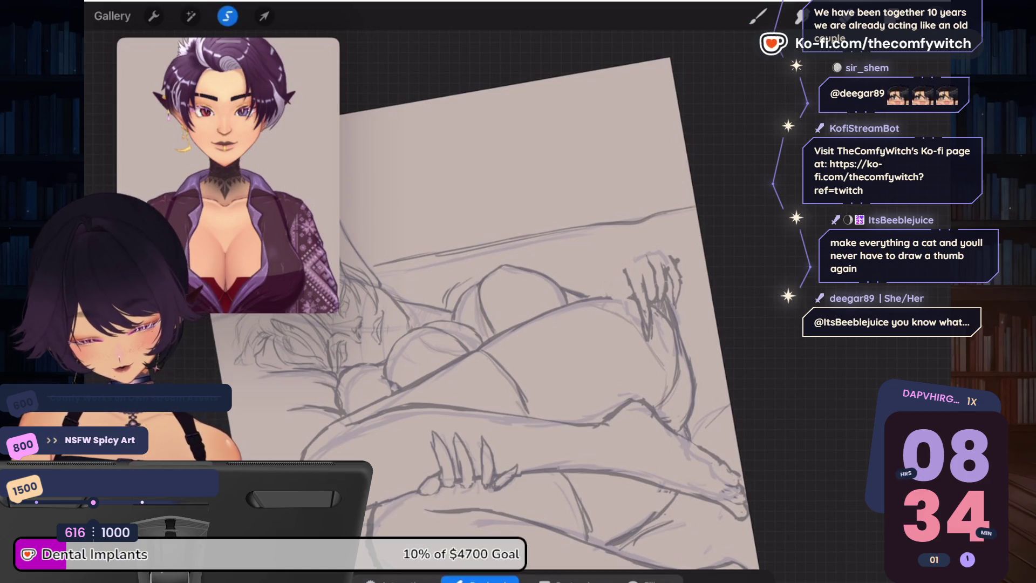
Step: Lasso the hand on the hip and warp it so the fingers bend into a subtle curve
{"action": "mouse_move", "coordinate": [681, 244]}
{"action": "left_mouse_down"}
{"action": "mouse_move", "coordinate": [641, 245]}
{"action": "mouse_move", "coordinate": [657, 323]}
{"action": "left_mouse_up"}
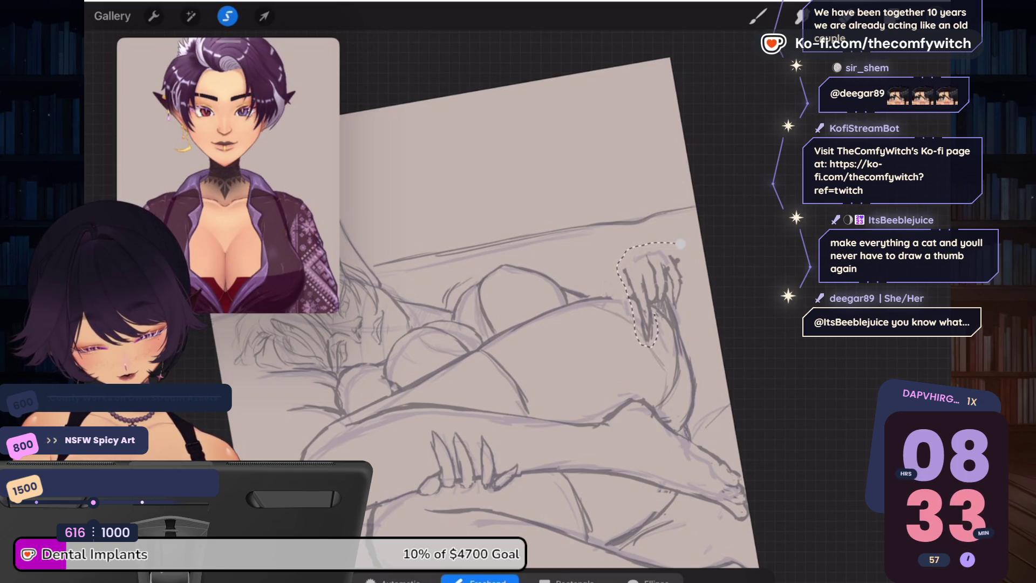
{"action": "left_click", "coordinate": [264, 15]}
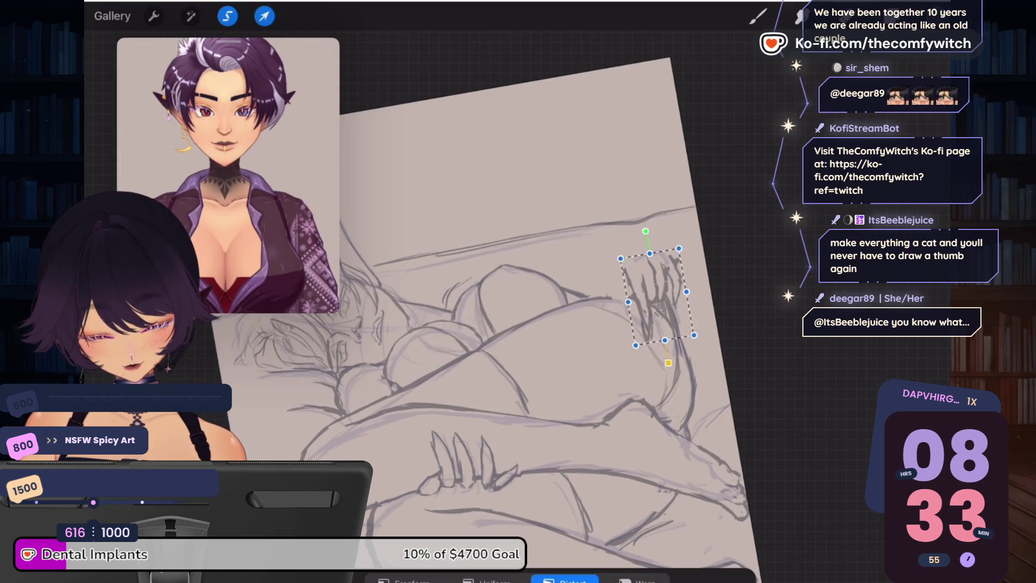
{"action": "left_click", "coordinate": [637, 580]}
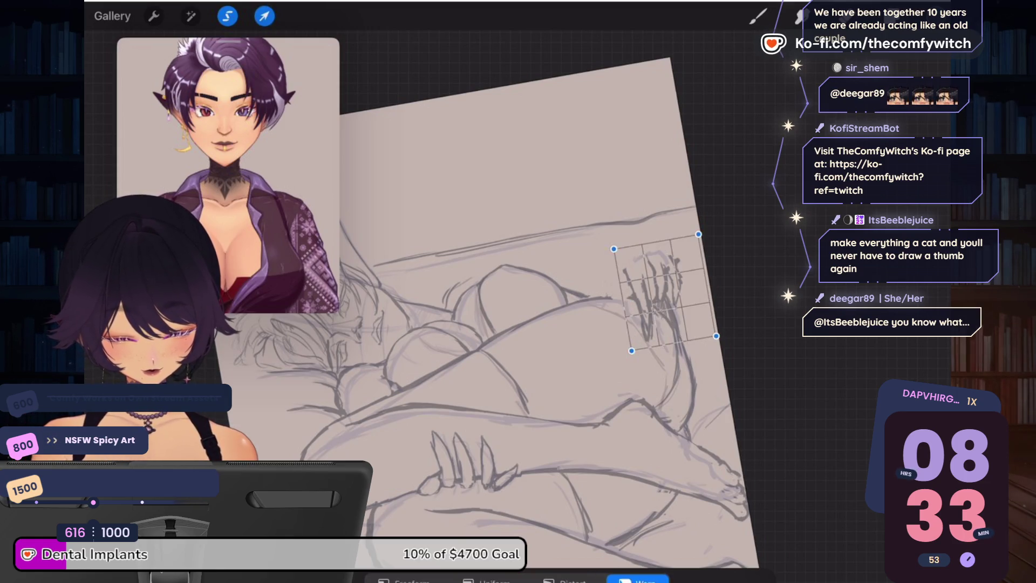
{"action": "left_click_drag", "start_coordinate": [631, 350], "coordinate": [630, 344]}
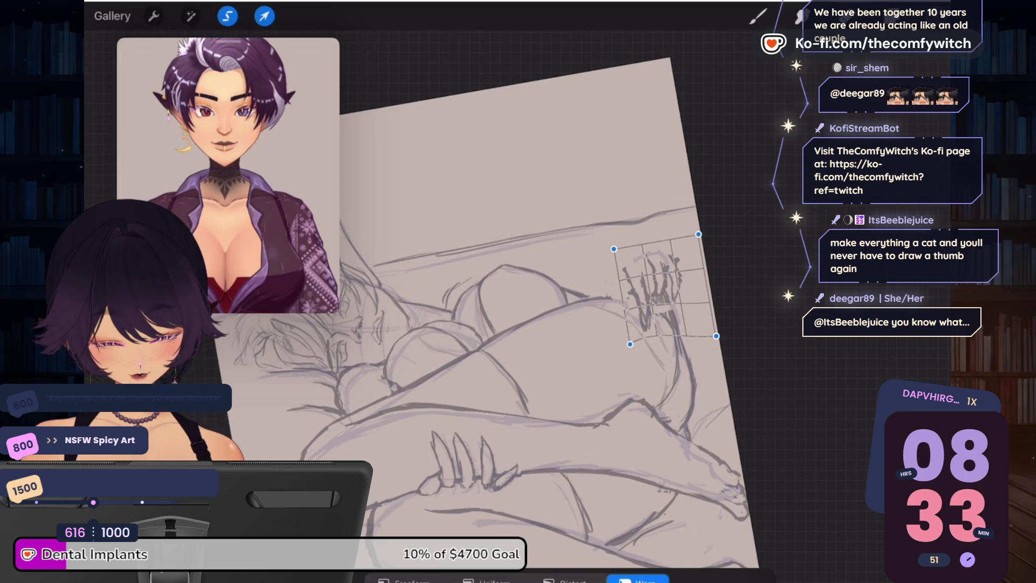
{"action": "mouse_move", "coordinate": [653, 286]}
{"action": "left_mouse_down"}
{"action": "mouse_move", "coordinate": [659, 295]}
{"action": "mouse_move", "coordinate": [654, 255]}
{"action": "left_mouse_up"}
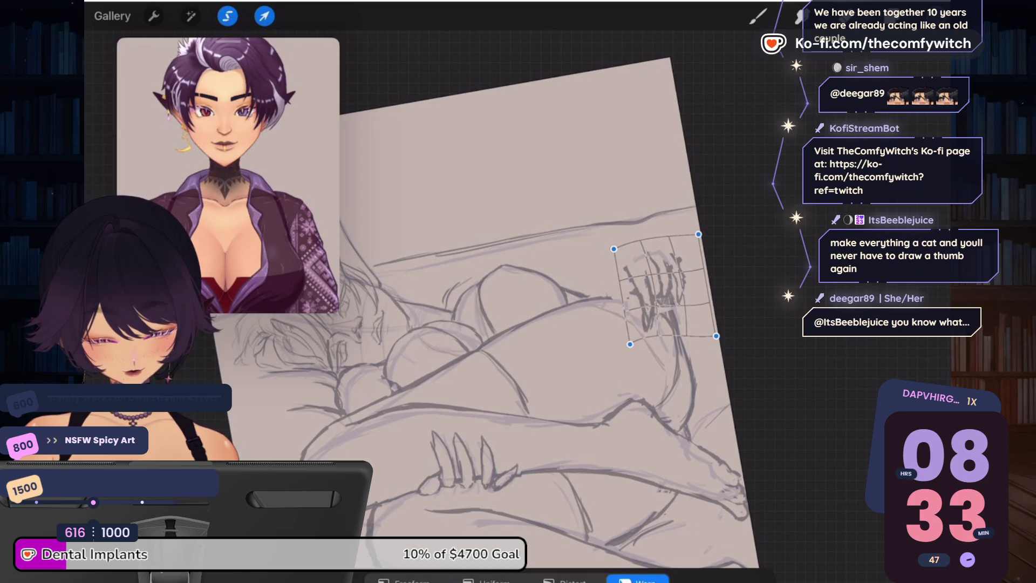
{"action": "left_click", "coordinate": [893, 16]}
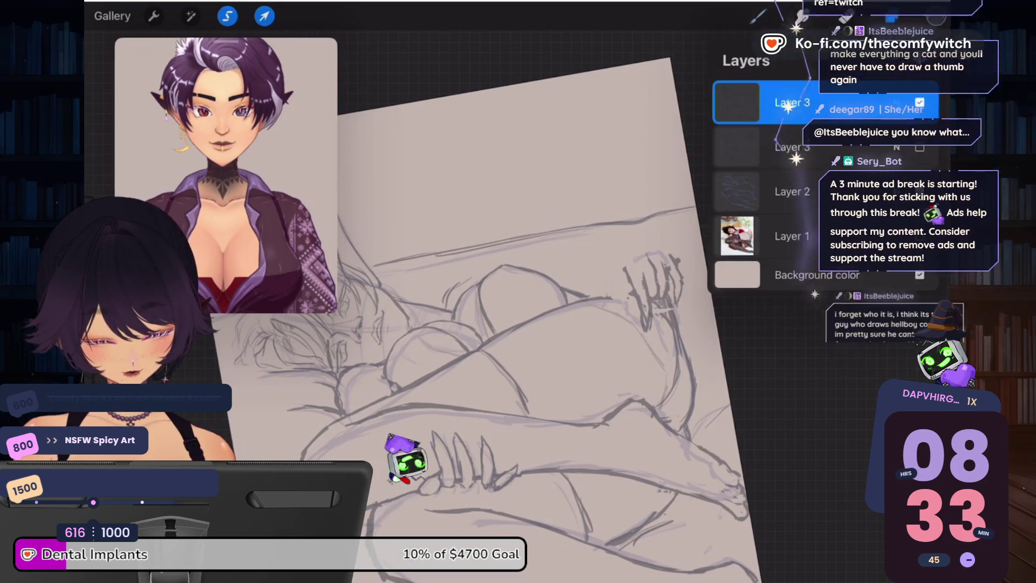
Step: Rotate the fist slightly and shift it up and to the right
{"action": "left_click", "coordinate": [540, 324]}
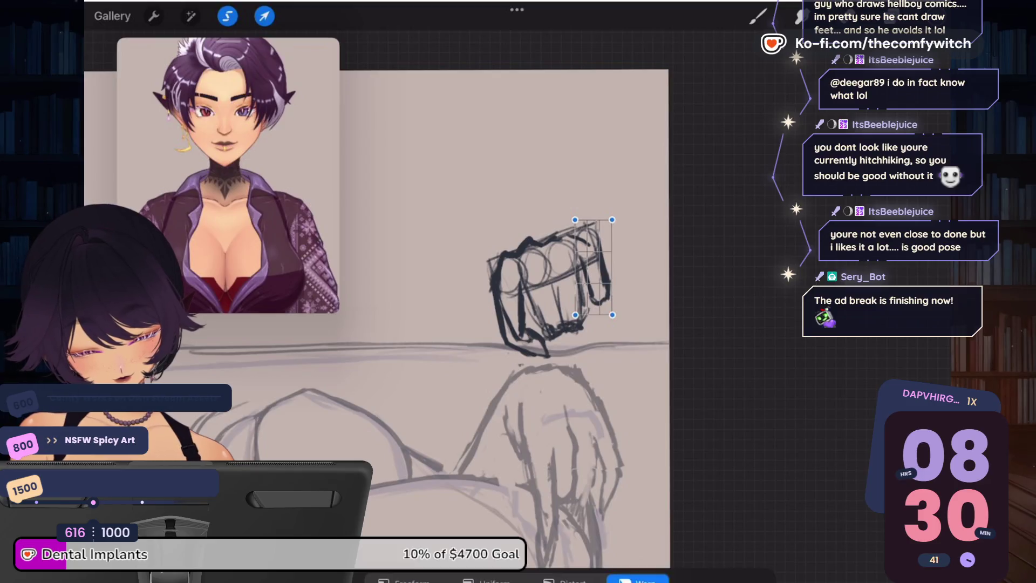
{"action": "left_click", "coordinate": [486, 579]}
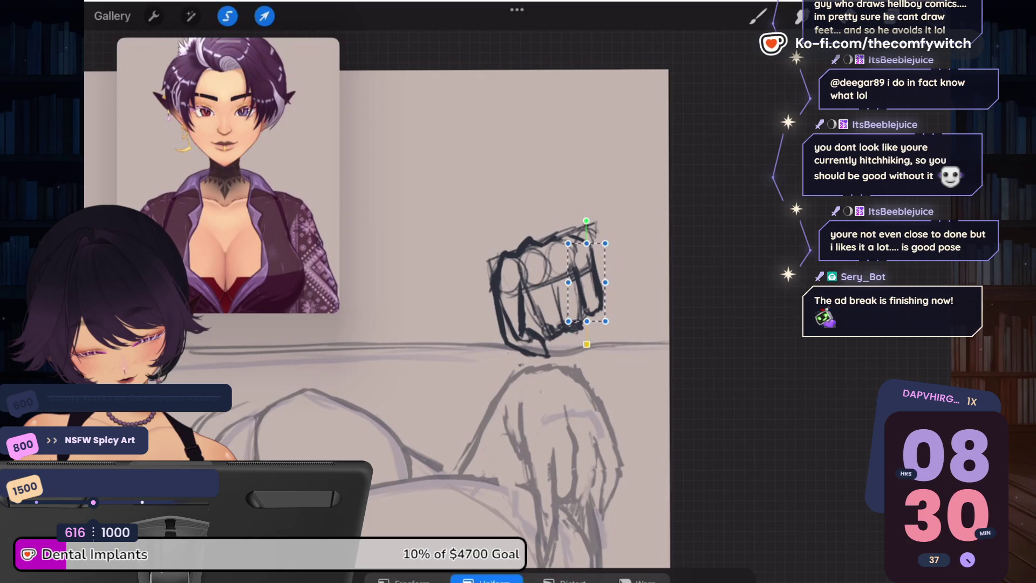
{"action": "left_click_drag", "start_coordinate": [586, 221], "coordinate": [579, 223]}
{"action": "left_click_drag", "start_coordinate": [587, 282], "coordinate": [589, 276]}
Step: Distort the fist to raise its bottom edge slightly and commit the change
{"action": "left_click", "coordinate": [564, 579]}
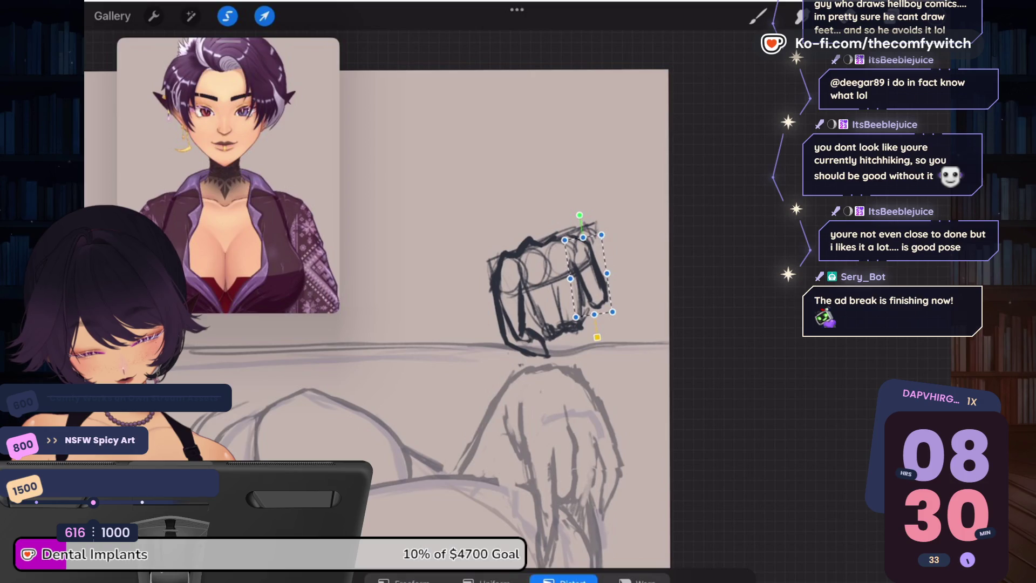
{"action": "left_click_drag", "start_coordinate": [594, 314], "coordinate": [594, 308]}
{"action": "left_click", "coordinate": [892, 16]}
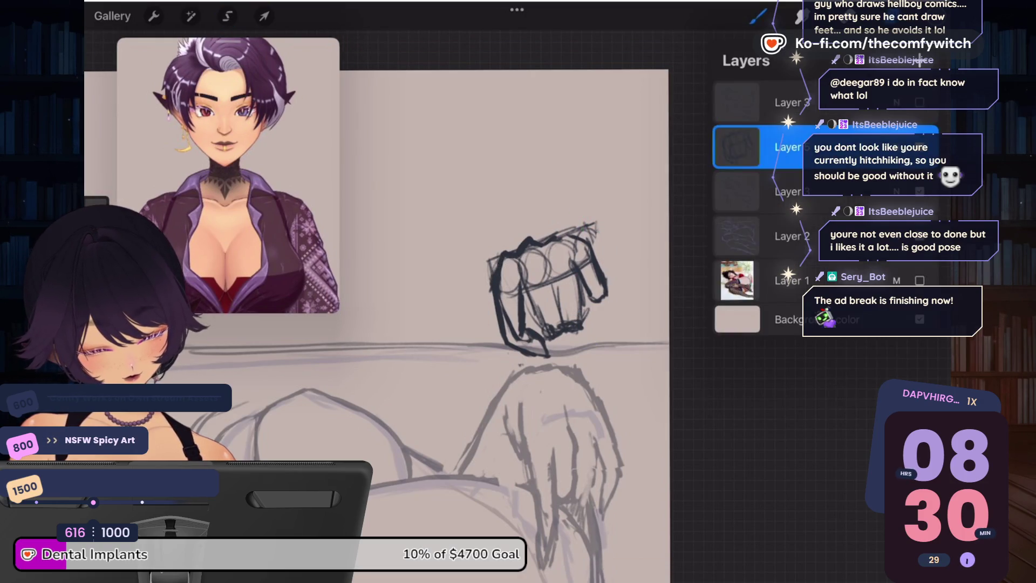
{"action": "left_click", "coordinate": [758, 16]}
{"action": "left_click", "coordinate": [758, 17]}
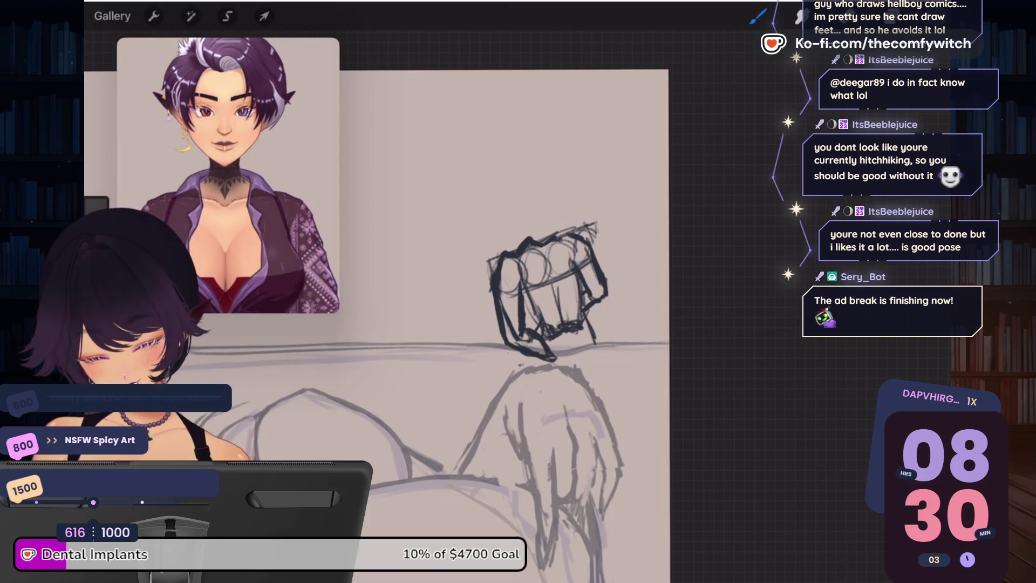
Step: Draw dark finger lines inside the fist and a small stroke along its bottom
{"action": "left_click_drag", "start_coordinate": [556, 264], "coordinate": [553, 311]}
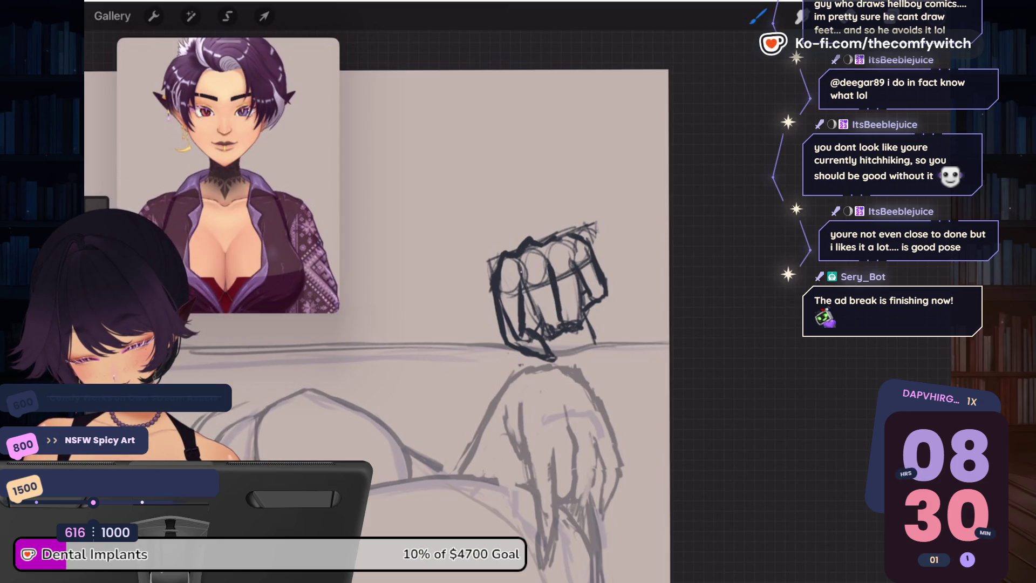
{"action": "left_click_drag", "start_coordinate": [545, 321], "coordinate": [559, 327]}
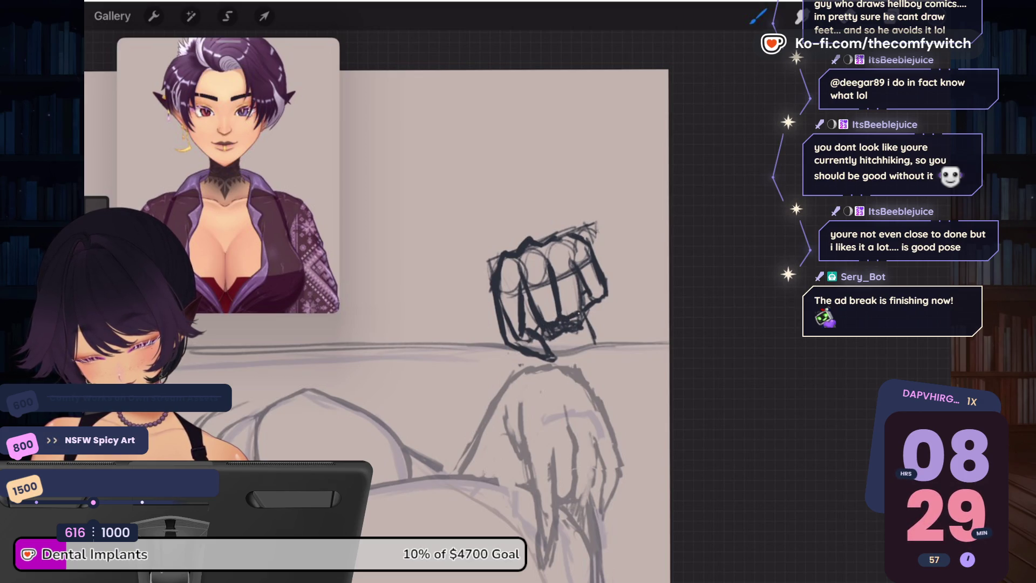
{"action": "left_click_drag", "start_coordinate": [575, 272], "coordinate": [579, 302]}
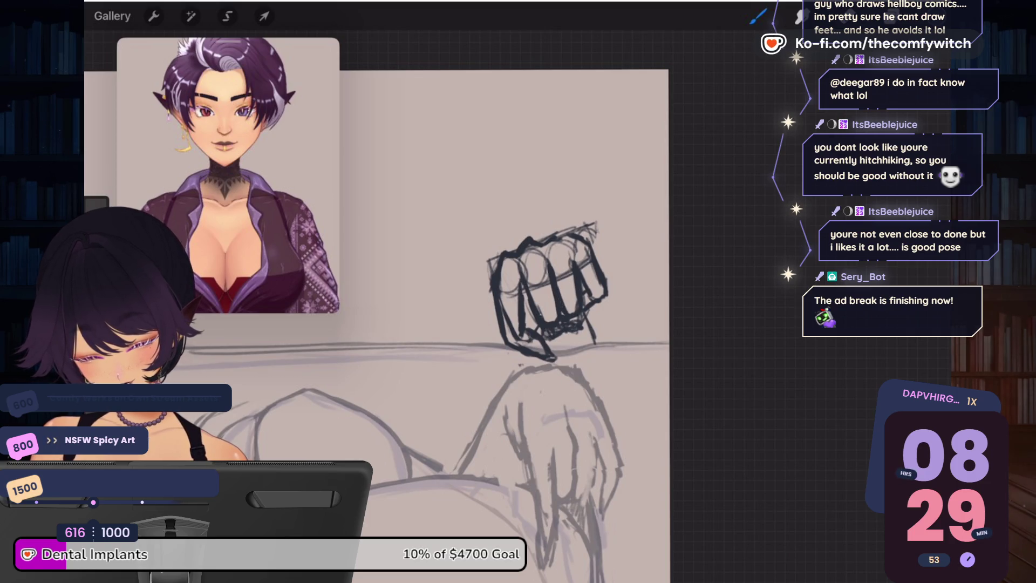
Step: Erase part of the dark scribble along the fist's lower edge
{"action": "key", "text": "e"}
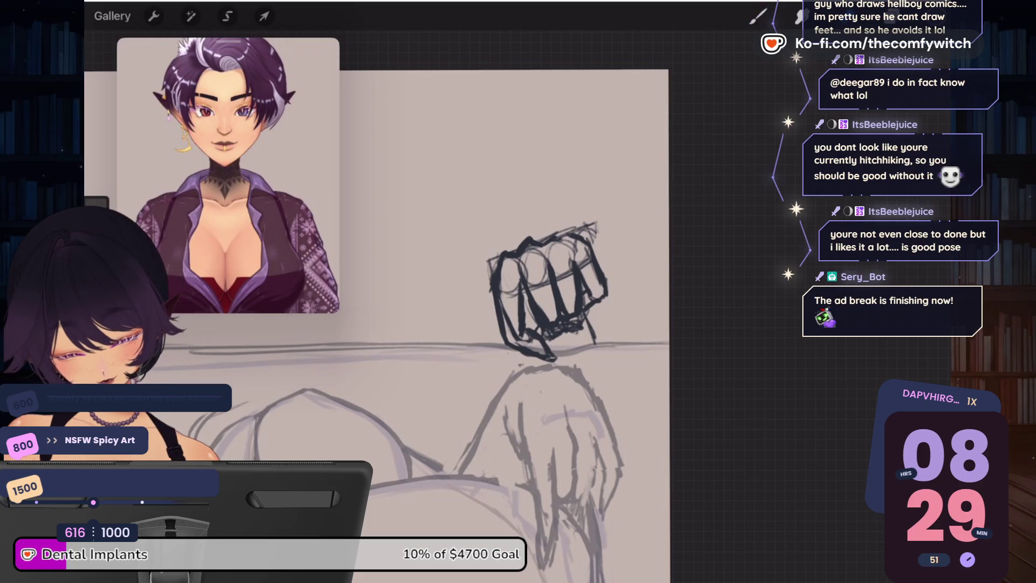
{"action": "mouse_move", "coordinate": [537, 310]}
{"action": "left_mouse_down"}
{"action": "mouse_move", "coordinate": [556, 332]}
{"action": "mouse_move", "coordinate": [585, 315]}
{"action": "left_mouse_up"}
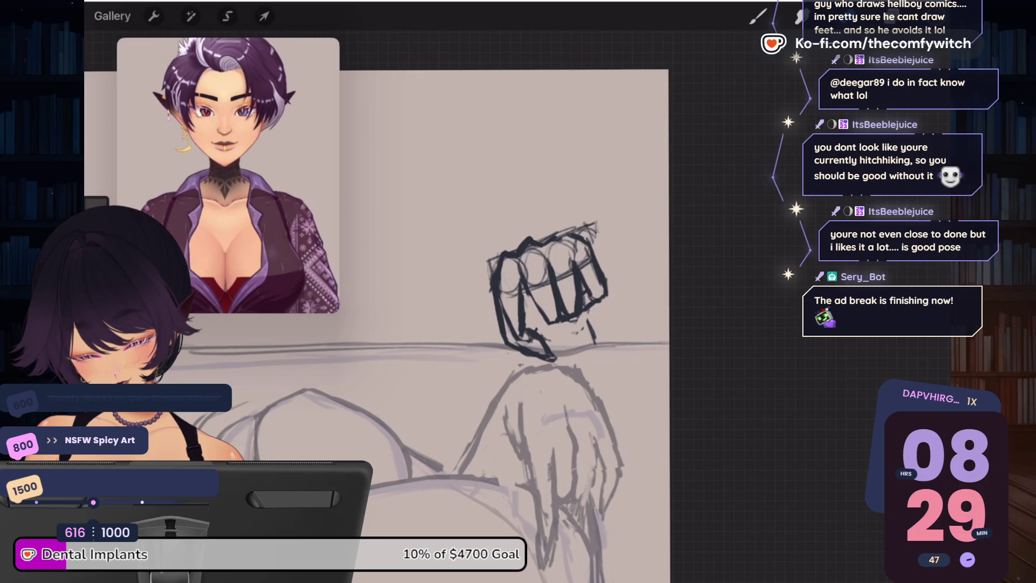
{"action": "scroll", "coordinate": [378, 323], "scroll_direction": "up", "scroll_amount": 2}
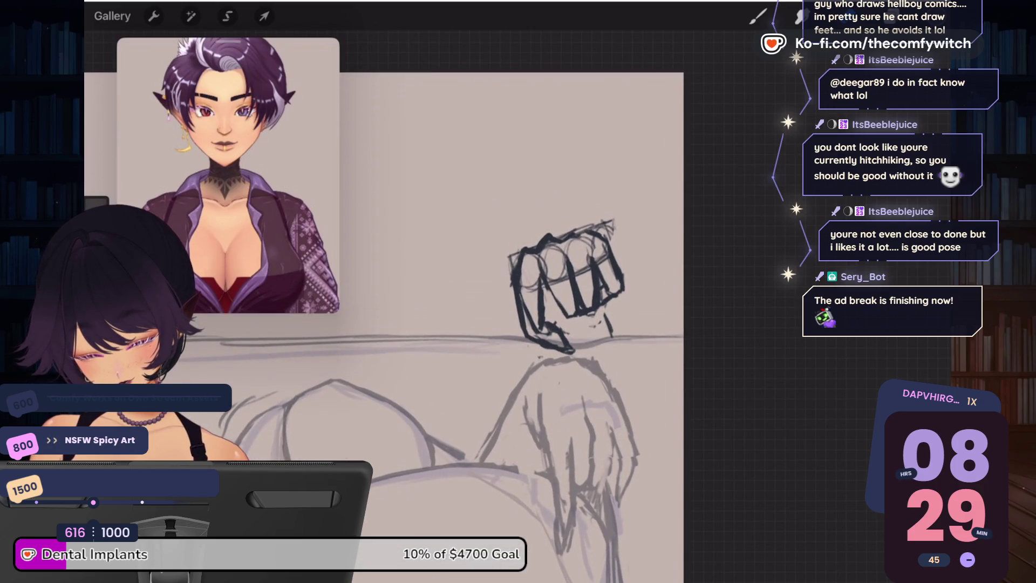
Step: Lasso the fist and shift it a touch right and up, then confirm the position
{"action": "left_click", "coordinate": [228, 16]}
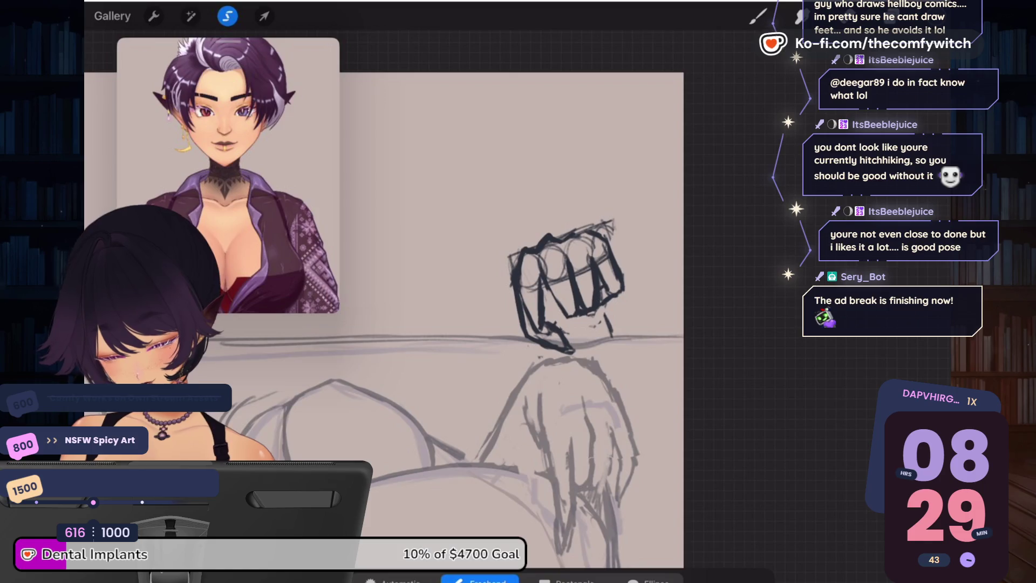
{"action": "mouse_move", "coordinate": [537, 245]}
{"action": "left_mouse_down"}
{"action": "mouse_move", "coordinate": [549, 294]}
{"action": "mouse_move", "coordinate": [505, 253]}
{"action": "mouse_move", "coordinate": [558, 366]}
{"action": "mouse_move", "coordinate": [585, 356]}
{"action": "left_mouse_up"}
{"action": "left_click", "coordinate": [263, 17]}
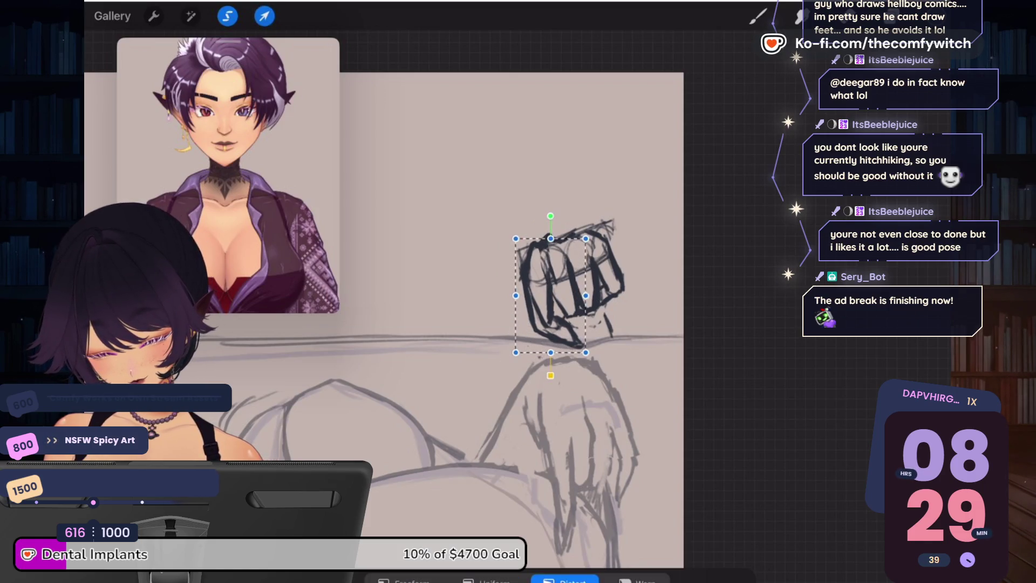
{"action": "left_click_drag", "start_coordinate": [549, 297], "coordinate": [551, 296]}
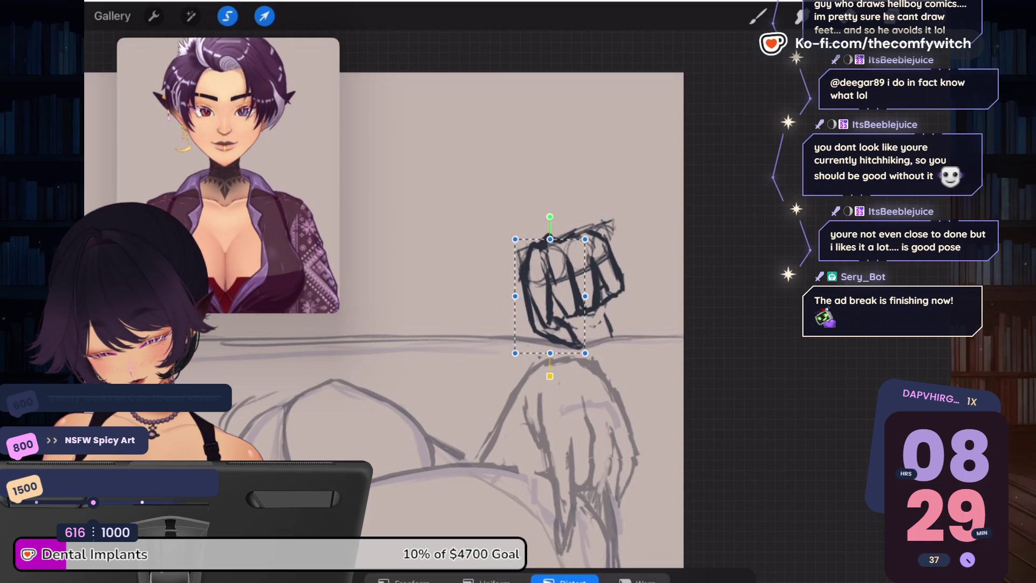
{"action": "left_click", "coordinate": [893, 16]}
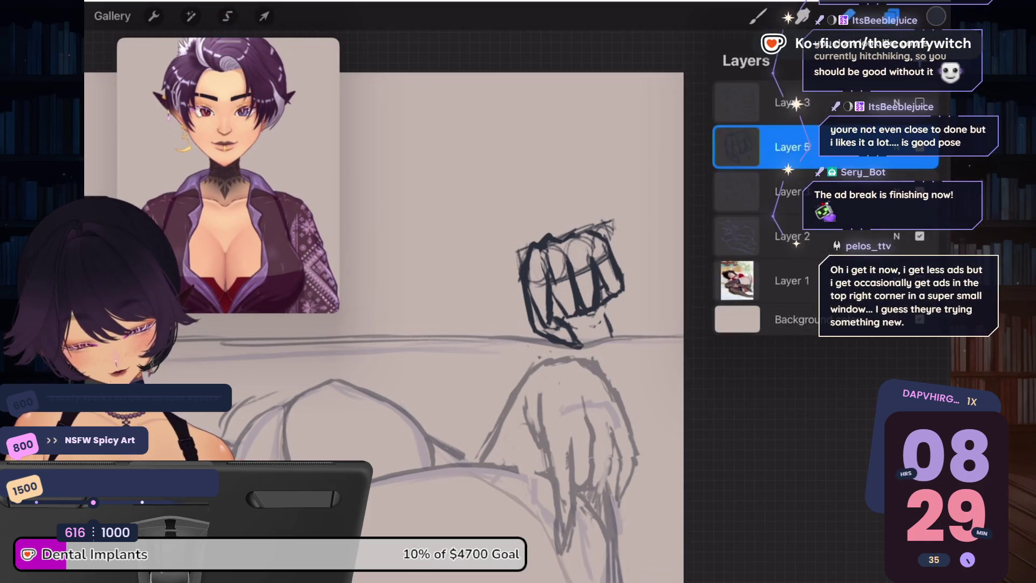
{"action": "left_click", "coordinate": [892, 16]}
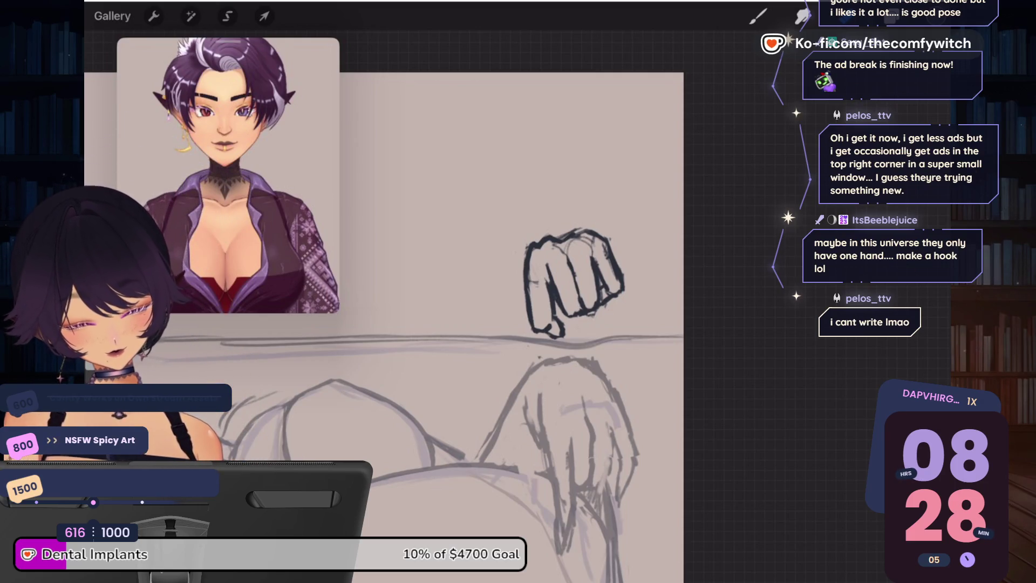
Step: Erase a stroke inside the fist and lighten its left outline
{"action": "scroll", "coordinate": [543, 305], "scroll_direction": "up", "scroll_amount": 2}
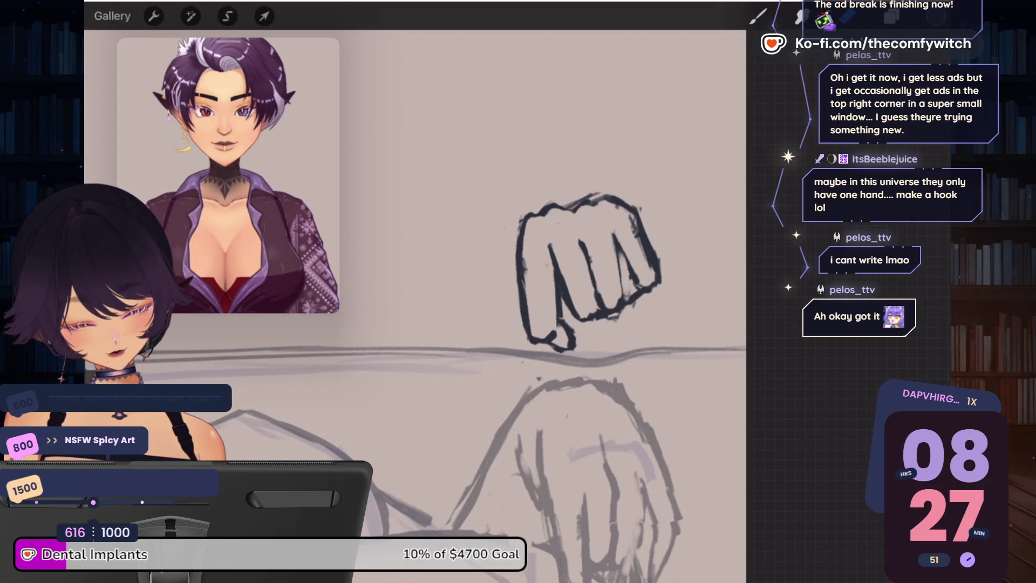
{"action": "left_click_drag", "start_coordinate": [561, 287], "coordinate": [582, 325]}
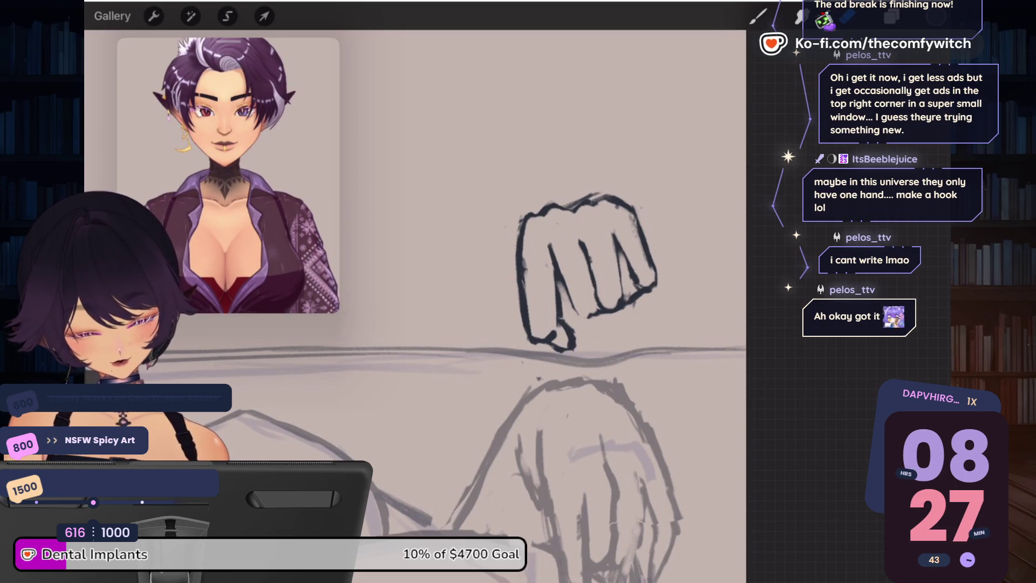
{"action": "left_click_drag", "start_coordinate": [519, 220], "coordinate": [521, 327]}
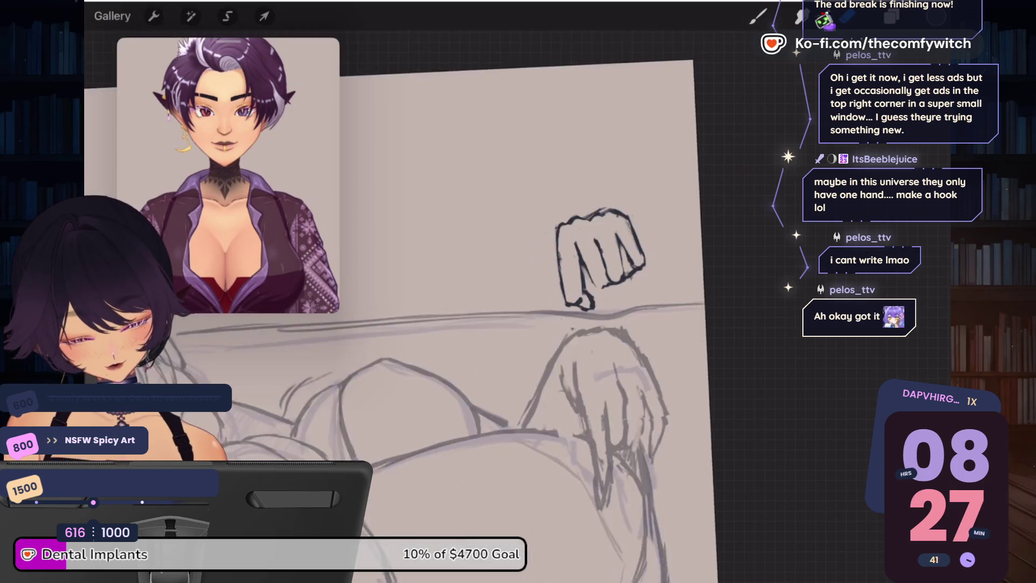
Step: Lasso the fist's left portion and drag it upward to reshape the knuckles
{"action": "left_click", "coordinate": [227, 15]}
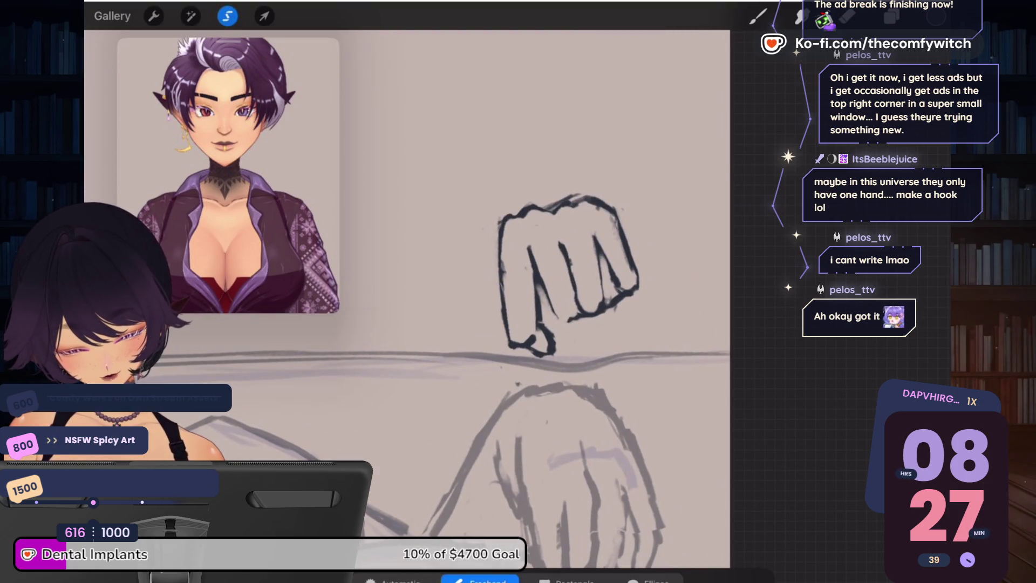
{"action": "mouse_move", "coordinate": [485, 294]}
{"action": "left_mouse_down"}
{"action": "mouse_move", "coordinate": [486, 337]}
{"action": "mouse_move", "coordinate": [534, 371]}
{"action": "mouse_move", "coordinate": [561, 334]}
{"action": "mouse_move", "coordinate": [528, 278]}
{"action": "left_mouse_up"}
{"action": "left_click", "coordinate": [263, 16]}
{"action": "left_click_drag", "start_coordinate": [528, 316], "coordinate": [526, 295]}
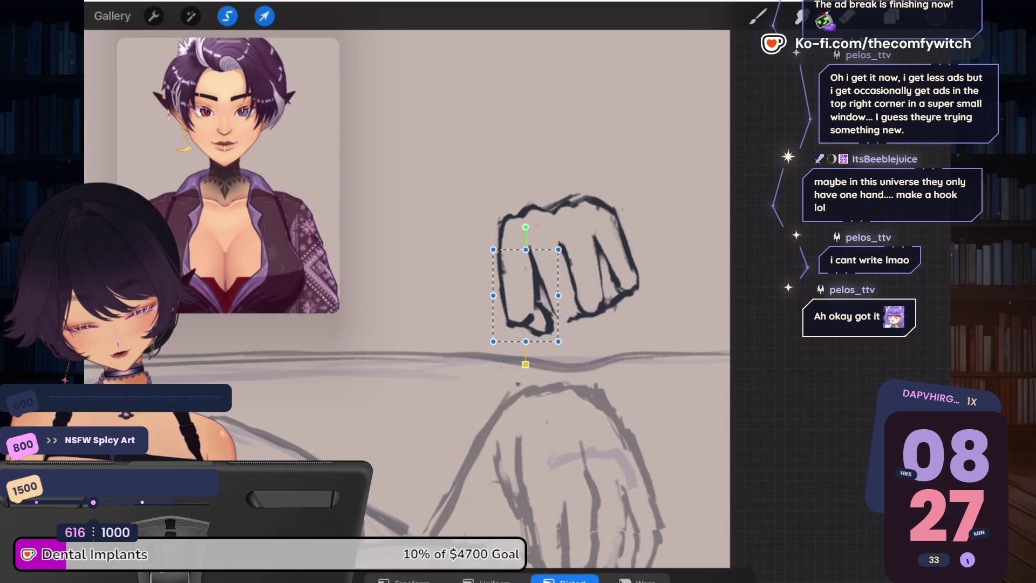
{"action": "left_click", "coordinate": [757, 17]}
{"action": "left_click", "coordinate": [891, 16]}
{"action": "left_click", "coordinate": [891, 16]}
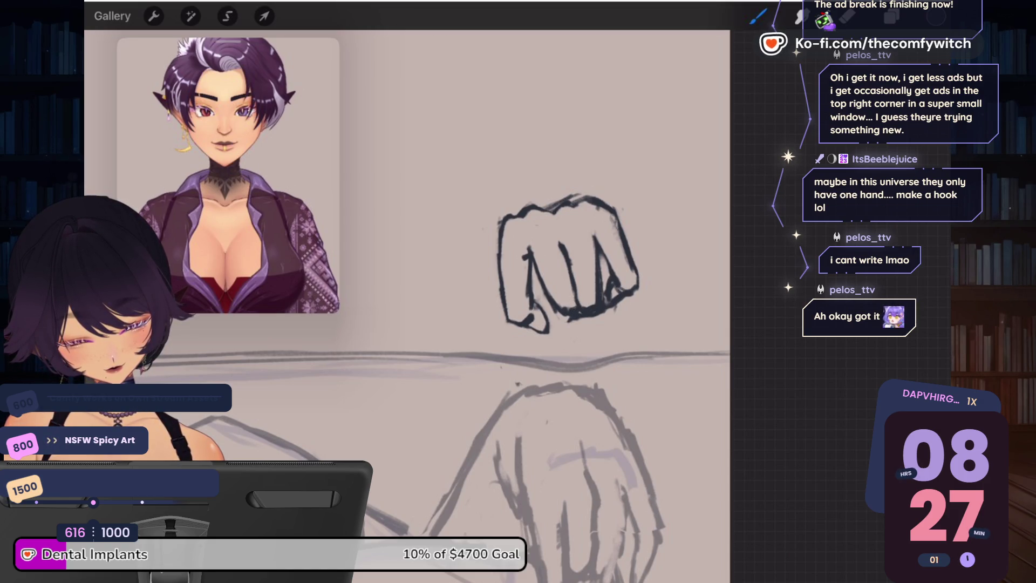
Step: Liquify the fist, pushing its left, bottom-left and right edges into a narrower, rounder shape
{"action": "left_click", "coordinate": [191, 16]}
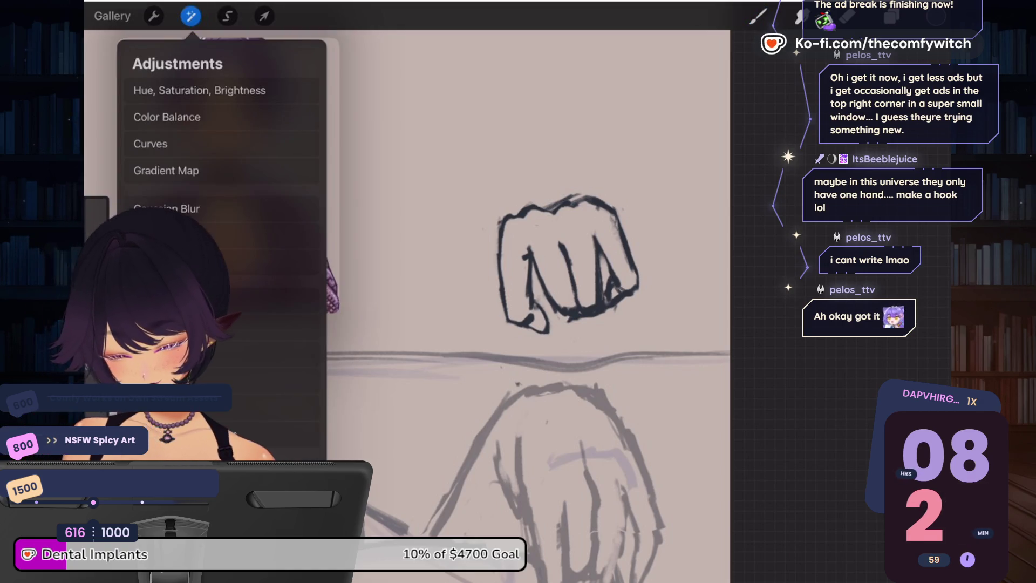
{"action": "left_click", "coordinate": [178, 458]}
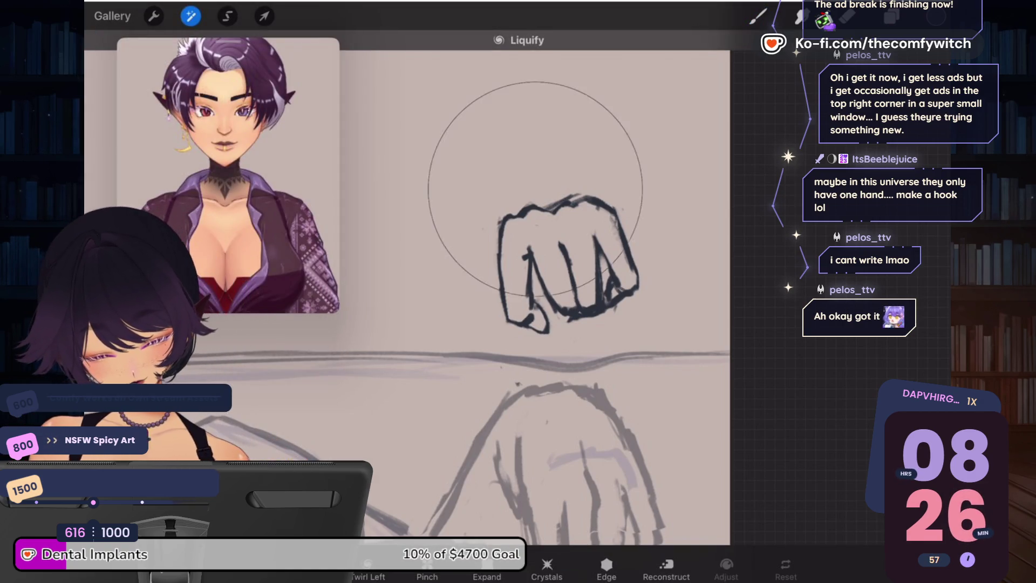
{"action": "left_click_drag", "start_coordinate": [545, 188], "coordinate": [556, 191]}
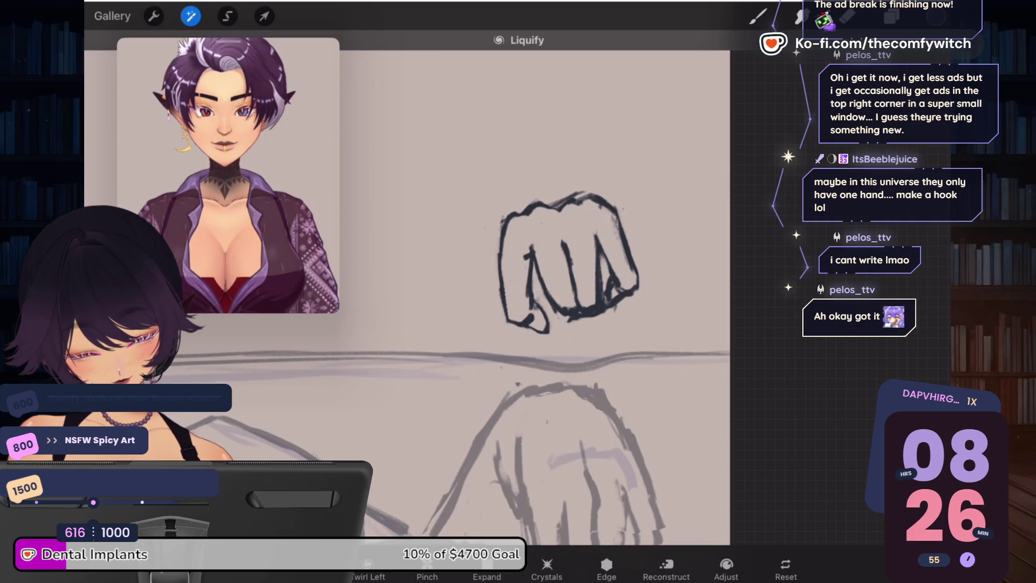
{"action": "mouse_move", "coordinate": [474, 256]}
{"action": "left_mouse_down"}
{"action": "mouse_move", "coordinate": [531, 208]}
{"action": "mouse_move", "coordinate": [606, 169]}
{"action": "mouse_move", "coordinate": [588, 202]}
{"action": "mouse_move", "coordinate": [621, 217]}
{"action": "left_mouse_up"}
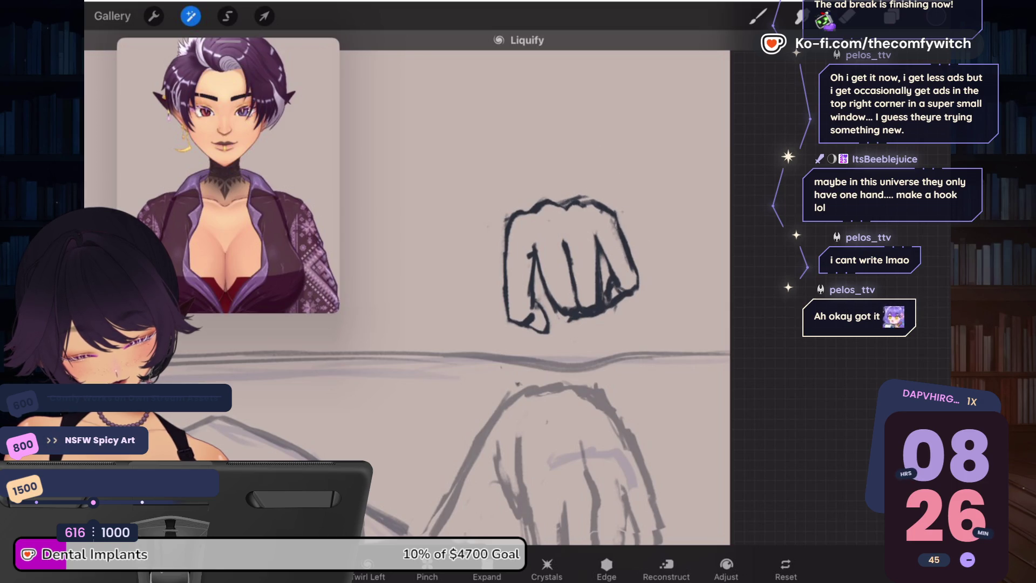
{"action": "mouse_move", "coordinate": [500, 327]}
{"action": "left_mouse_down"}
{"action": "mouse_move", "coordinate": [534, 324]}
{"action": "mouse_move", "coordinate": [548, 314]}
{"action": "mouse_move", "coordinate": [536, 307]}
{"action": "mouse_move", "coordinate": [575, 308]}
{"action": "mouse_move", "coordinate": [573, 325]}
{"action": "mouse_move", "coordinate": [496, 338]}
{"action": "mouse_move", "coordinate": [534, 316]}
{"action": "left_mouse_up"}
{"action": "left_click_drag", "start_coordinate": [590, 294], "coordinate": [590, 295]}
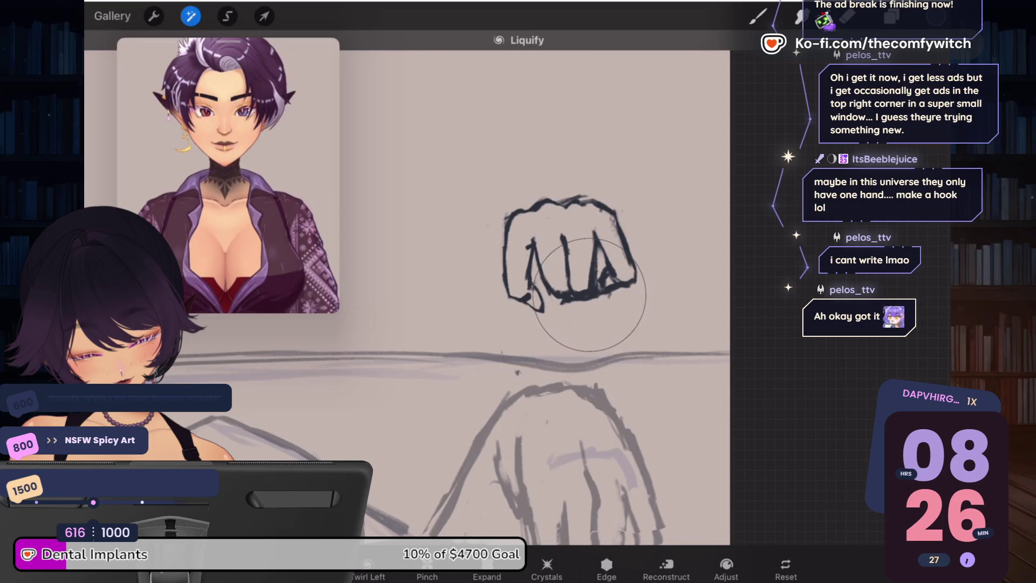
{"action": "mouse_move", "coordinate": [642, 274]}
{"action": "left_mouse_down"}
{"action": "mouse_move", "coordinate": [634, 260]}
{"action": "mouse_move", "coordinate": [652, 235]}
{"action": "left_mouse_up"}
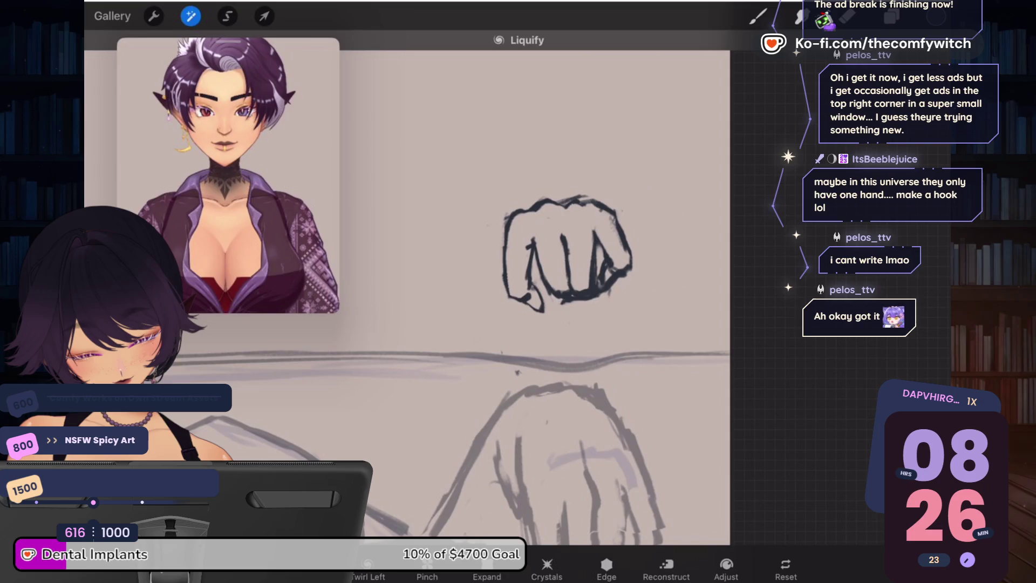
{"action": "left_click", "coordinate": [190, 15]}
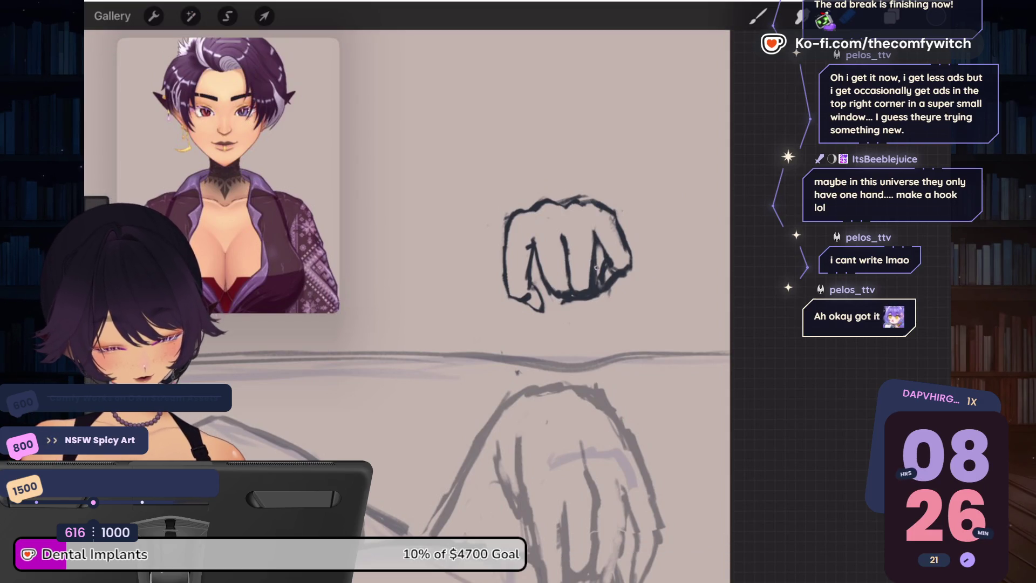
Step: Erase the fist's inner right finger line and add short strokes at its lower right and bottom-left
{"action": "mouse_move", "coordinate": [595, 259]}
{"action": "left_mouse_down"}
{"action": "mouse_move", "coordinate": [597, 294]}
{"action": "mouse_move", "coordinate": [591, 305]}
{"action": "mouse_move", "coordinate": [580, 299]}
{"action": "mouse_move", "coordinate": [595, 297]}
{"action": "left_mouse_up"}
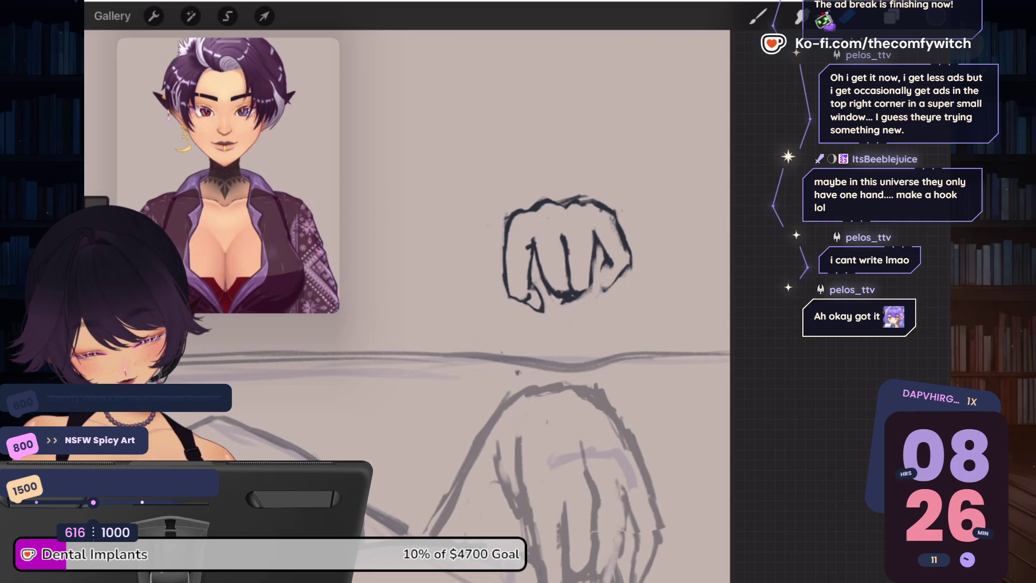
{"action": "key", "text": "b"}
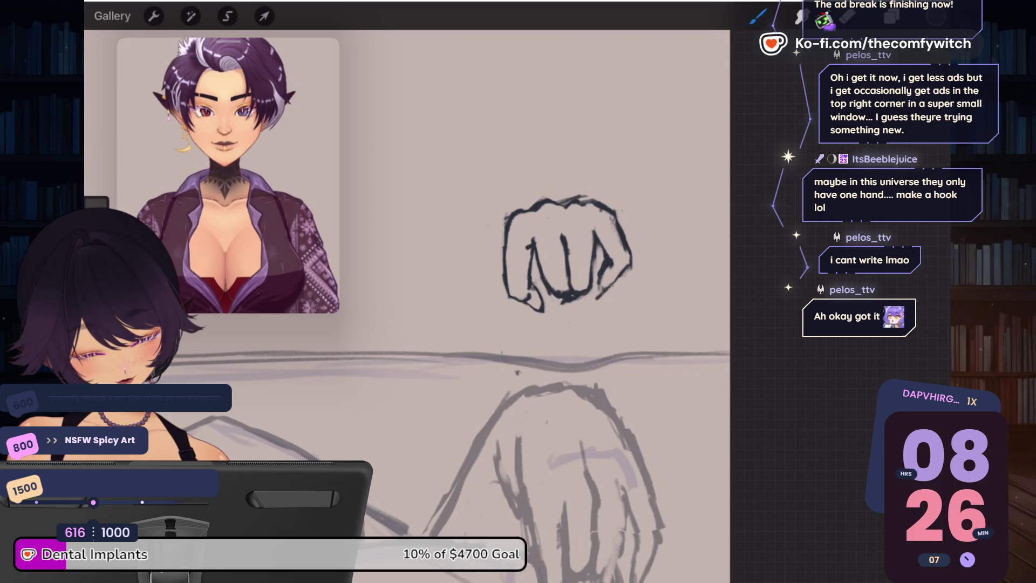
{"action": "left_click_drag", "start_coordinate": [601, 281], "coordinate": [595, 299]}
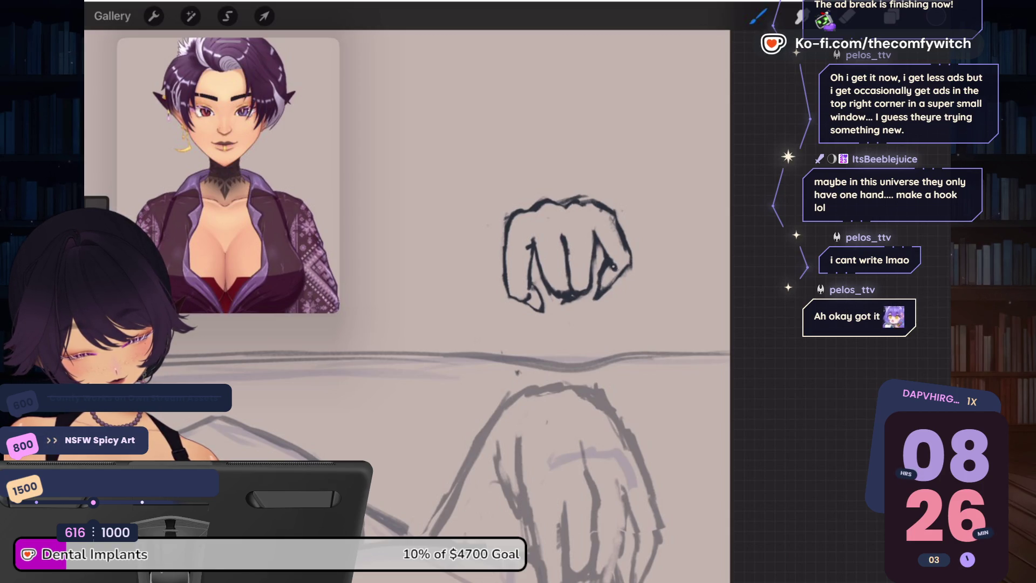
{"action": "left_click_drag", "start_coordinate": [628, 260], "coordinate": [624, 268]}
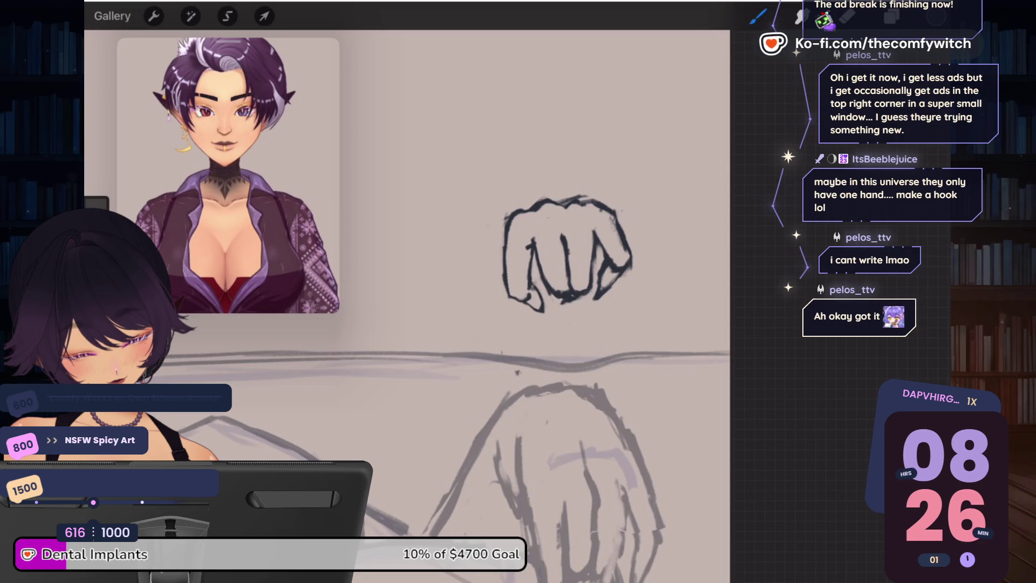
{"action": "key", "text": "e"}
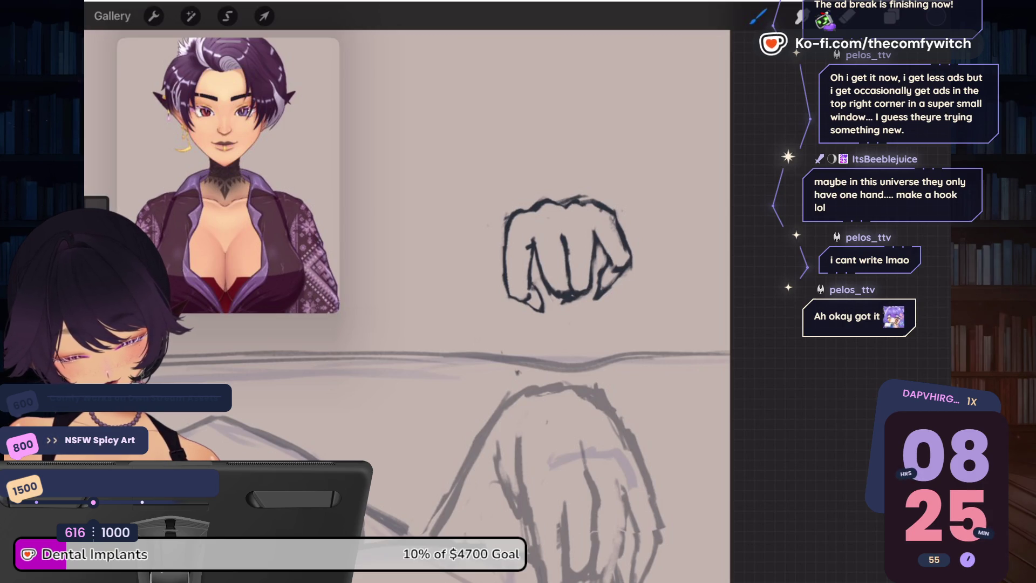
{"action": "left_click_drag", "start_coordinate": [535, 309], "coordinate": [547, 316]}
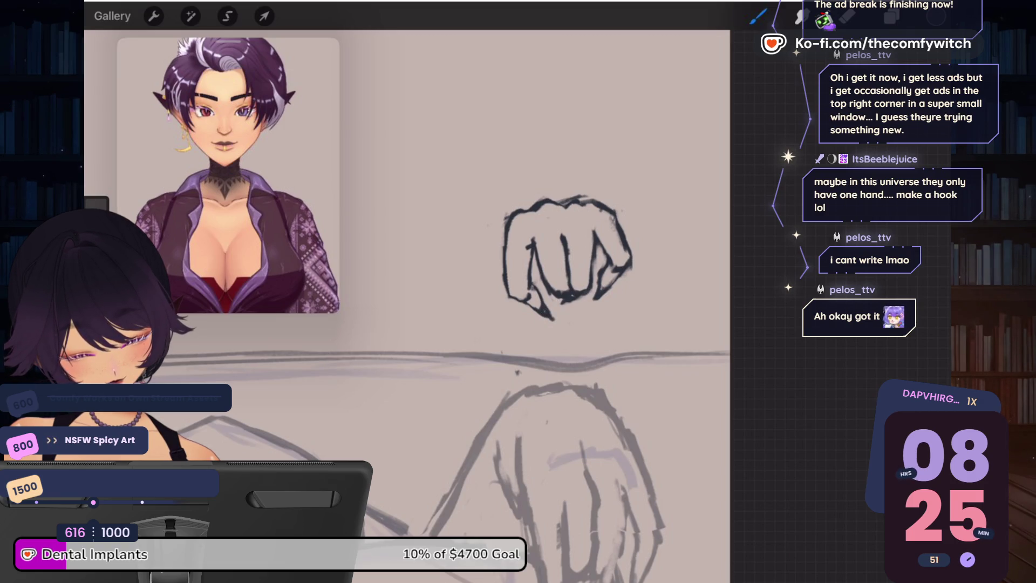
{"action": "key", "text": "e"}
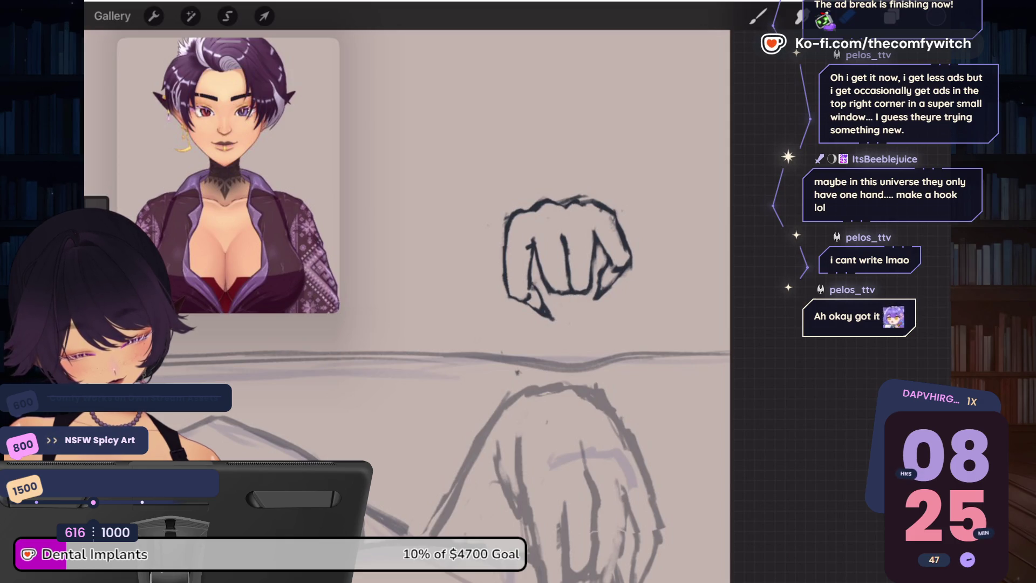
Step: Lasso the right part of the fist near the thumb and enter Transform
{"action": "scroll", "coordinate": [675, 254], "scroll_direction": "down", "scroll_amount": 5}
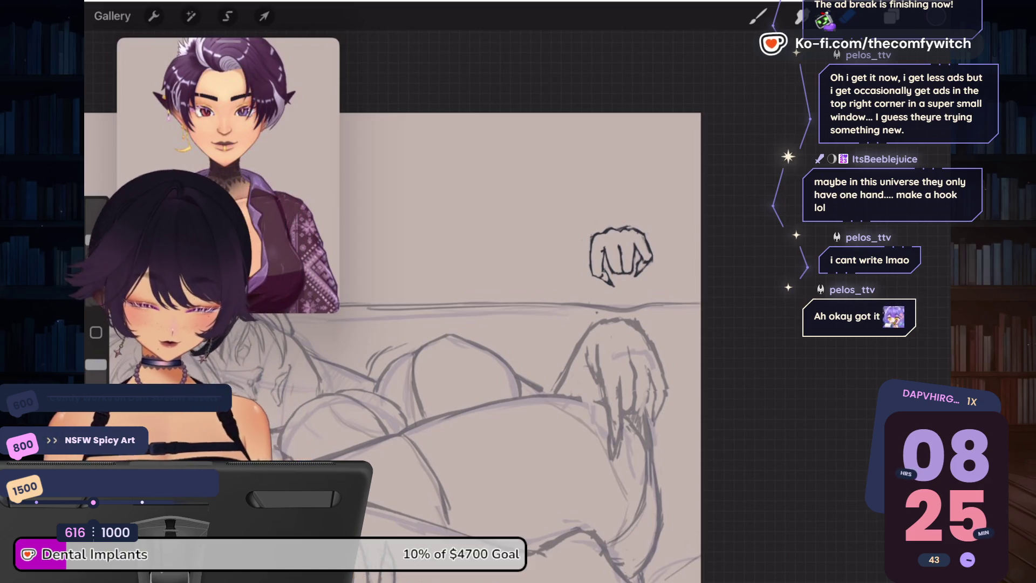
{"action": "scroll", "coordinate": [674, 232], "scroll_direction": "up", "scroll_amount": 5}
{"action": "left_click", "coordinate": [191, 16]}
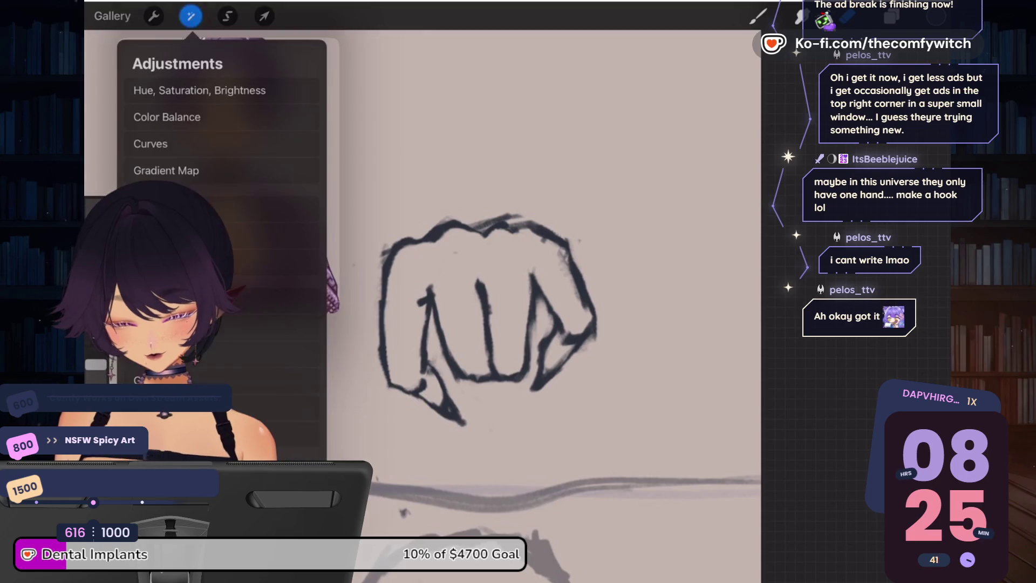
{"action": "left_click", "coordinate": [227, 16]}
{"action": "mouse_move", "coordinate": [542, 310]}
{"action": "left_mouse_down"}
{"action": "mouse_move", "coordinate": [614, 273]}
{"action": "mouse_move", "coordinate": [572, 399]}
{"action": "mouse_move", "coordinate": [540, 324]}
{"action": "mouse_move", "coordinate": [562, 332]}
{"action": "mouse_move", "coordinate": [558, 322]}
{"action": "left_mouse_up"}
{"action": "left_click", "coordinate": [264, 17]}
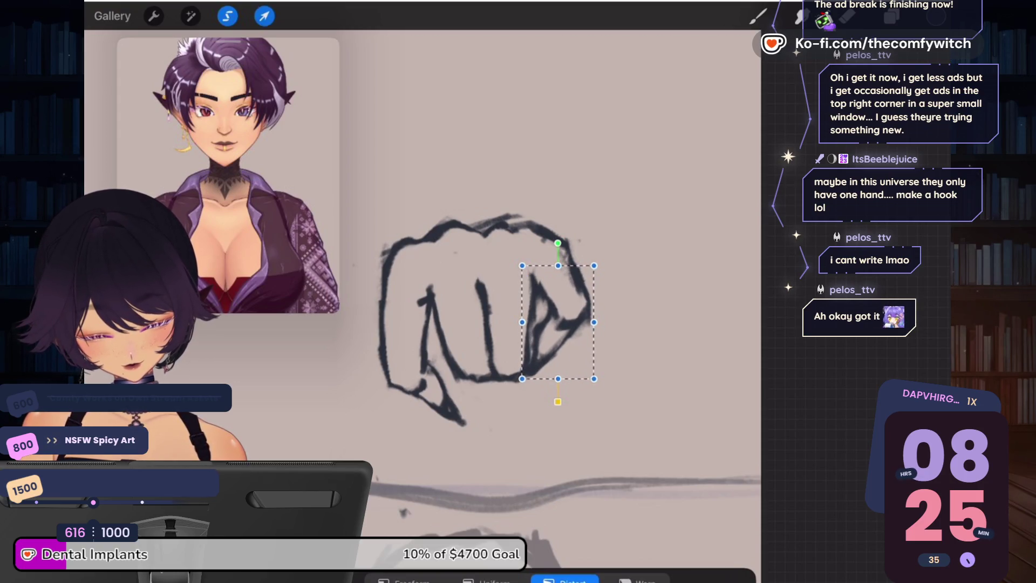
Step: Rotate the fist's right part slightly, commit it, and darken the outline near the thumb and right edge
{"action": "left_click_drag", "start_coordinate": [558, 243], "coordinate": [556, 242]}
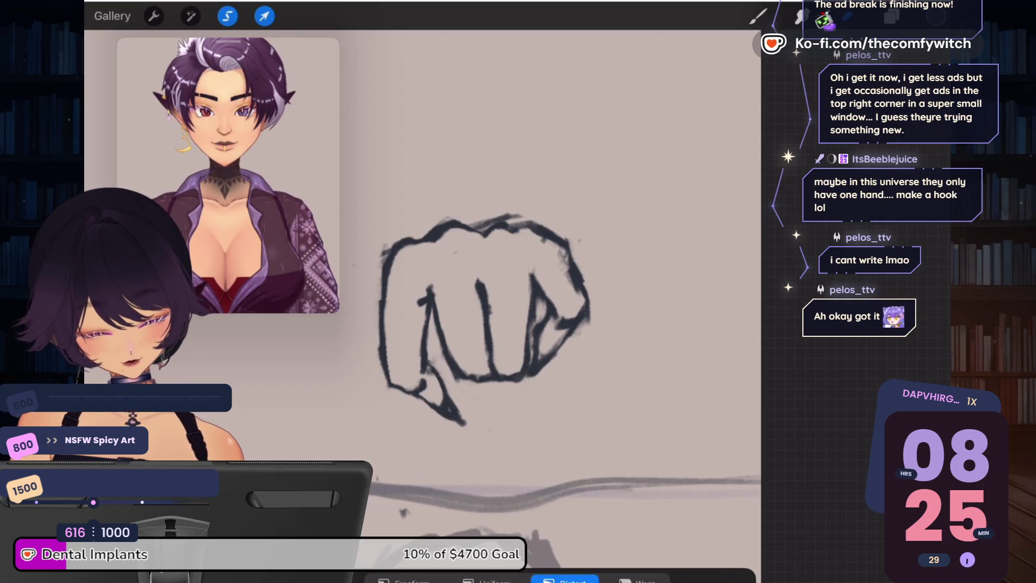
{"action": "left_click", "coordinate": [263, 16]}
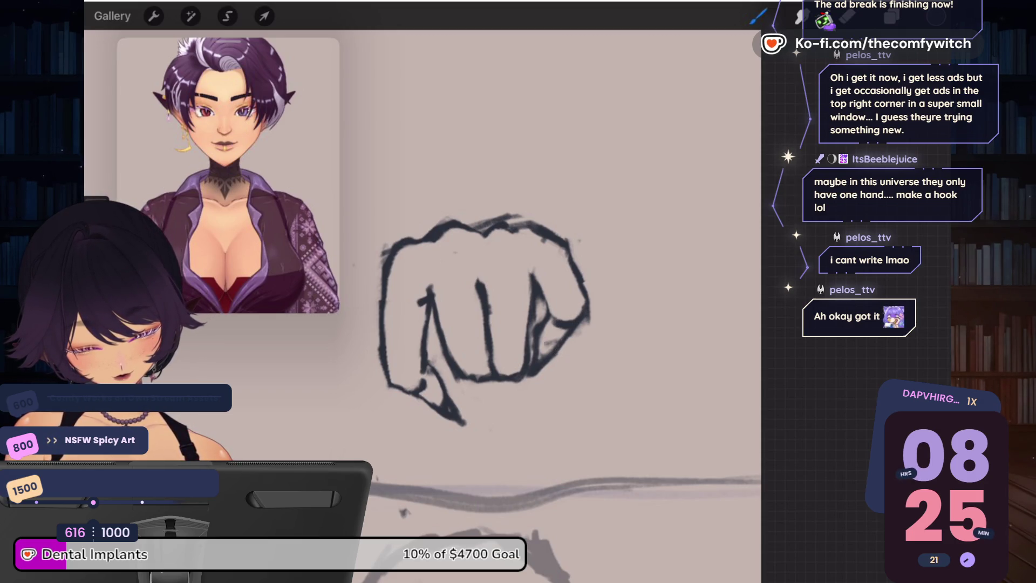
{"action": "left_click_drag", "start_coordinate": [538, 355], "coordinate": [555, 340]}
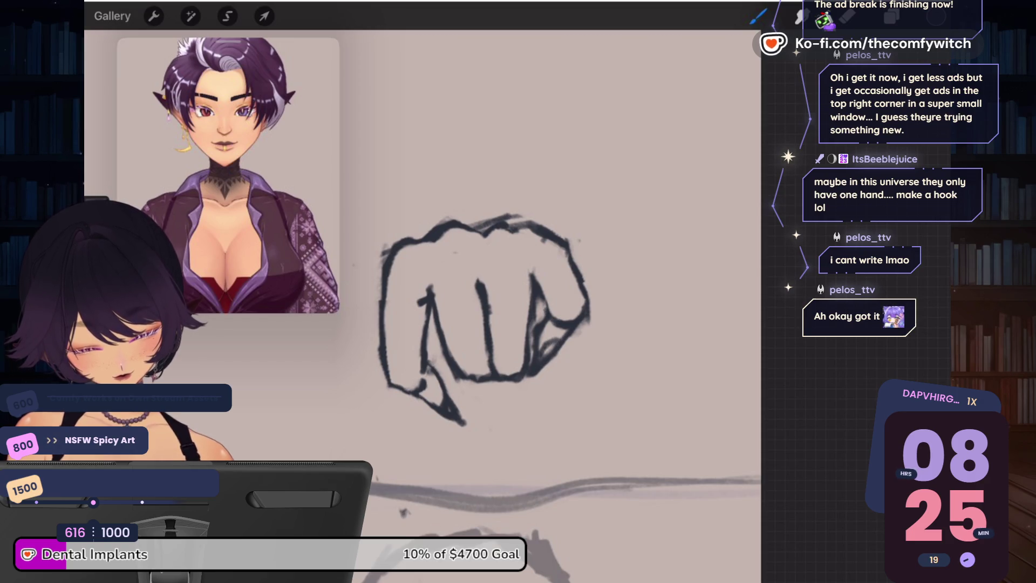
{"action": "left_click_drag", "start_coordinate": [559, 245], "coordinate": [578, 298]}
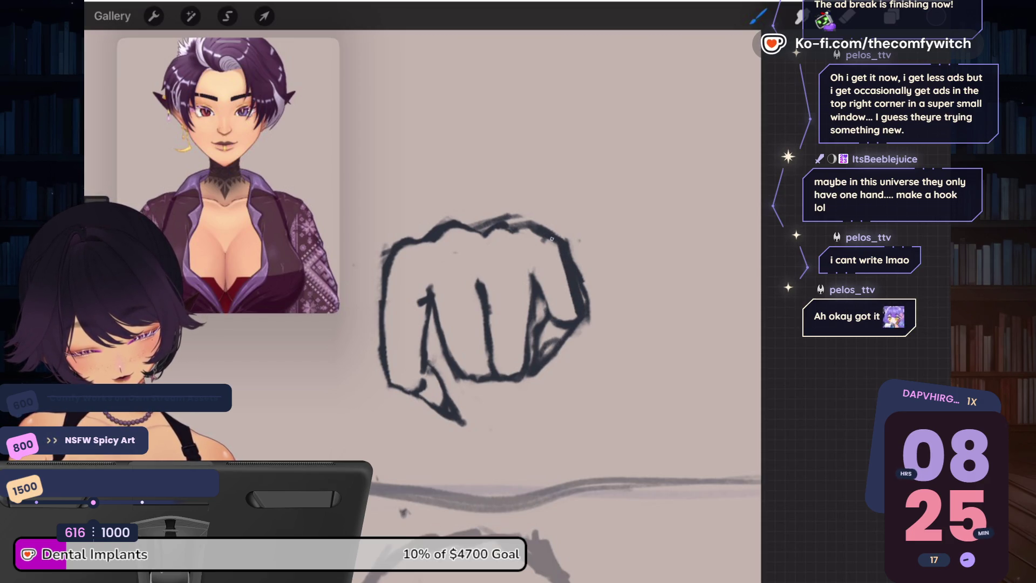
{"action": "scroll", "coordinate": [485, 323], "scroll_direction": "up", "scroll_amount": 1}
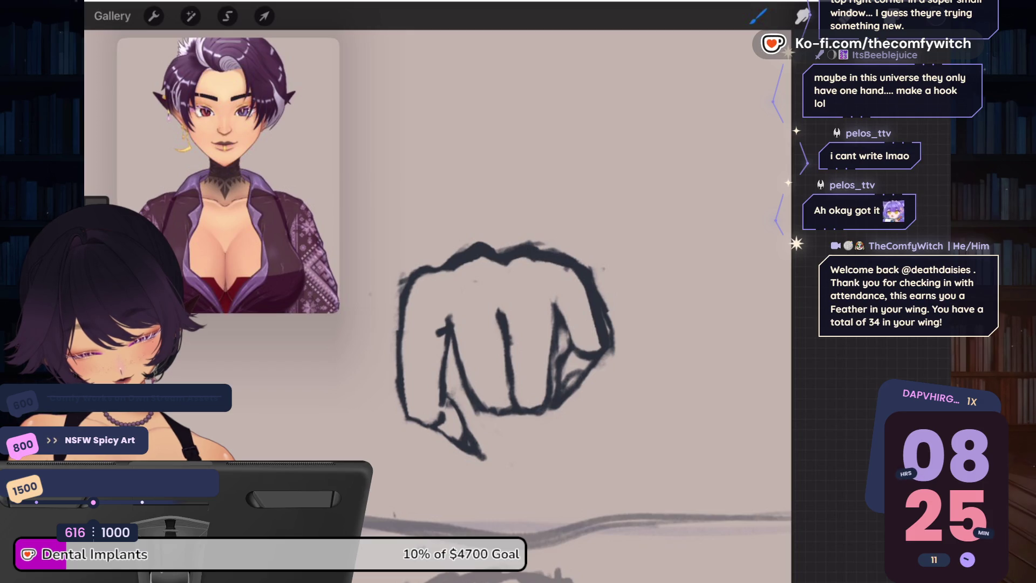
Step: Thicken the fist's upper-left outline with bolder strokes, undoing the last two
{"action": "left_click_drag", "start_coordinate": [431, 265], "coordinate": [394, 348]}
{"action": "left_click_drag", "start_coordinate": [419, 290], "coordinate": [404, 335]}
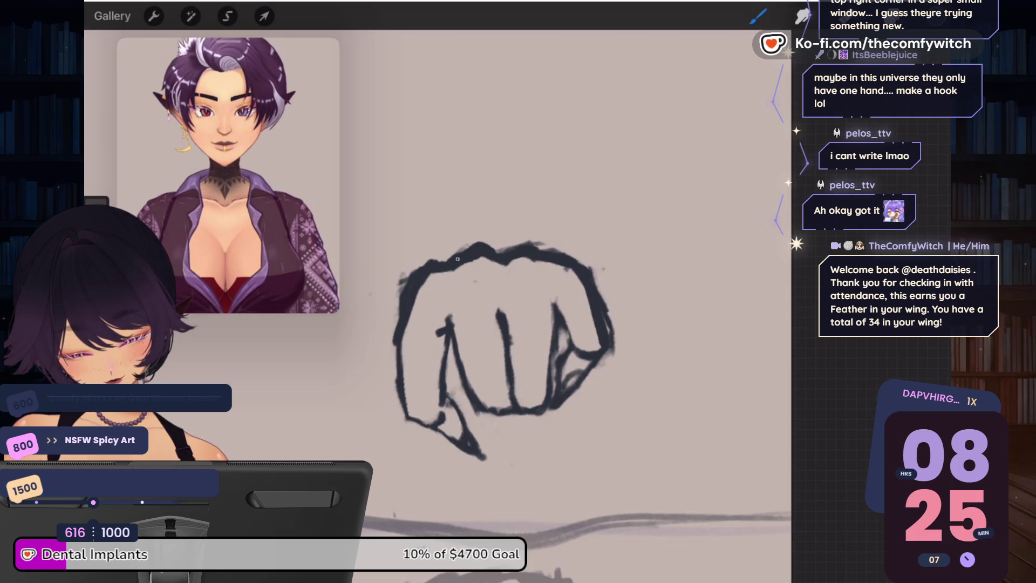
{"action": "left_click_drag", "start_coordinate": [436, 256], "coordinate": [420, 267]}
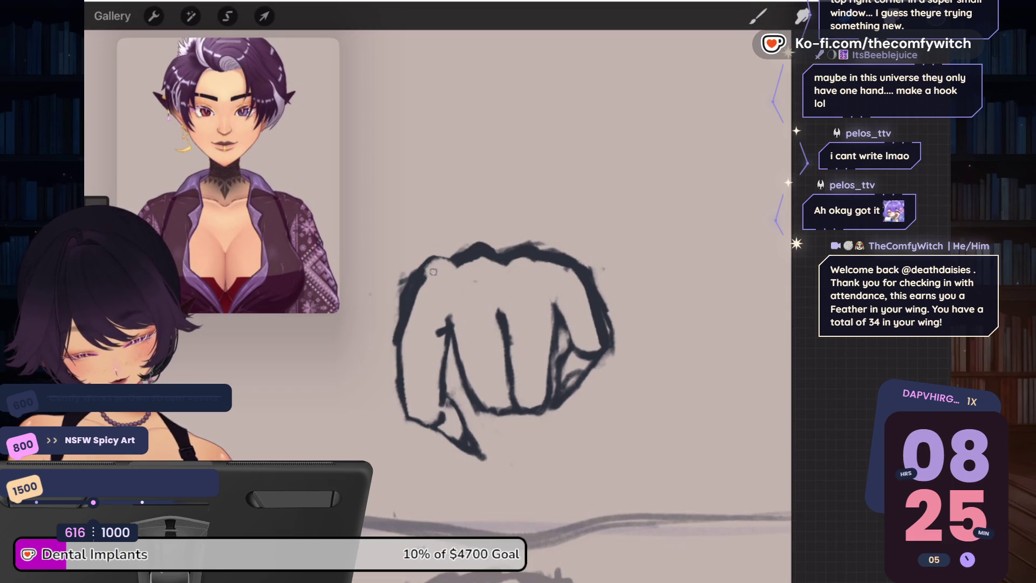
{"action": "left_click_drag", "start_coordinate": [415, 290], "coordinate": [409, 319]}
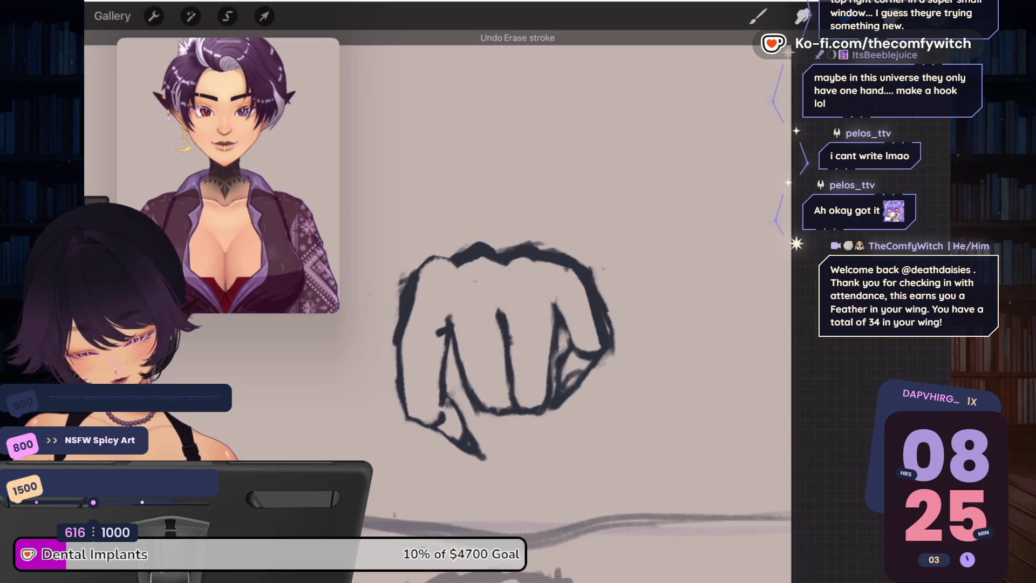
{"action": "left_click_drag", "start_coordinate": [456, 258], "coordinate": [415, 302]}
{"action": "left_click_drag", "start_coordinate": [97, 237], "coordinate": [97, 222]}
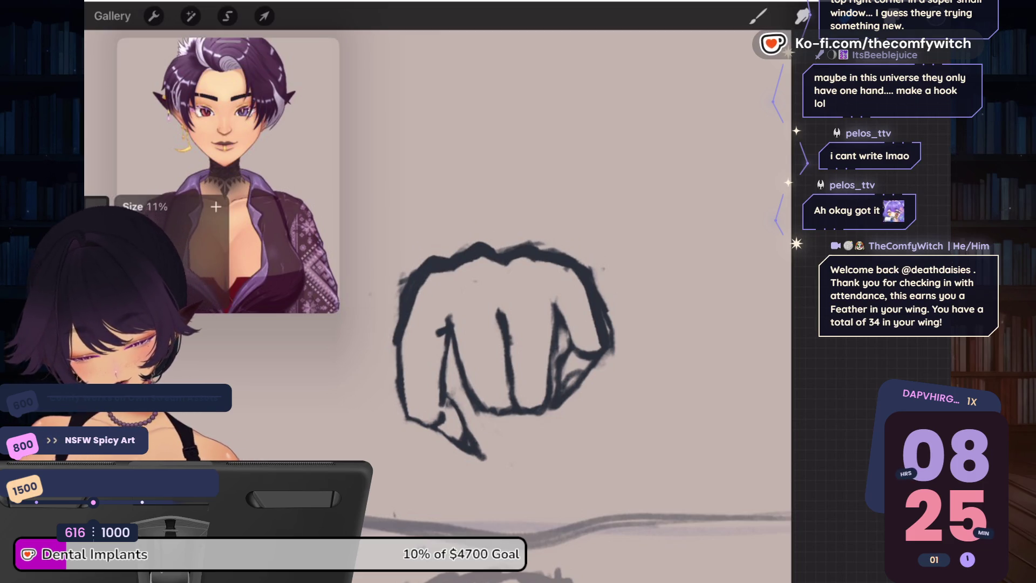
{"action": "key", "text": "ctrl+z"}
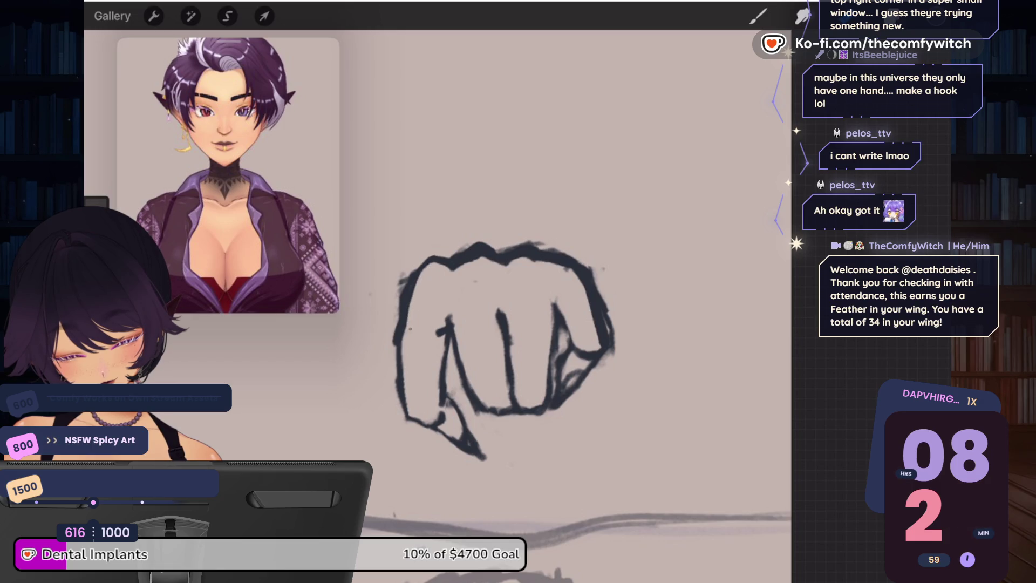
{"action": "key", "text": "ctrl+z"}
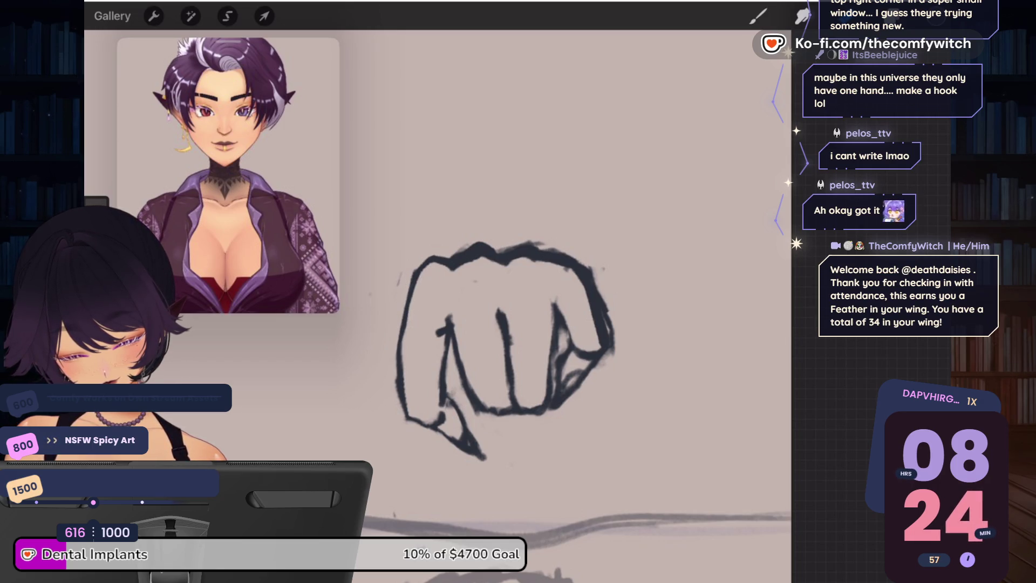
{"action": "scroll", "coordinate": [518, 324], "scroll_direction": "down", "scroll_amount": 3}
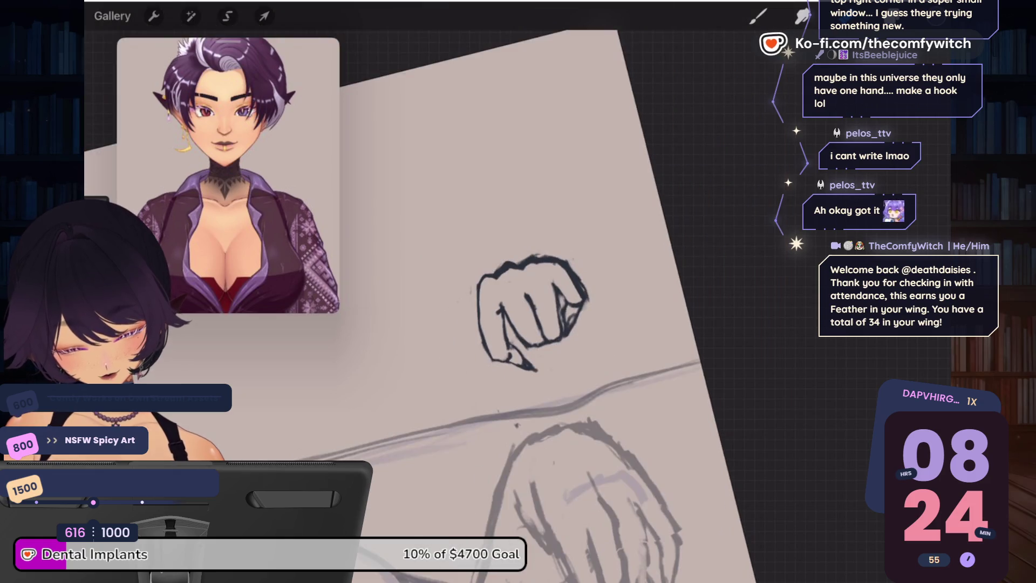
Step: Lasso the fist's lower part, rotate it upright and nudge it slightly down
{"action": "scroll", "coordinate": [518, 324], "scroll_direction": "up", "scroll_amount": 2}
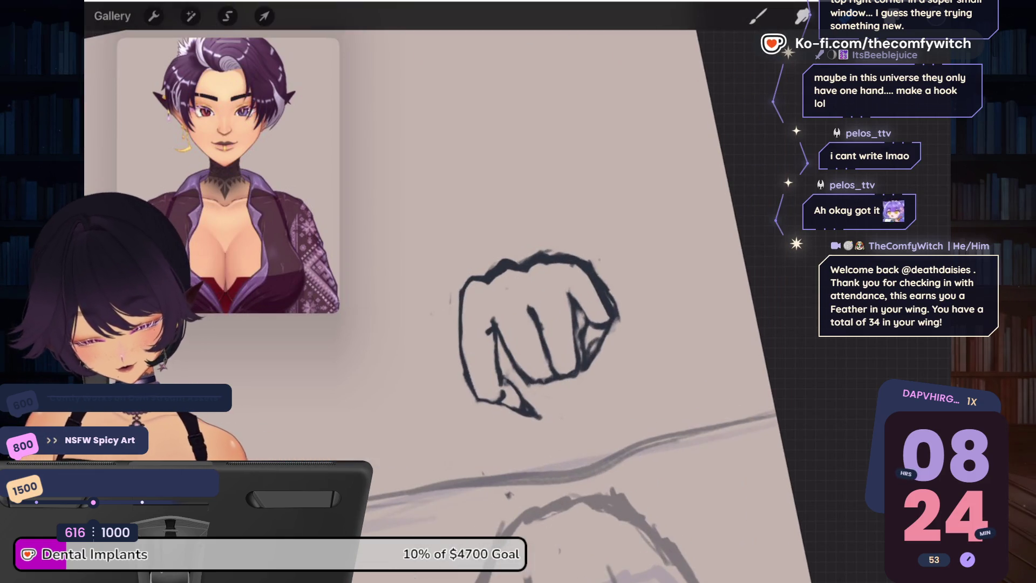
{"action": "left_click", "coordinate": [228, 16]}
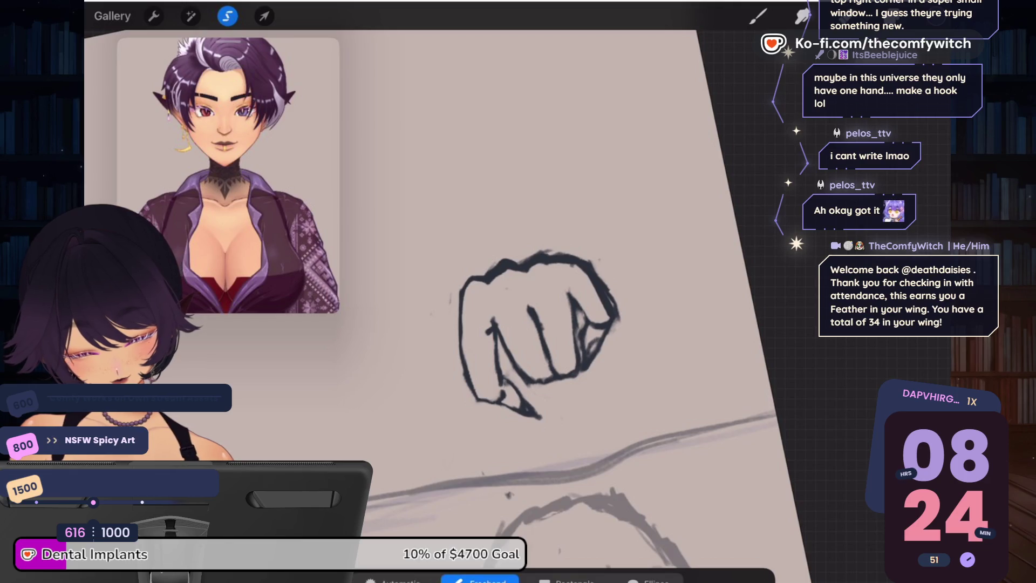
{"action": "mouse_move", "coordinate": [465, 413]}
{"action": "left_mouse_down"}
{"action": "mouse_move", "coordinate": [507, 434]}
{"action": "mouse_move", "coordinate": [544, 421]}
{"action": "mouse_move", "coordinate": [502, 354]}
{"action": "mouse_move", "coordinate": [497, 378]}
{"action": "mouse_move", "coordinate": [493, 367]}
{"action": "left_mouse_up"}
{"action": "left_click", "coordinate": [265, 16]}
{"action": "left_click_drag", "start_coordinate": [479, 304], "coordinate": [490, 302]}
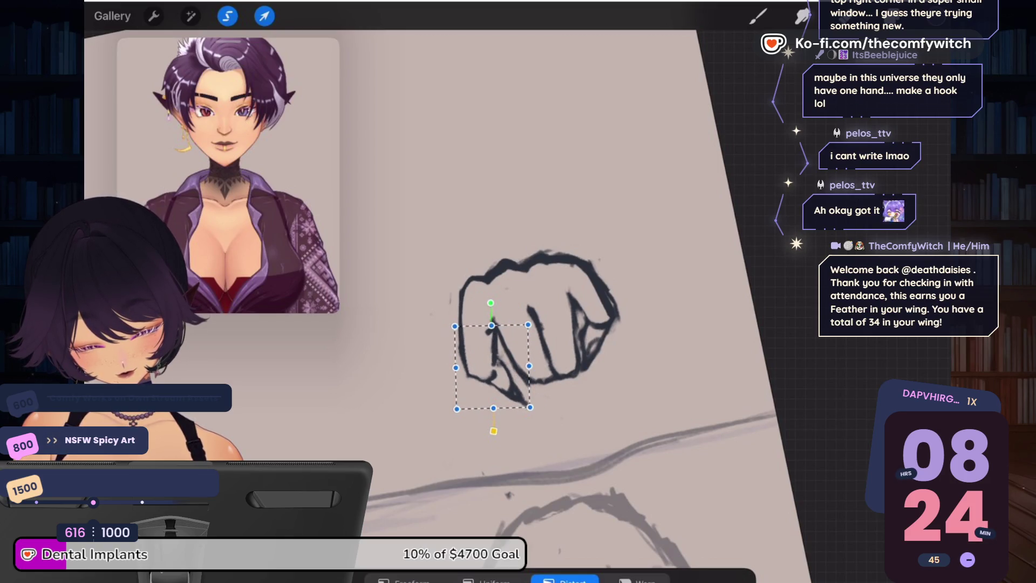
{"action": "left_click_drag", "start_coordinate": [492, 367], "coordinate": [492, 377]}
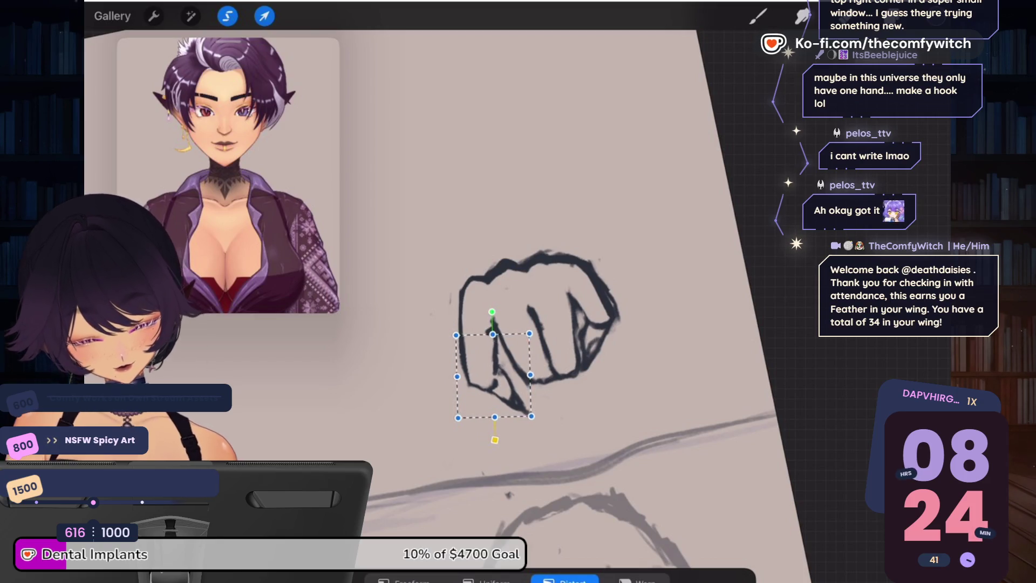
{"action": "left_click", "coordinate": [889, 16]}
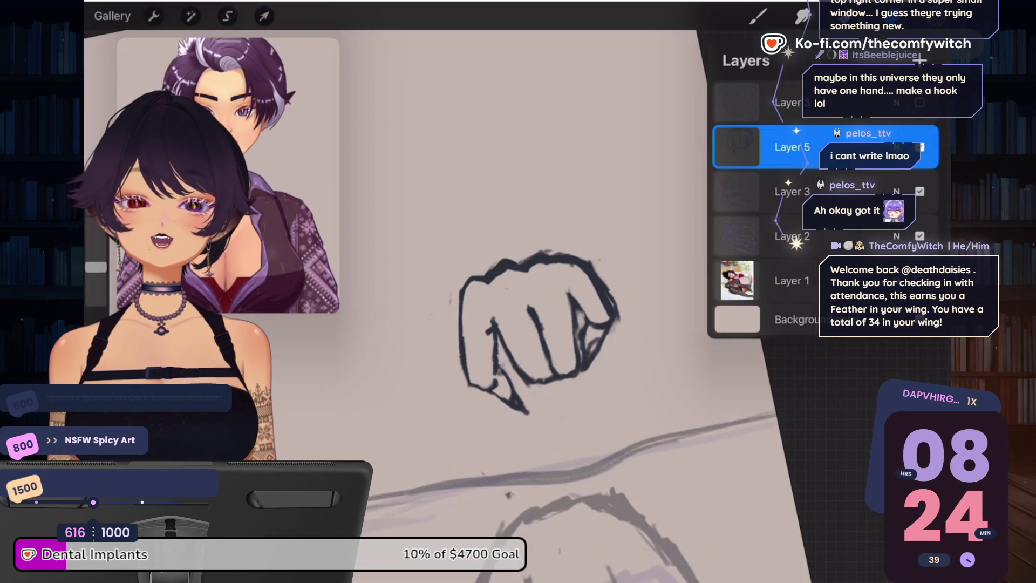
{"action": "left_click", "coordinate": [888, 16]}
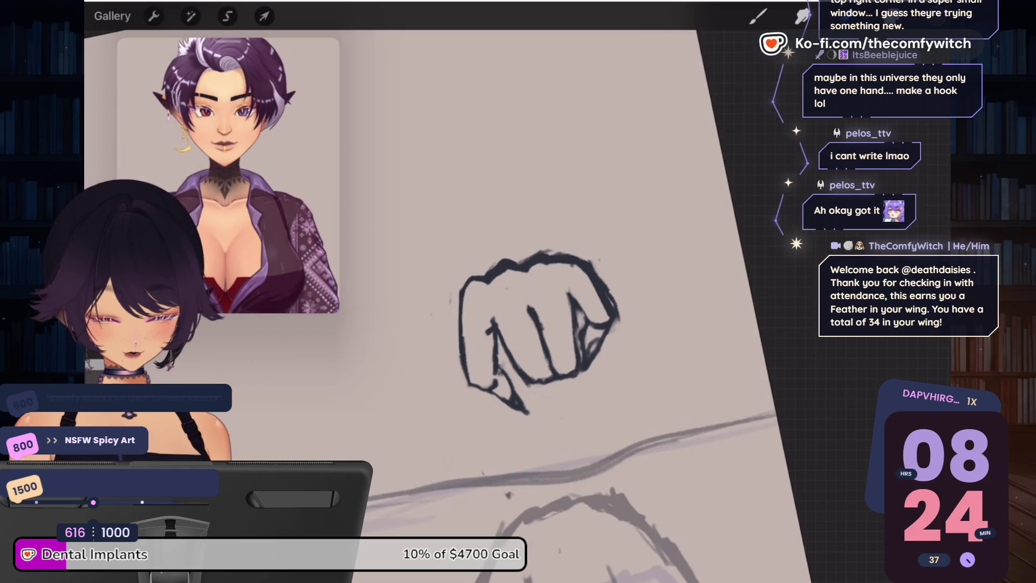
Step: Erase stray ink along the fist's right edge and darken its right finger line
{"action": "scroll", "coordinate": [540, 335], "scroll_direction": "up", "scroll_amount": 2}
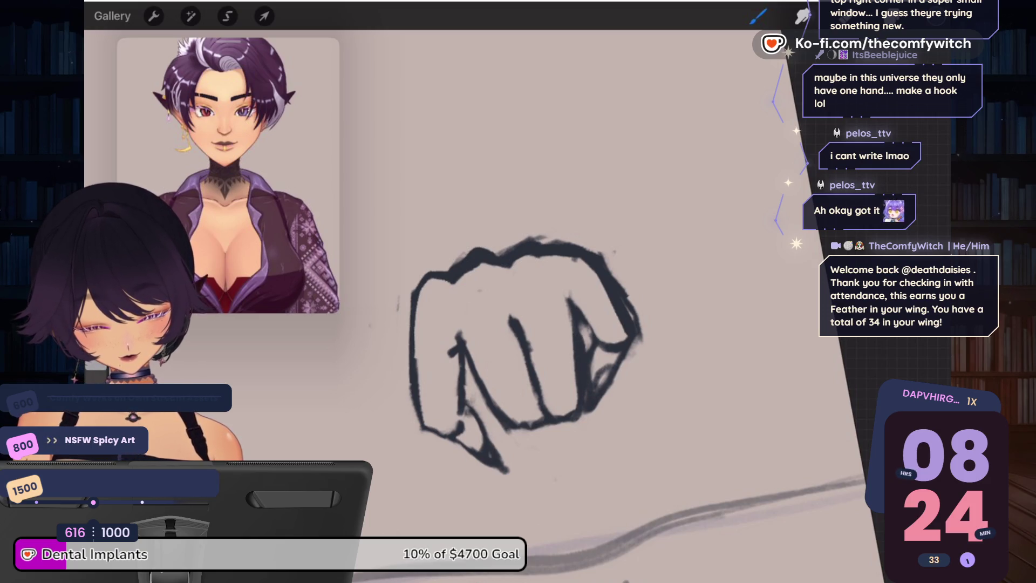
{"action": "key", "text": "ctrl+z"}
{"action": "key", "text": "e"}
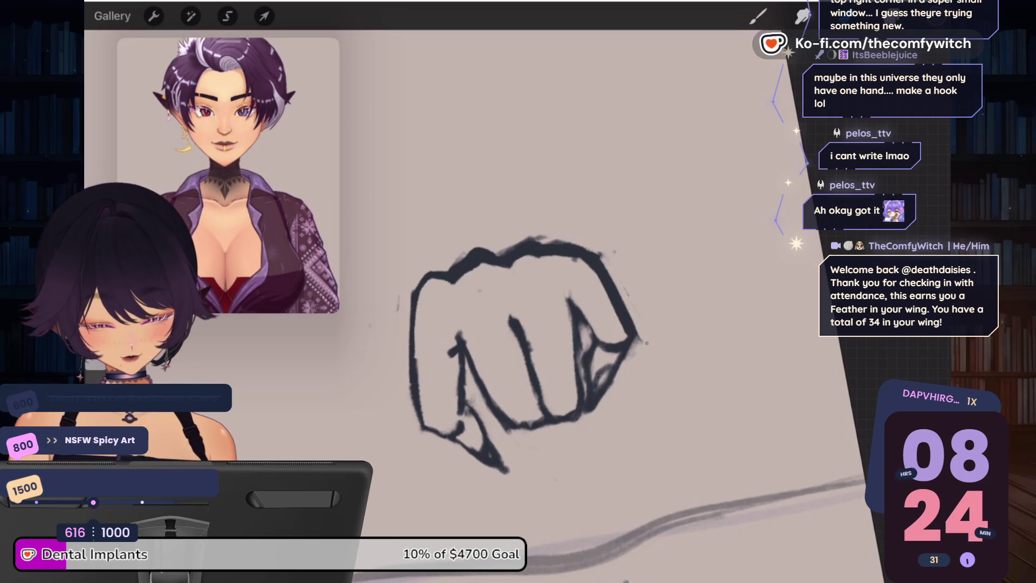
{"action": "mouse_move", "coordinate": [646, 342]}
{"action": "left_mouse_down"}
{"action": "mouse_move", "coordinate": [629, 302]}
{"action": "mouse_move", "coordinate": [613, 310]}
{"action": "left_mouse_up"}
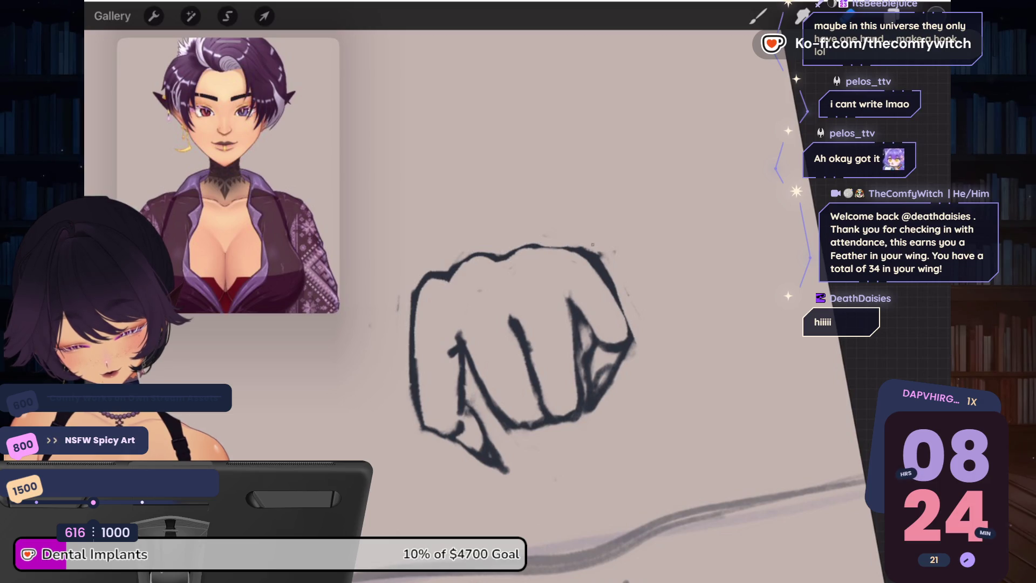
{"action": "key", "text": "b"}
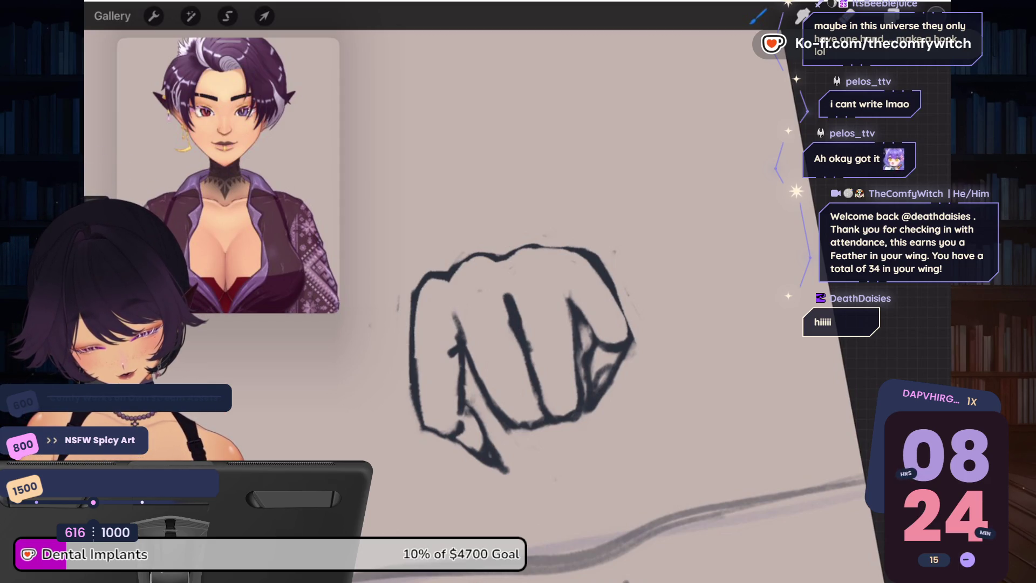
{"action": "left_click_drag", "start_coordinate": [563, 283], "coordinate": [582, 389]}
{"action": "scroll", "coordinate": [518, 334], "scroll_direction": "down", "scroll_amount": 5}
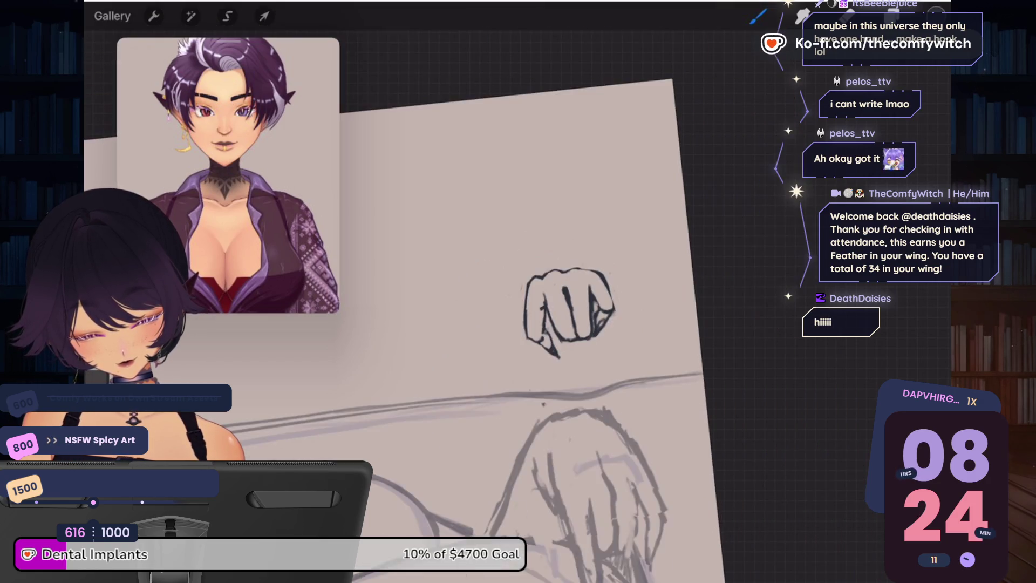
Step: Enlarge the fist proportionally, move it down onto the figure's arm, and fine-tune its size
{"action": "scroll", "coordinate": [431, 345], "scroll_direction": "up", "scroll_amount": 2}
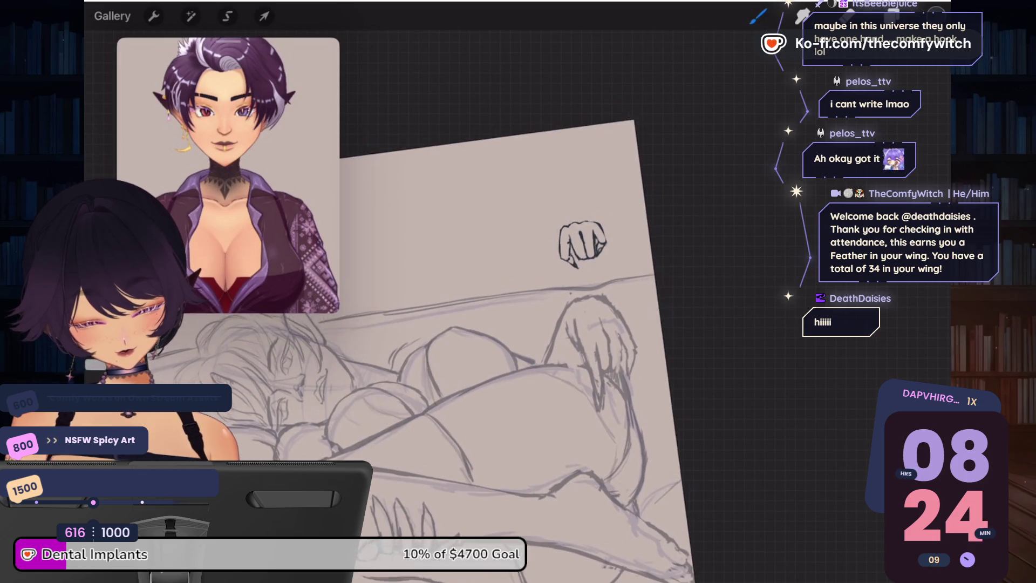
{"action": "left_click", "coordinate": [264, 16]}
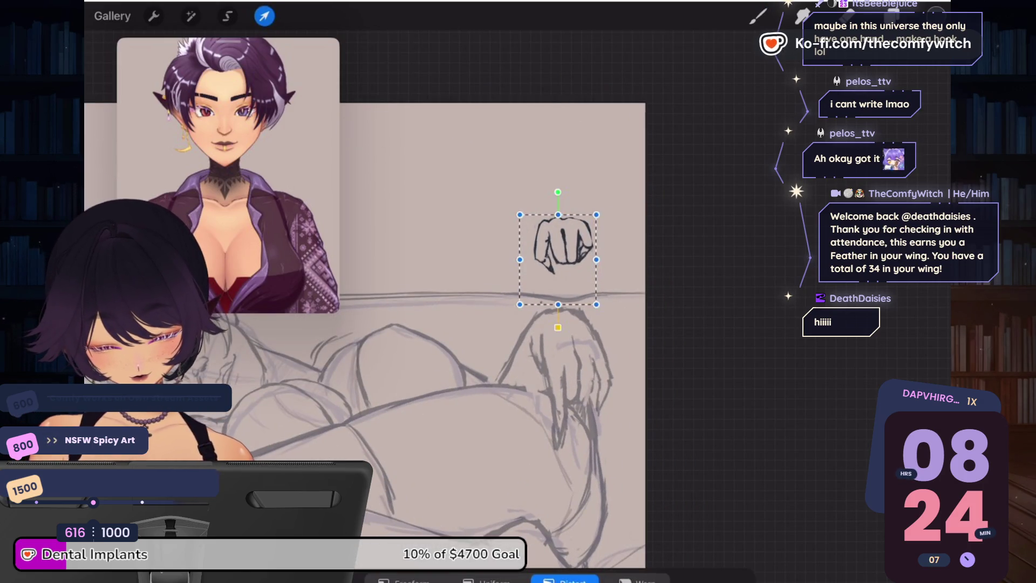
{"action": "left_click_drag", "start_coordinate": [519, 305], "coordinate": [517, 309]}
{"action": "key", "text": "ctrl+z"}
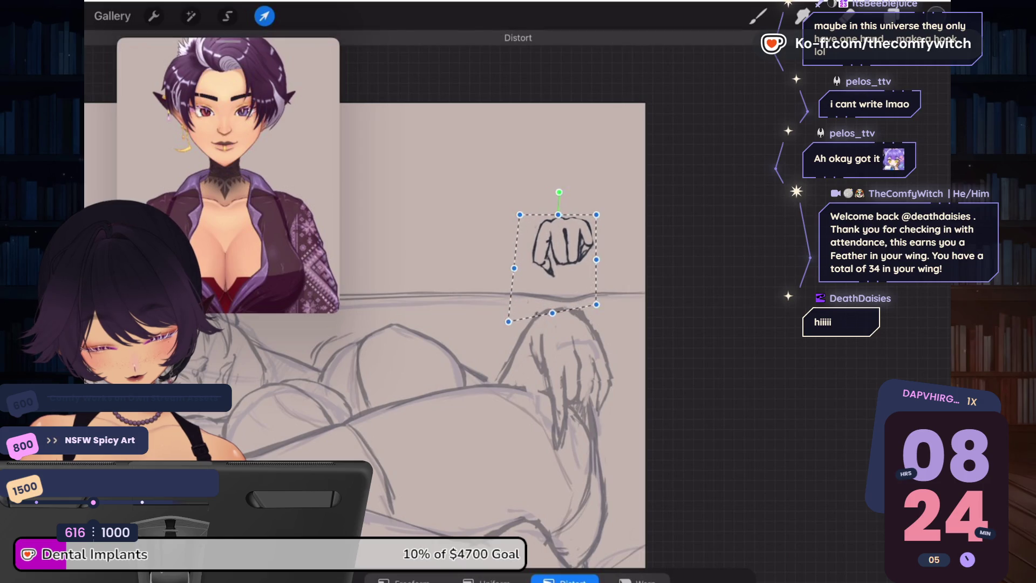
{"action": "left_click", "coordinate": [486, 579]}
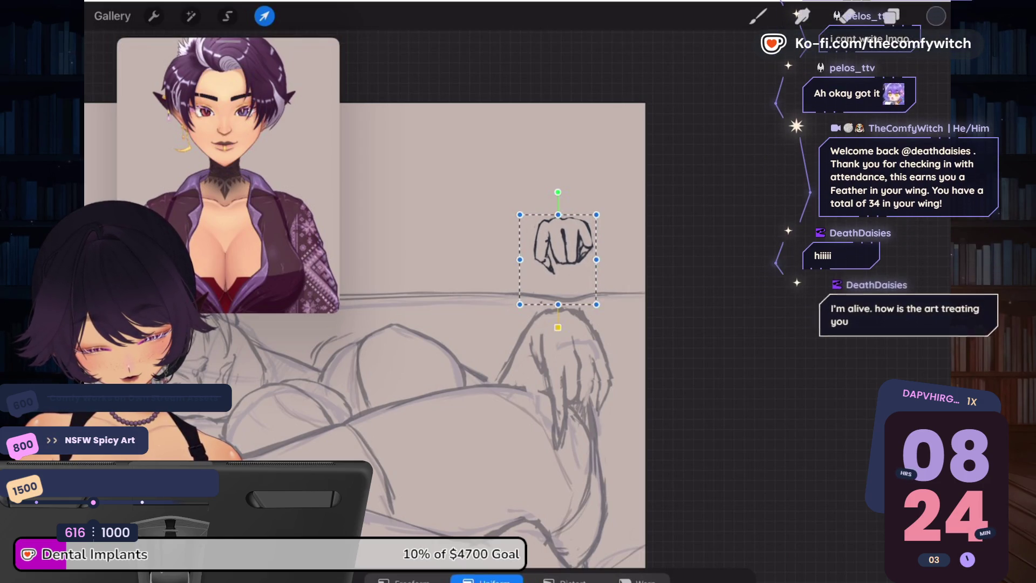
{"action": "left_click_drag", "start_coordinate": [519, 305], "coordinate": [500, 327]}
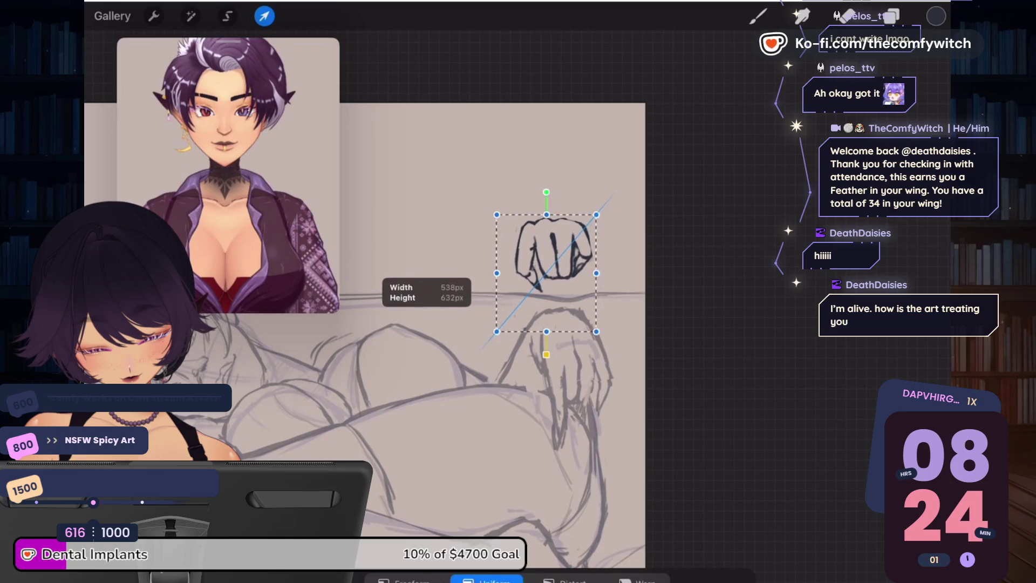
{"action": "mouse_move", "coordinate": [548, 271]}
{"action": "left_mouse_down"}
{"action": "mouse_move", "coordinate": [562, 384]}
{"action": "mouse_move", "coordinate": [556, 362]}
{"action": "mouse_move", "coordinate": [556, 371]}
{"action": "left_mouse_up"}
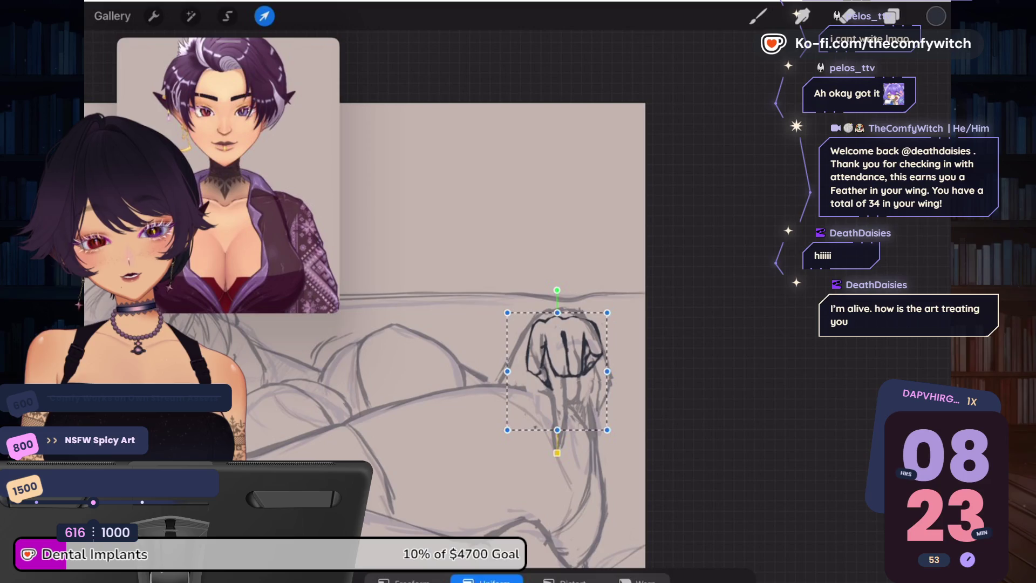
{"action": "left_click_drag", "start_coordinate": [607, 312], "coordinate": [604, 316]}
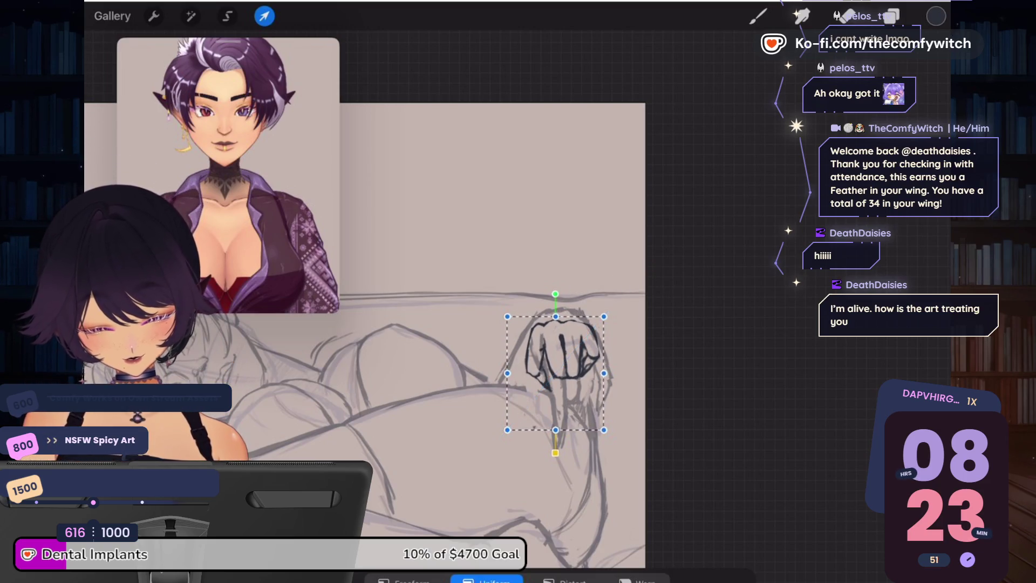
{"action": "left_click", "coordinate": [892, 16]}
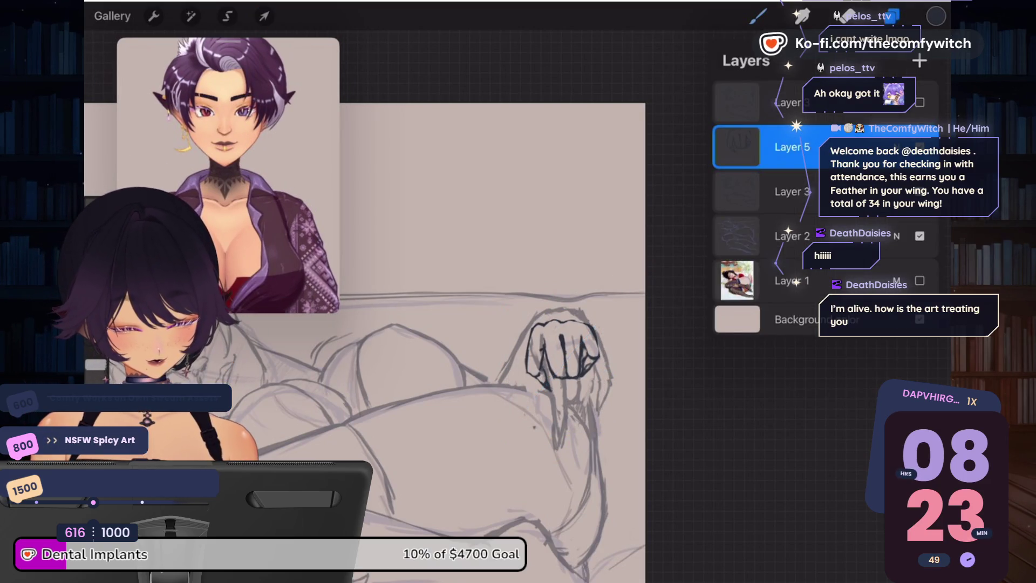
Step: Show the hidden sketch lines and erase stray strokes around the fist and wrist on the top layer
{"action": "left_click", "coordinate": [758, 16]}
{"action": "left_click", "coordinate": [892, 15]}
{"action": "left_click", "coordinate": [920, 102]}
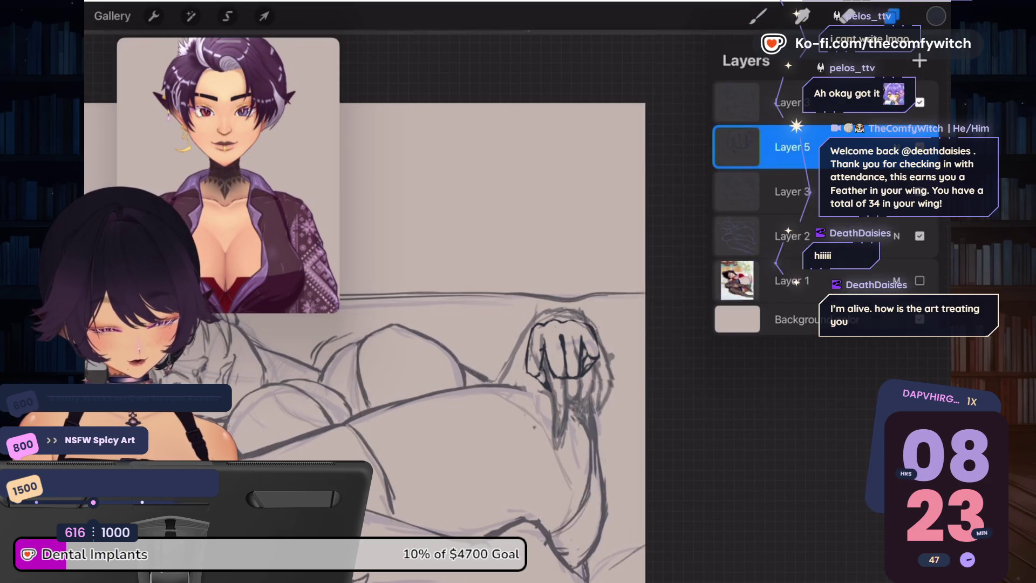
{"action": "left_click", "coordinate": [919, 147]}
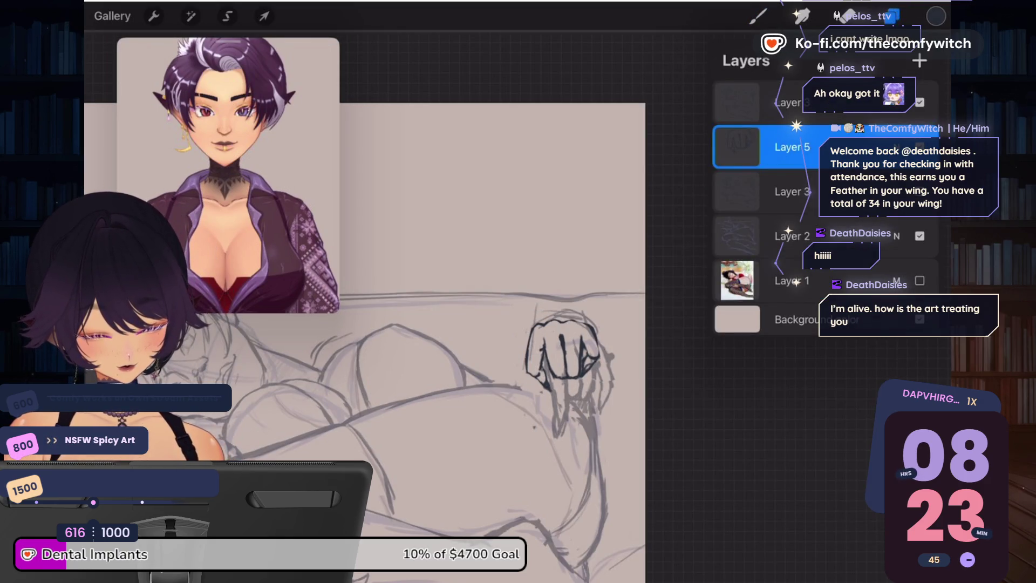
{"action": "left_click", "coordinate": [755, 102]}
{"action": "left_click", "coordinate": [892, 15]}
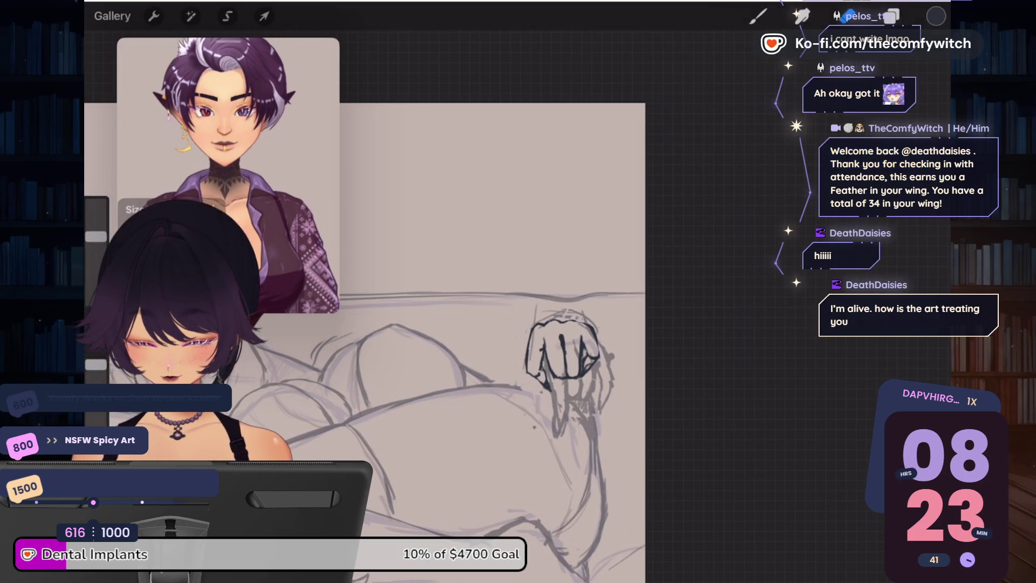
{"action": "mouse_move", "coordinate": [607, 356]}
{"action": "left_mouse_down"}
{"action": "mouse_move", "coordinate": [593, 394]}
{"action": "mouse_move", "coordinate": [558, 426]}
{"action": "mouse_move", "coordinate": [576, 351]}
{"action": "mouse_move", "coordinate": [553, 313]}
{"action": "mouse_move", "coordinate": [534, 324]}
{"action": "left_mouse_up"}
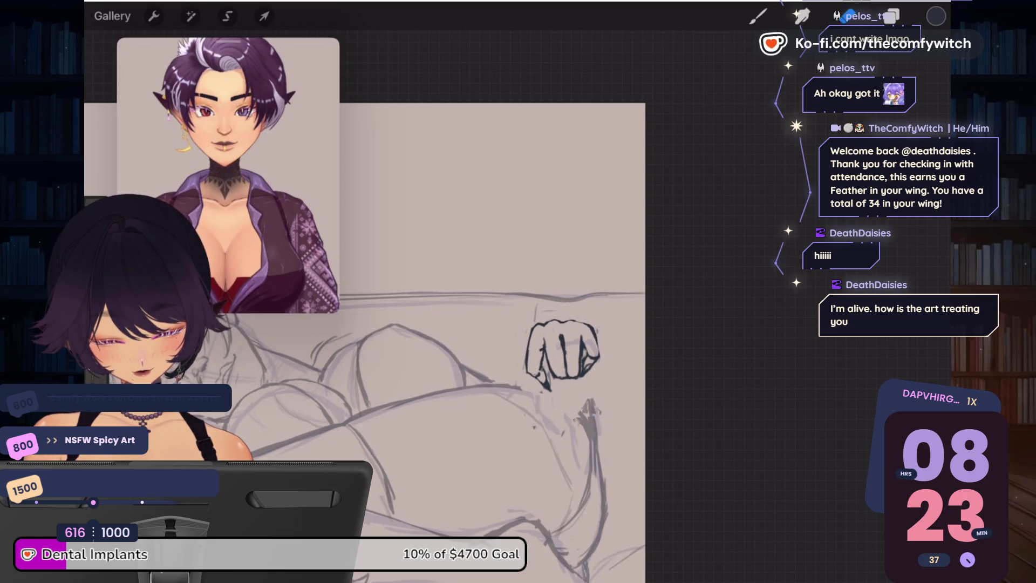
{"action": "left_click_drag", "start_coordinate": [549, 372], "coordinate": [549, 385]}
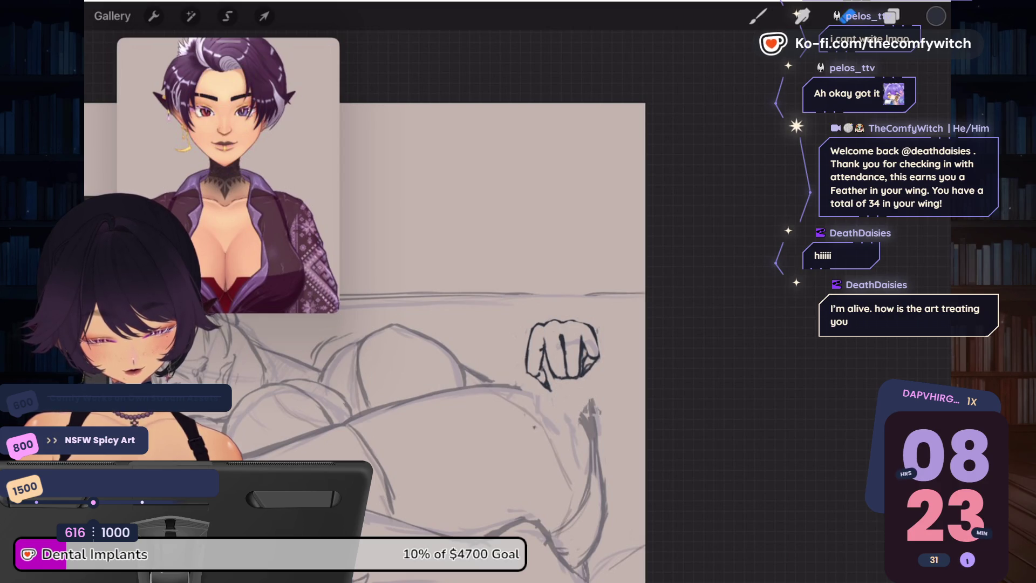
Step: Check the fist drawing by toggling layer visibility, then make Layer 5 active
{"action": "left_click", "coordinate": [891, 16]}
{"action": "left_click", "coordinate": [920, 147]}
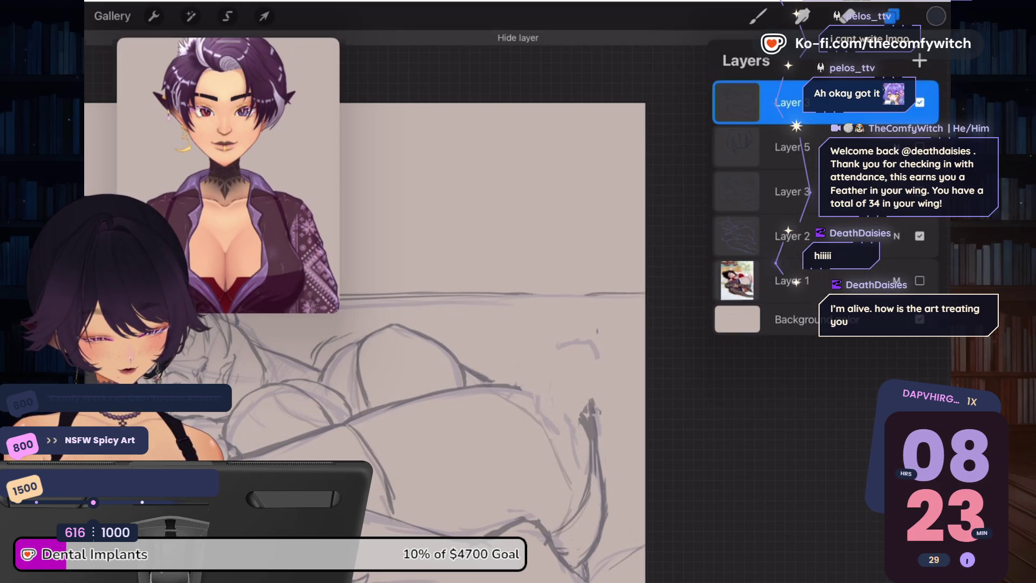
{"action": "left_click", "coordinate": [919, 146]}
{"action": "left_click", "coordinate": [920, 192]}
{"action": "left_click", "coordinate": [919, 192]}
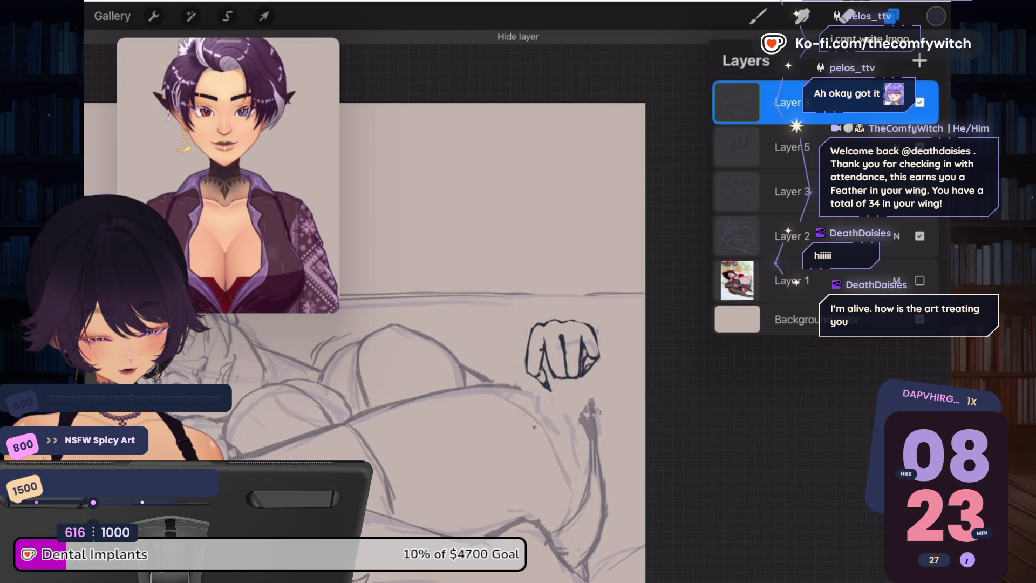
{"action": "left_click", "coordinate": [787, 147]}
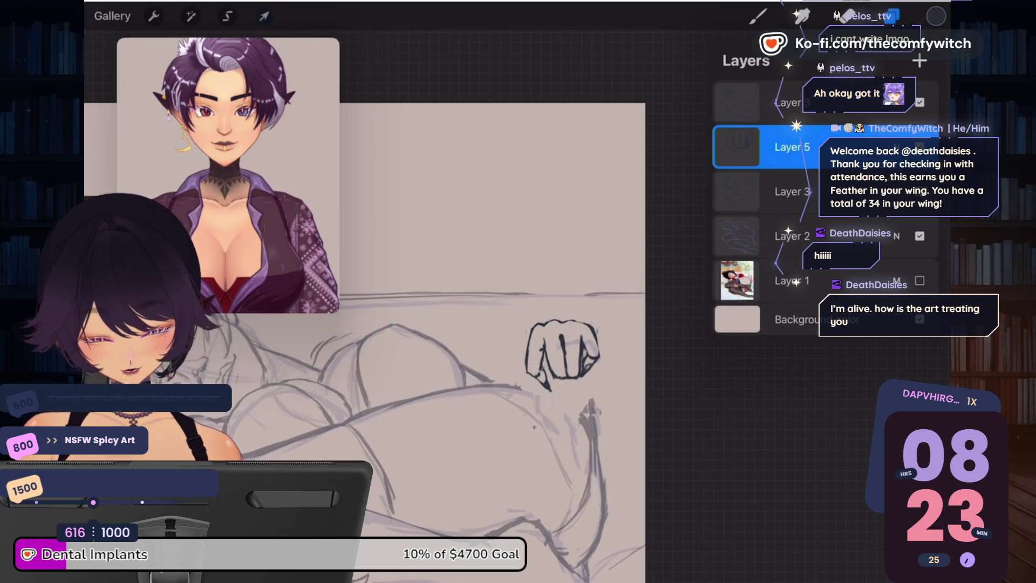
Step: Distort the fist's corners so its top flares slightly wider, and apply the transform
{"action": "left_click", "coordinate": [263, 16]}
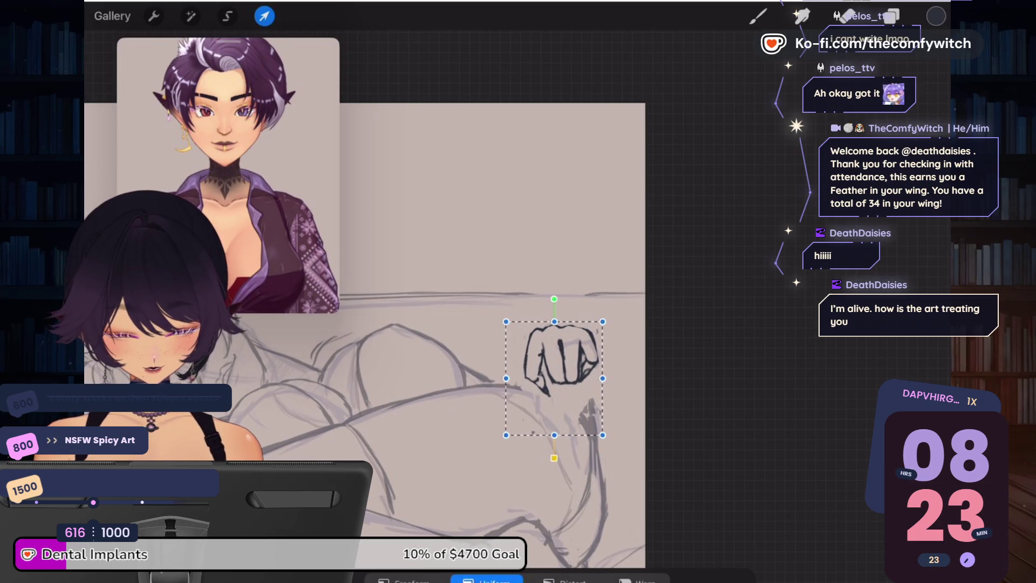
{"action": "left_click", "coordinate": [564, 580]}
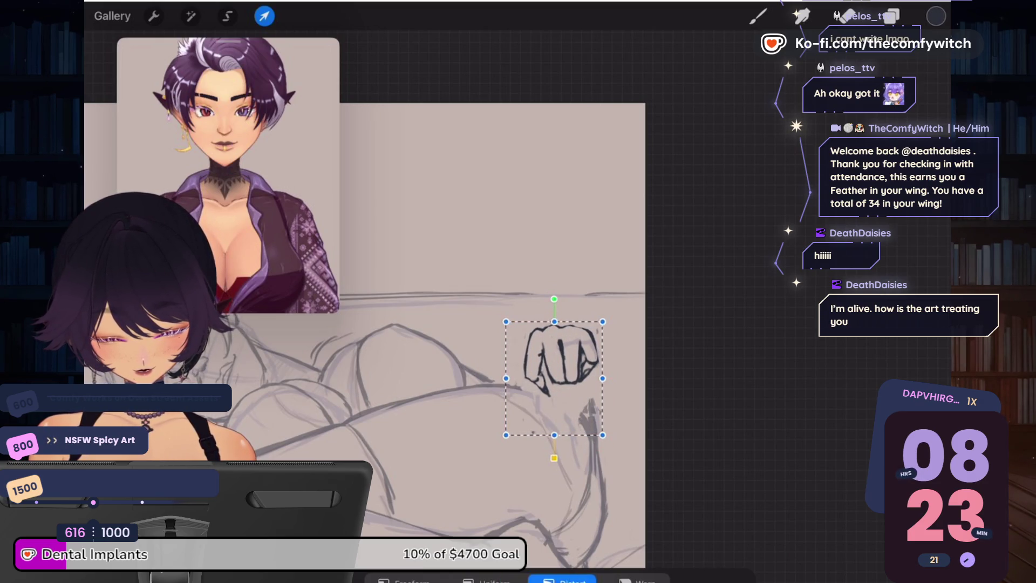
{"action": "left_click_drag", "start_coordinate": [505, 322], "coordinate": [498, 324]}
{"action": "left_click_drag", "start_coordinate": [602, 435], "coordinate": [607, 442]}
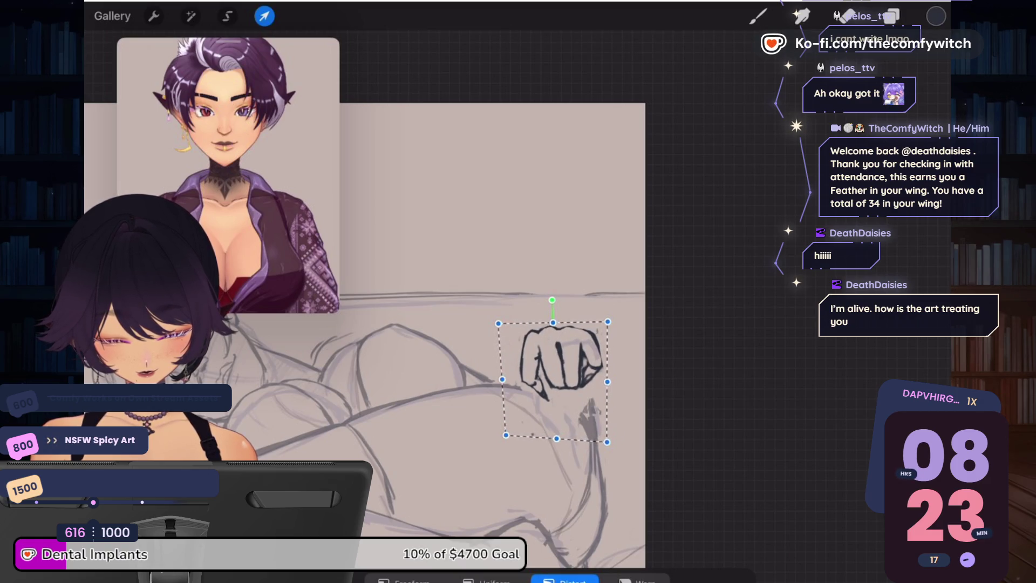
{"action": "left_click_drag", "start_coordinate": [505, 435], "coordinate": [498, 439]}
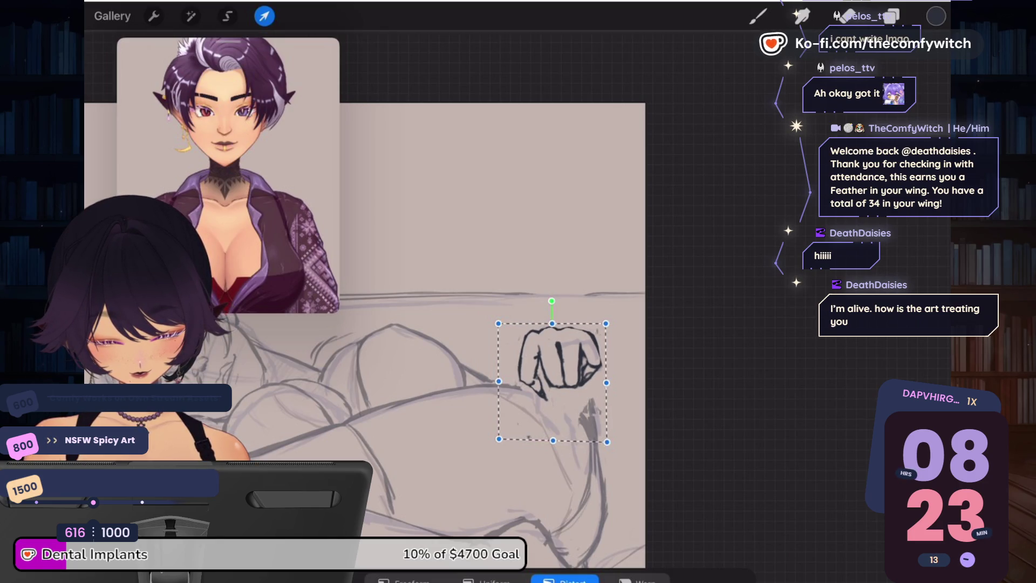
{"action": "left_click_drag", "start_coordinate": [606, 323], "coordinate": [599, 321]}
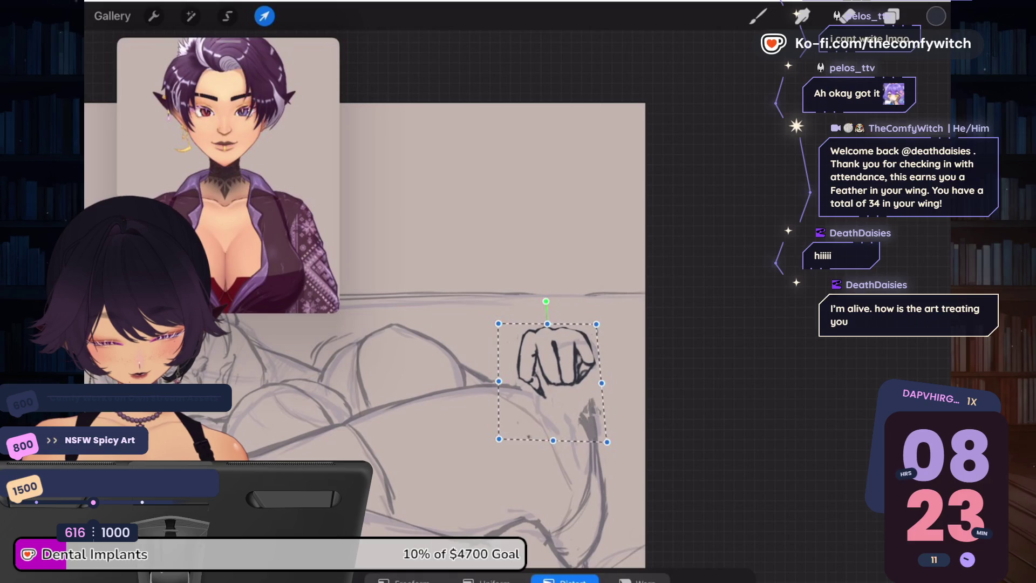
{"action": "left_click_drag", "start_coordinate": [607, 442], "coordinate": [603, 441]}
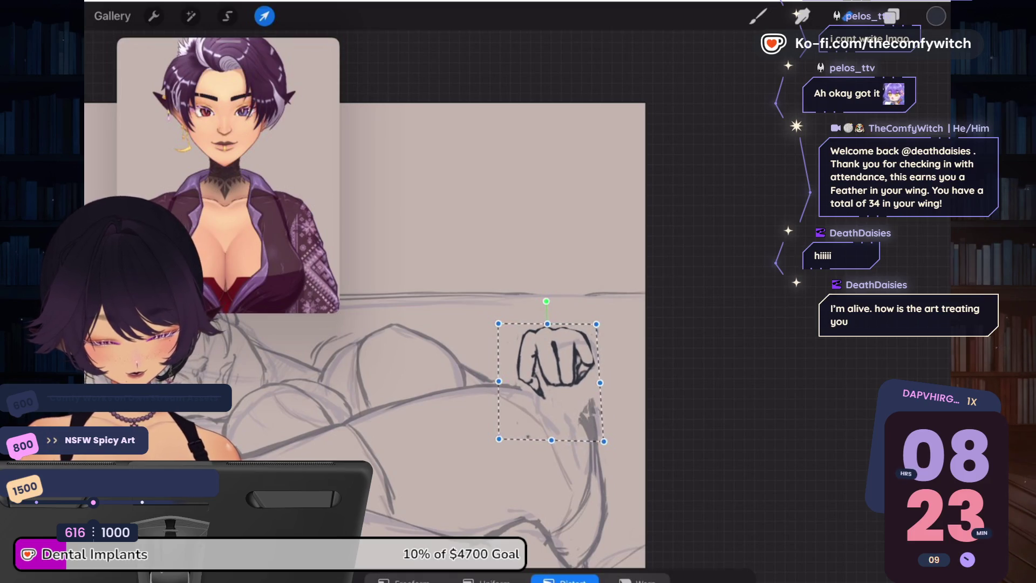
{"action": "left_click", "coordinate": [263, 15]}
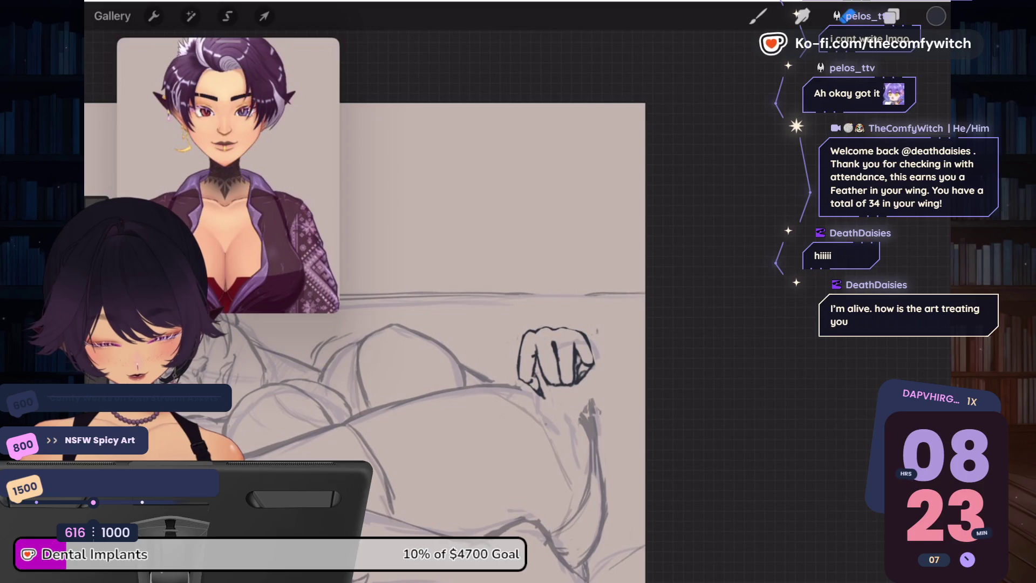
{"action": "left_click", "coordinate": [890, 16]}
Step: Undo two unwanted ink strokes in the fist and re-ink its right edge
{"action": "left_click", "coordinate": [486, 215]}
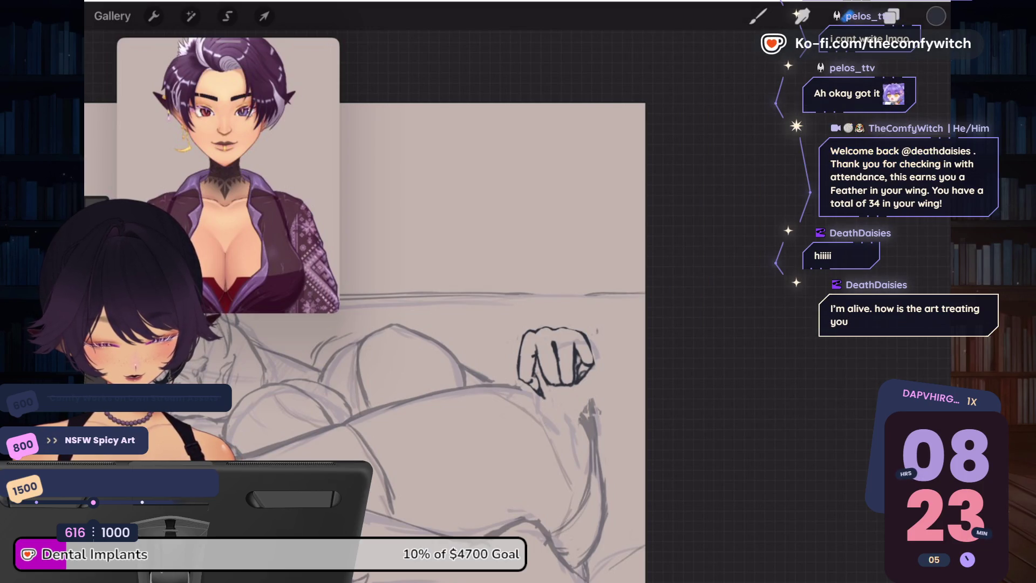
{"action": "scroll", "coordinate": [464, 345], "scroll_direction": "down", "scroll_amount": 3}
{"action": "scroll", "coordinate": [464, 345], "scroll_direction": "up", "scroll_amount": 3}
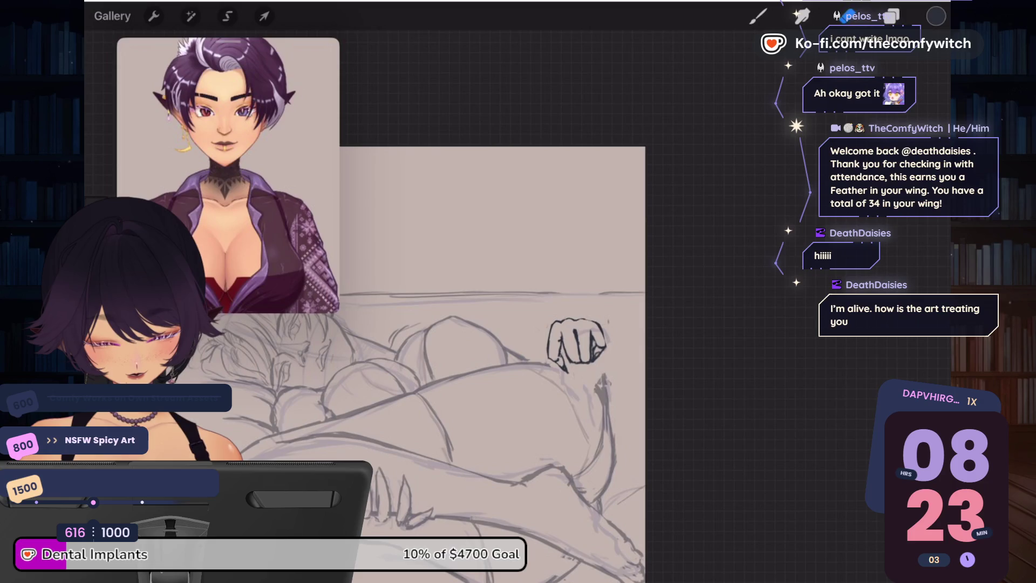
{"action": "scroll", "coordinate": [464, 345], "scroll_direction": "up", "scroll_amount": 2}
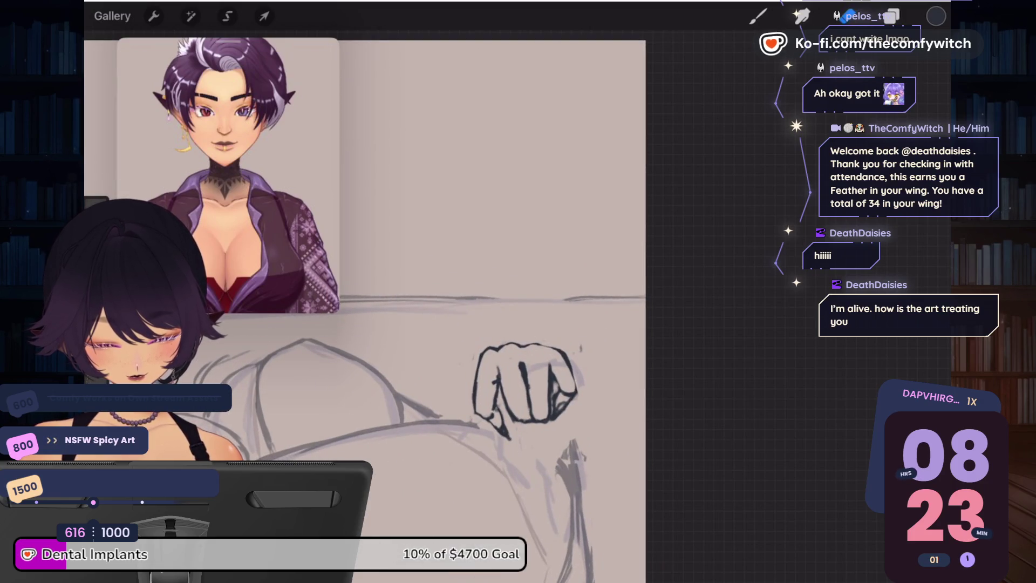
{"action": "key", "text": "ctrl+z"}
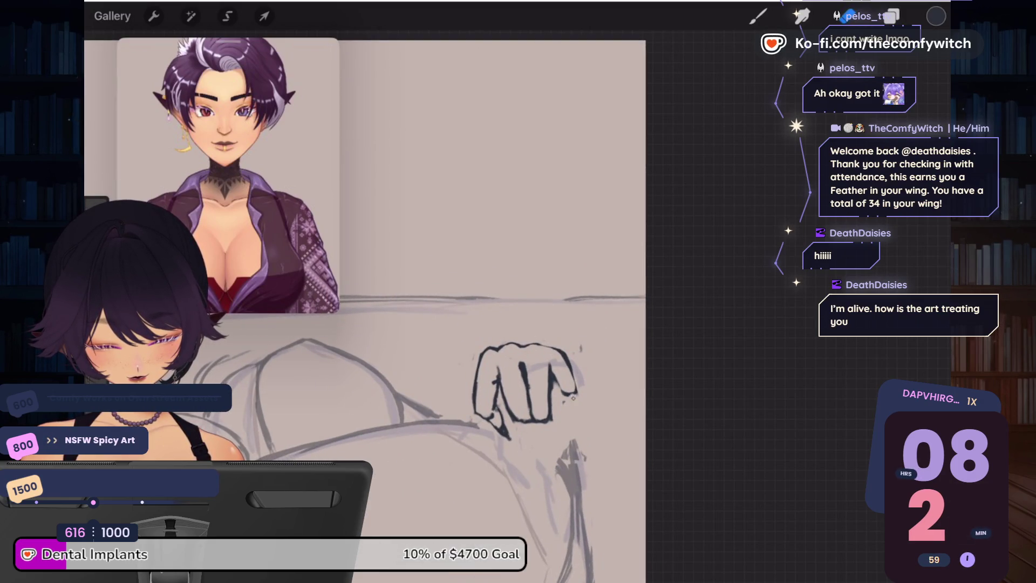
{"action": "key", "text": "ctrl+z"}
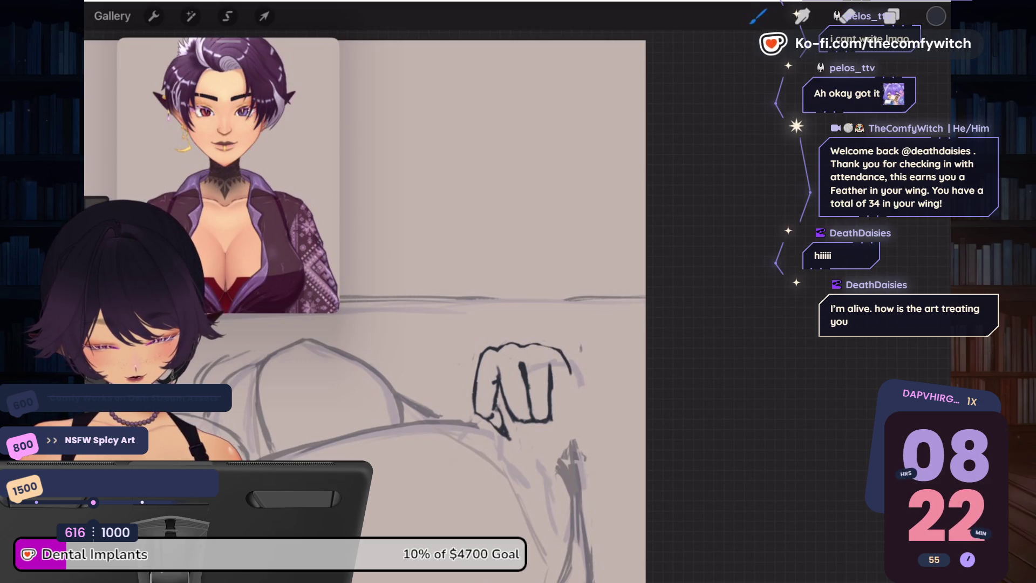
{"action": "left_click_drag", "start_coordinate": [566, 356], "coordinate": [571, 393]}
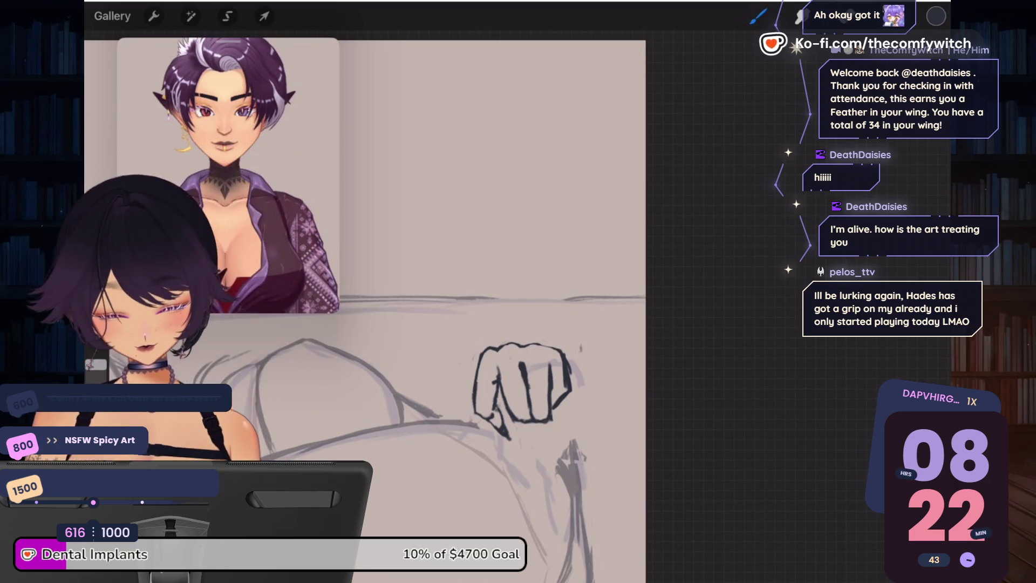
Step: Rotate the canvas and ink the arm's dark contour curving down below the fist
{"action": "mouse_move", "coordinate": [521, 383]}
{"action": "left_mouse_down"}
{"action": "mouse_move", "coordinate": [544, 428]}
{"action": "mouse_move", "coordinate": [563, 361]}
{"action": "left_mouse_up"}
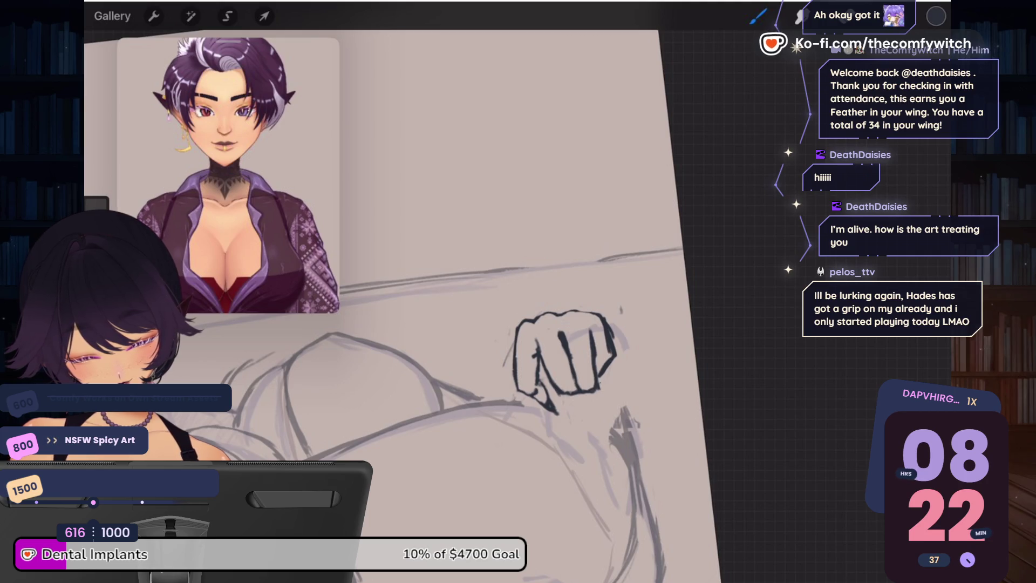
{"action": "left_click_drag", "start_coordinate": [598, 377], "coordinate": [621, 426]}
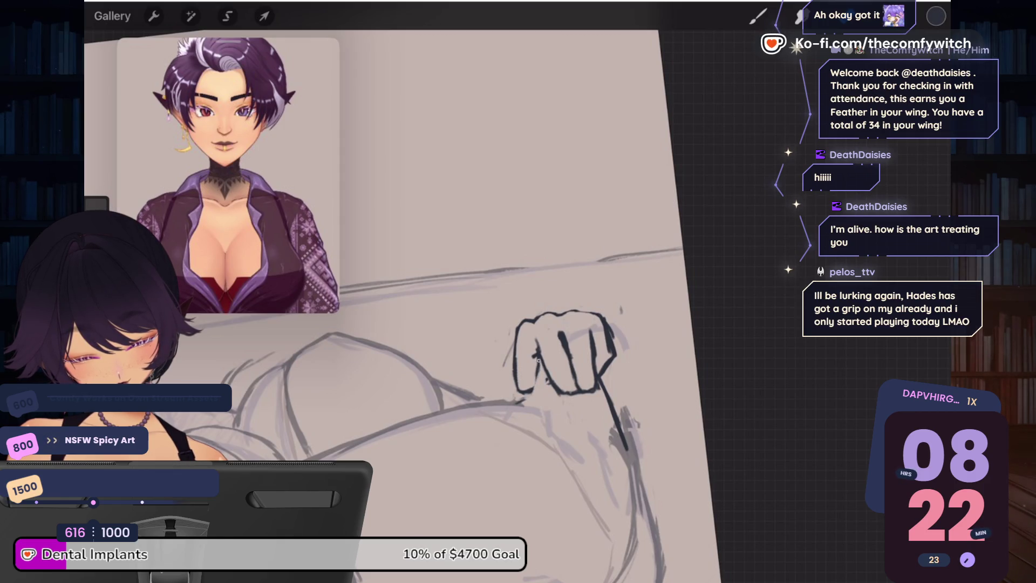
{"action": "key", "text": "b"}
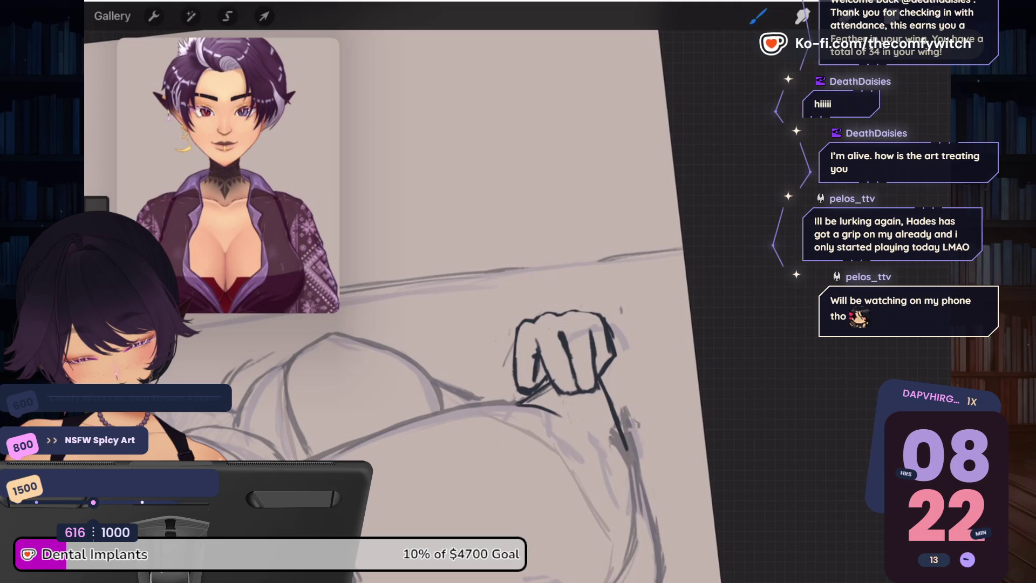
{"action": "left_click_drag", "start_coordinate": [538, 407], "coordinate": [616, 448]}
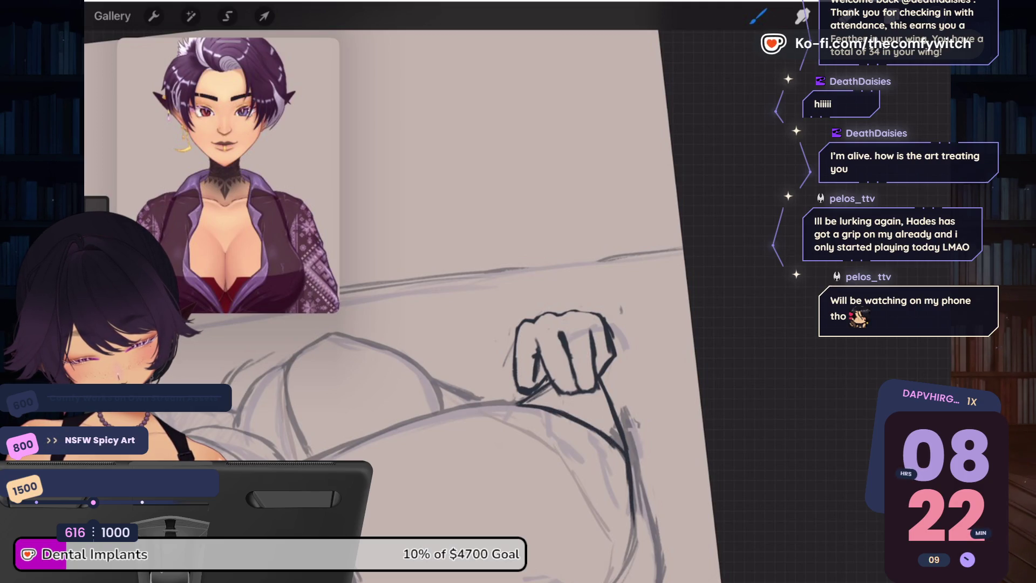
{"action": "left_click_drag", "start_coordinate": [601, 378], "coordinate": [643, 531]}
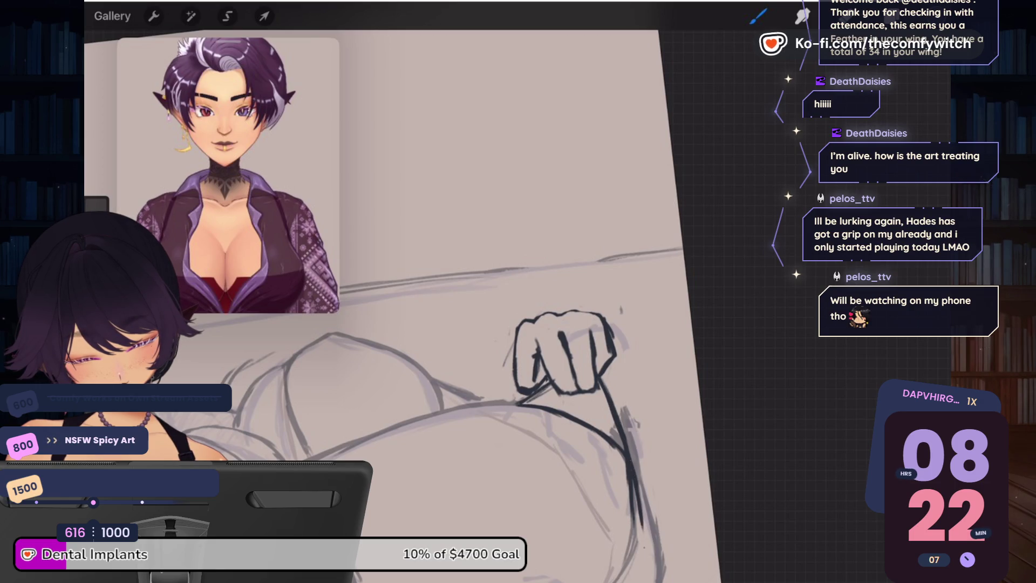
{"action": "left_click_drag", "start_coordinate": [625, 435], "coordinate": [646, 521]}
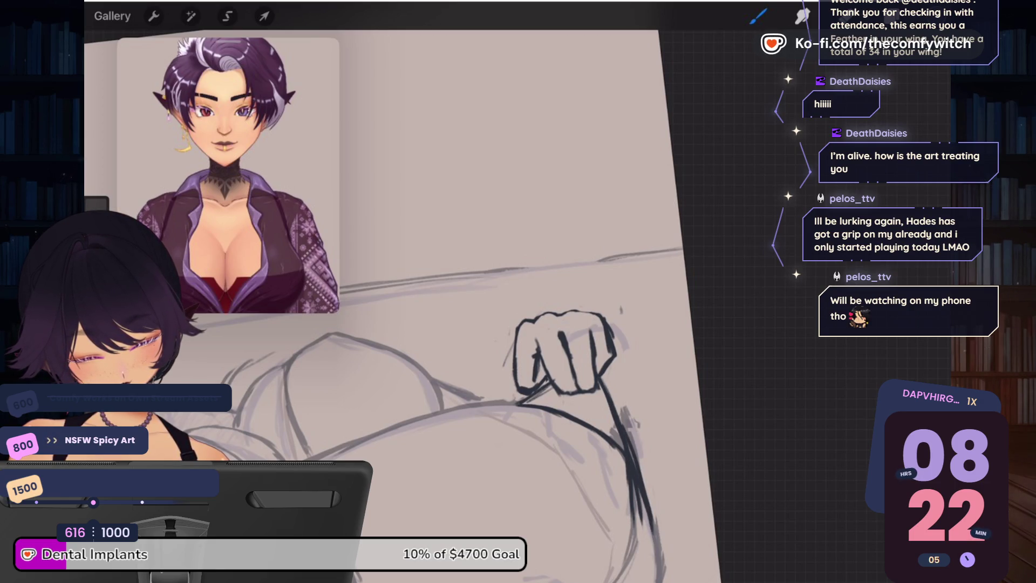
{"action": "scroll", "coordinate": [458, 324], "scroll_direction": "down", "scroll_amount": 3}
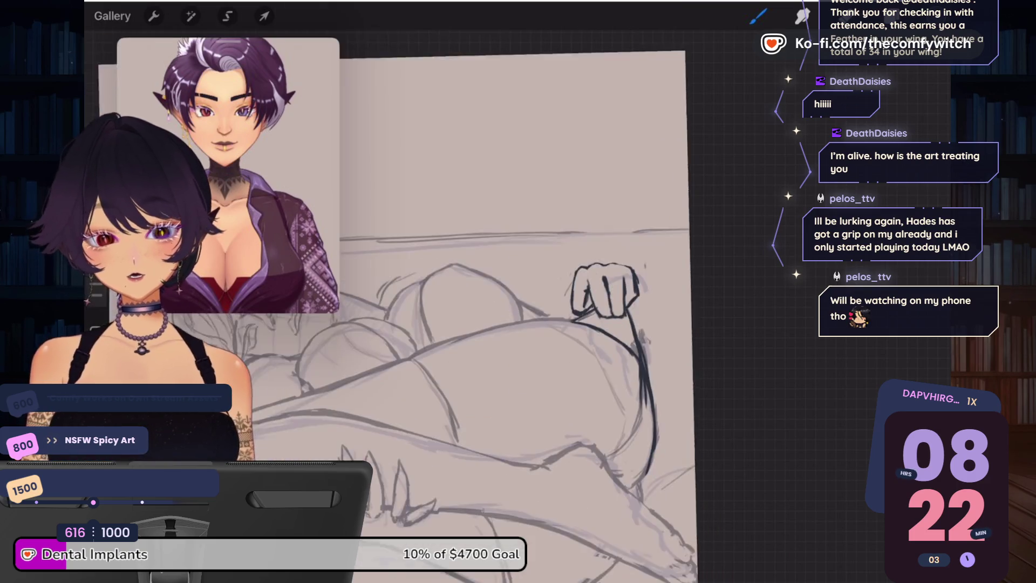
Step: Redraw the short line left of the fist and ink a dark stroke down its right edge
{"action": "scroll", "coordinate": [459, 324], "scroll_direction": "down", "scroll_amount": 2}
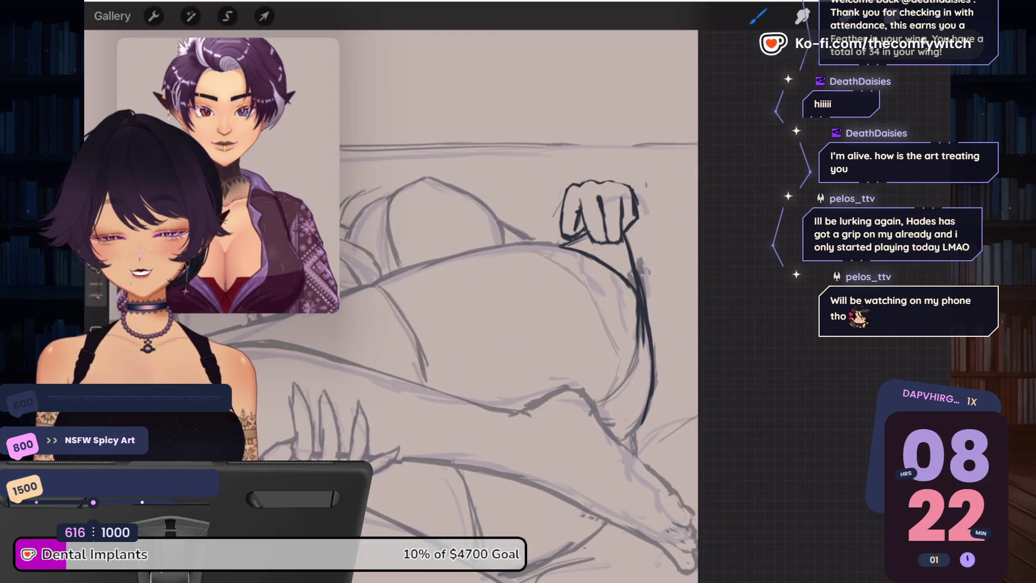
{"action": "scroll", "coordinate": [566, 324], "scroll_direction": "down", "scroll_amount": 5}
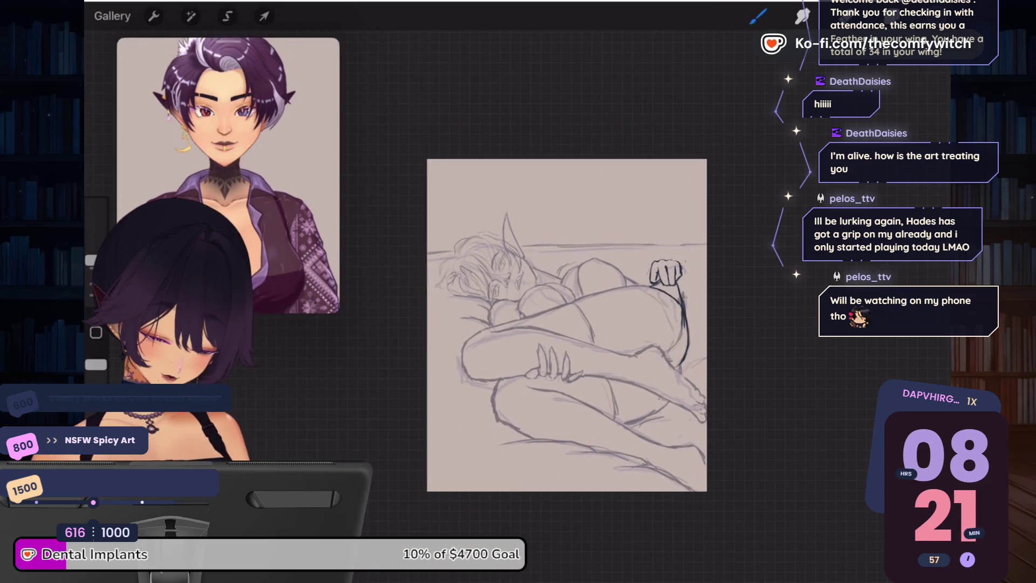
{"action": "scroll", "coordinate": [669, 264], "scroll_direction": "up", "scroll_amount": 5}
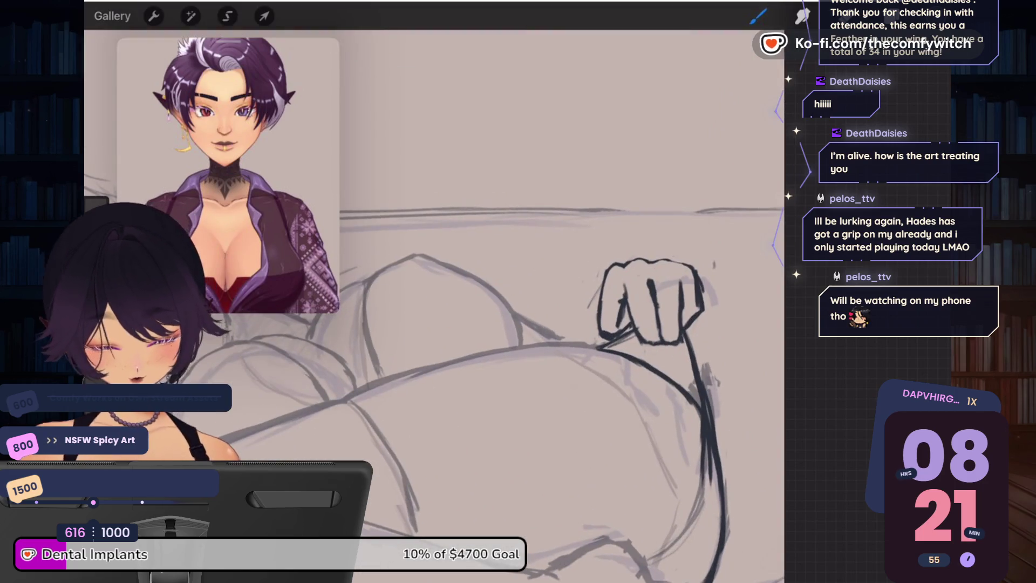
{"action": "left_click_drag", "start_coordinate": [603, 277], "coordinate": [587, 301]}
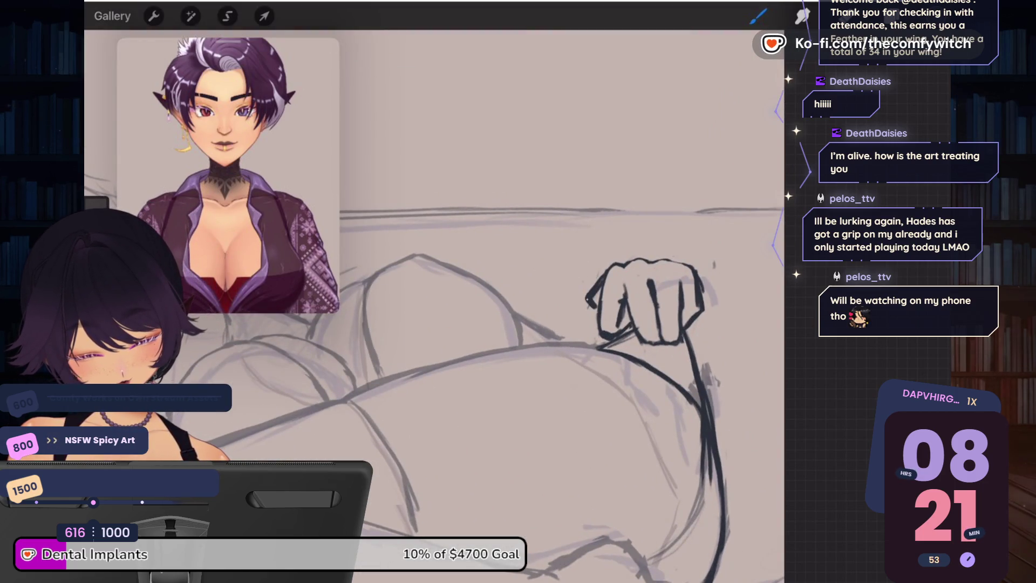
{"action": "key", "text": "ctrl+z"}
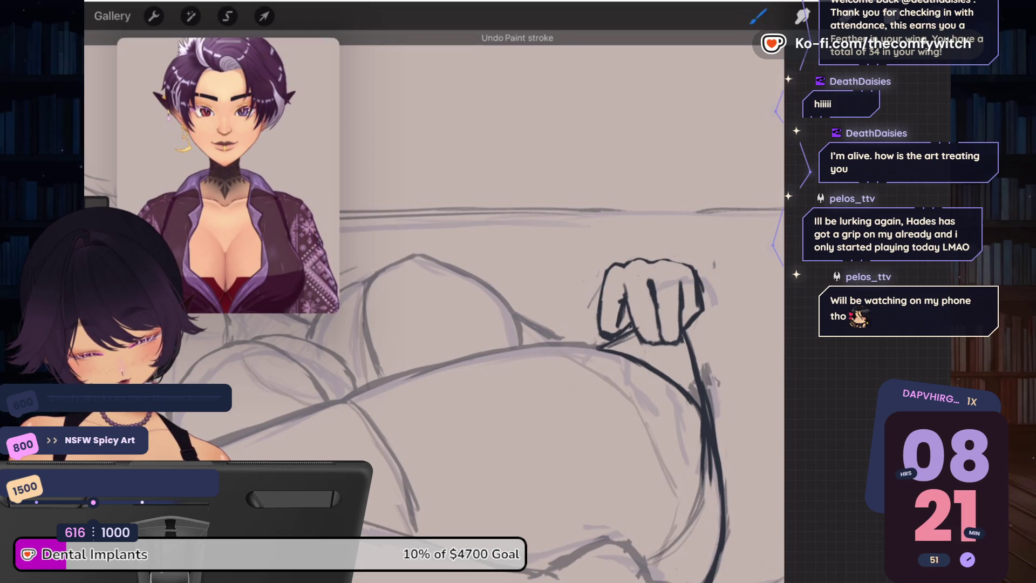
{"action": "left_click_drag", "start_coordinate": [600, 290], "coordinate": [586, 312]}
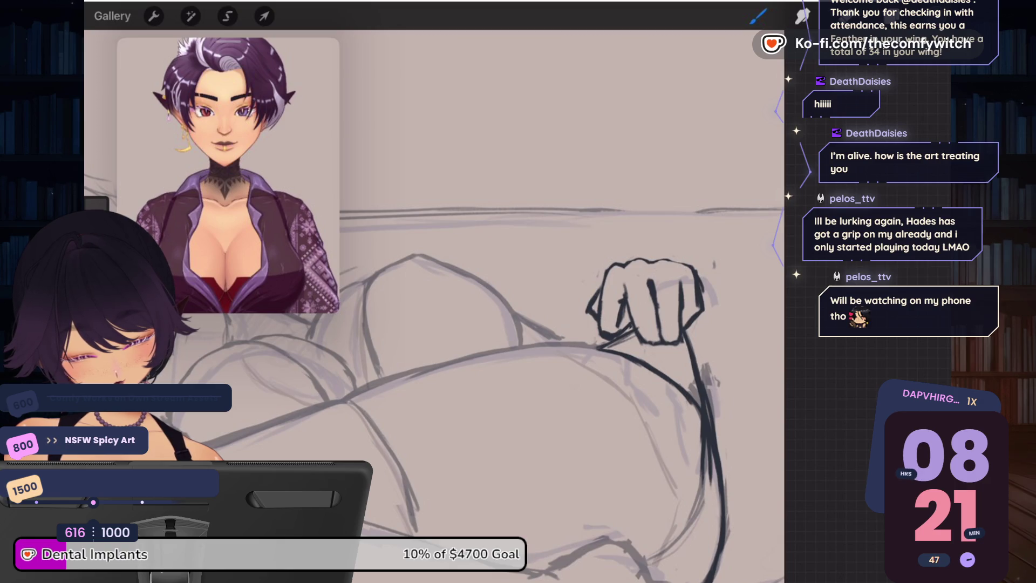
{"action": "left_click_drag", "start_coordinate": [702, 290], "coordinate": [723, 420]}
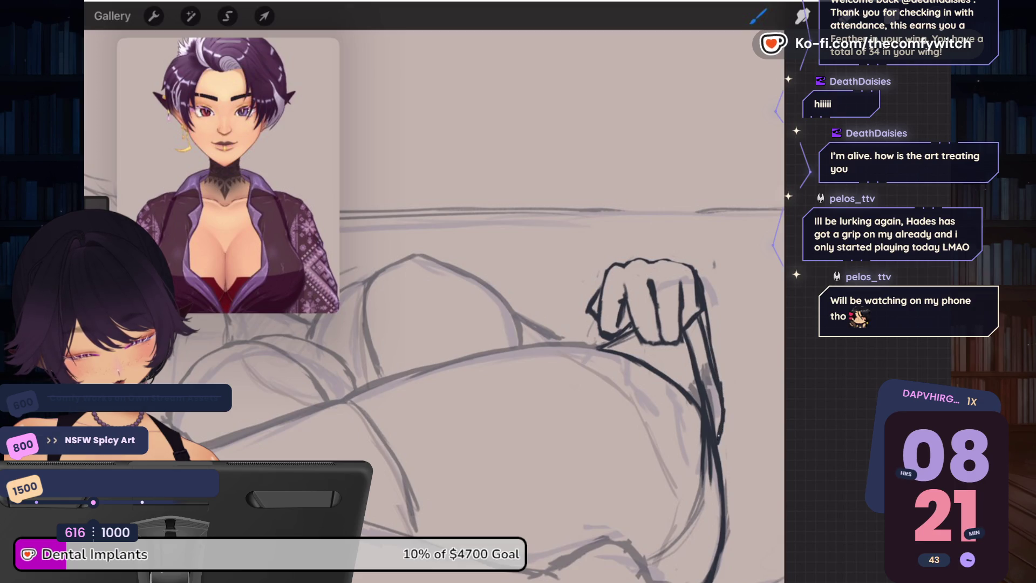
{"action": "key", "text": "e"}
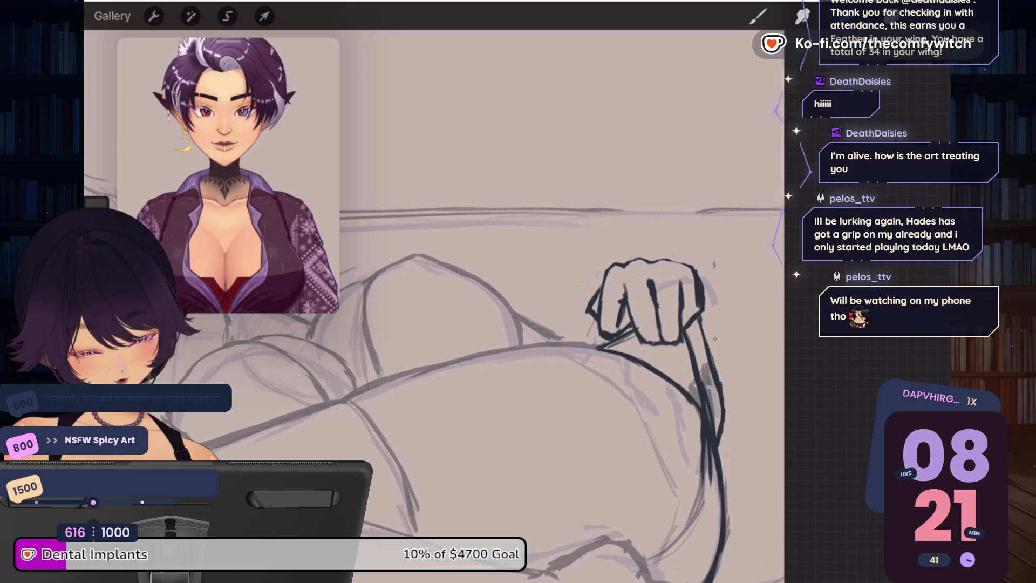
{"action": "scroll", "coordinate": [540, 345], "scroll_direction": "down", "scroll_amount": 3}
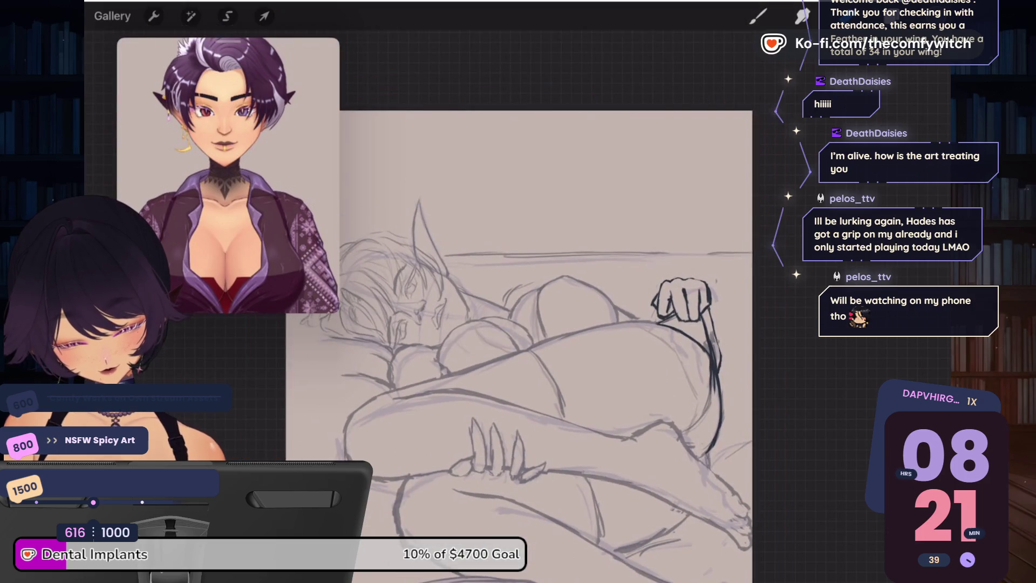
Step: Hatch dark shading beneath the fist's lower left, then zoom out and show the layers list
{"action": "key", "text": "b"}
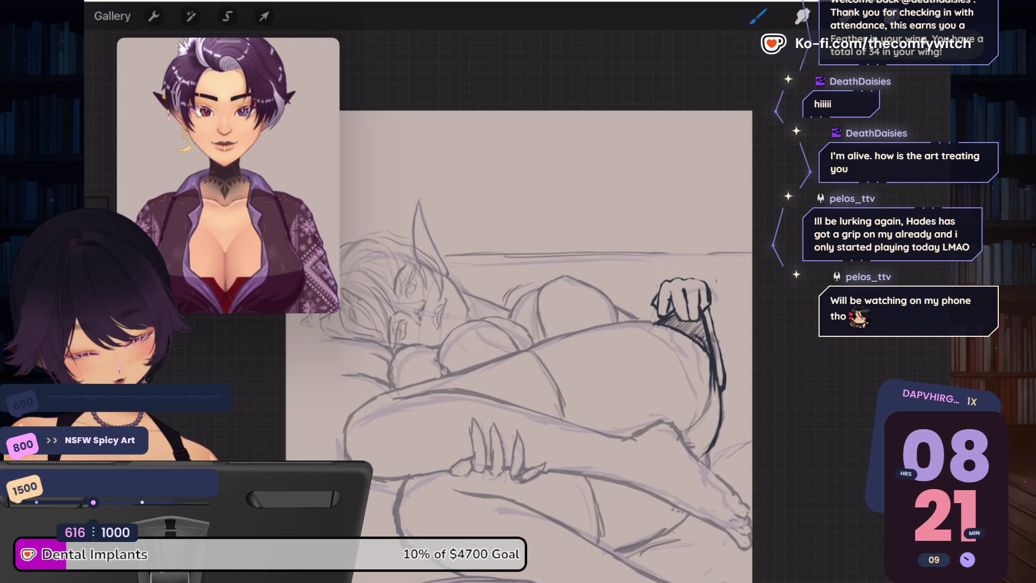
{"action": "scroll", "coordinate": [540, 345], "scroll_direction": "up", "scroll_amount": 3}
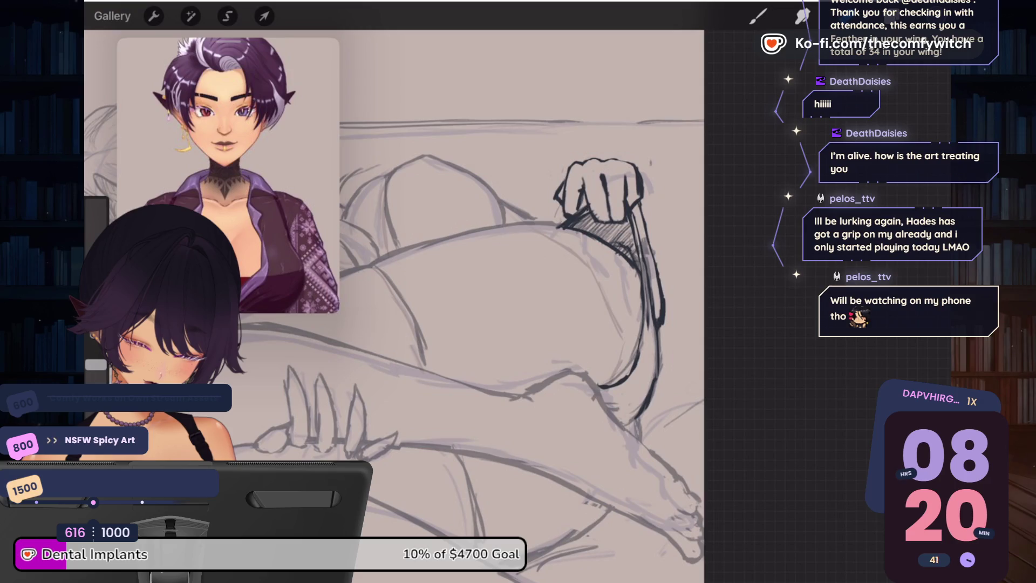
{"action": "key", "text": "b"}
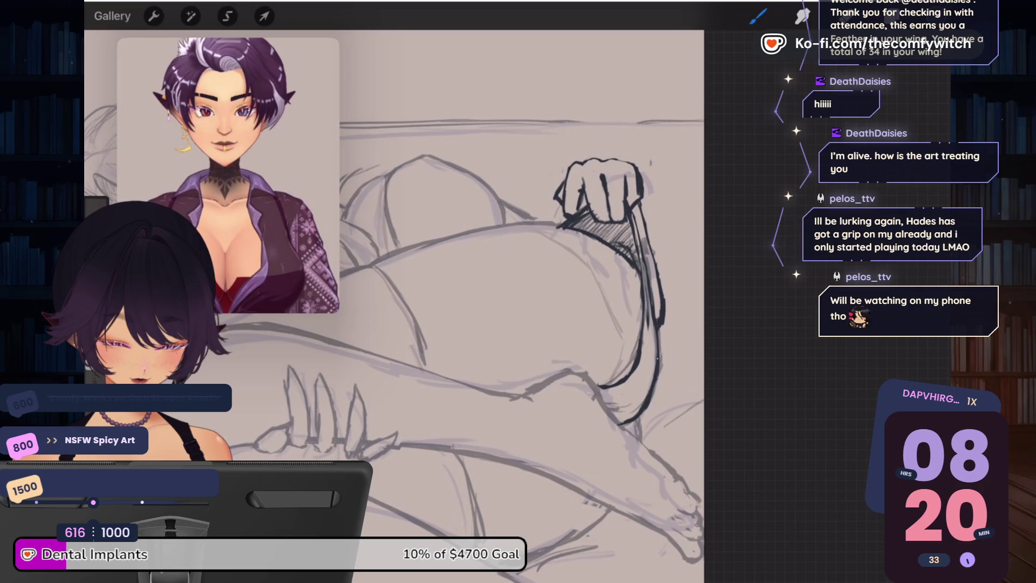
{"action": "left_click_drag", "start_coordinate": [637, 417], "coordinate": [641, 436]}
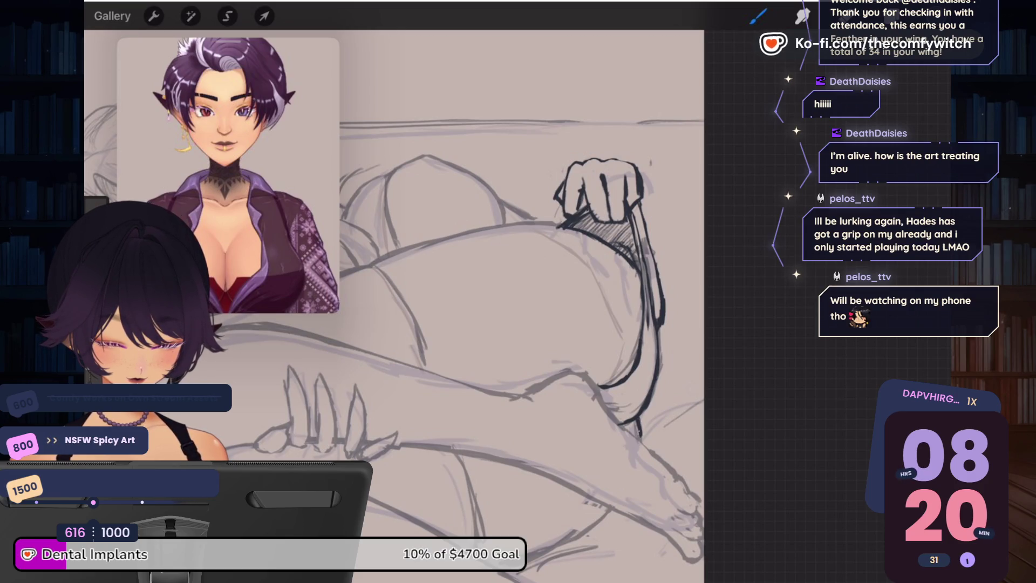
{"action": "scroll", "coordinate": [591, 316], "scroll_direction": "down", "scroll_amount": 5}
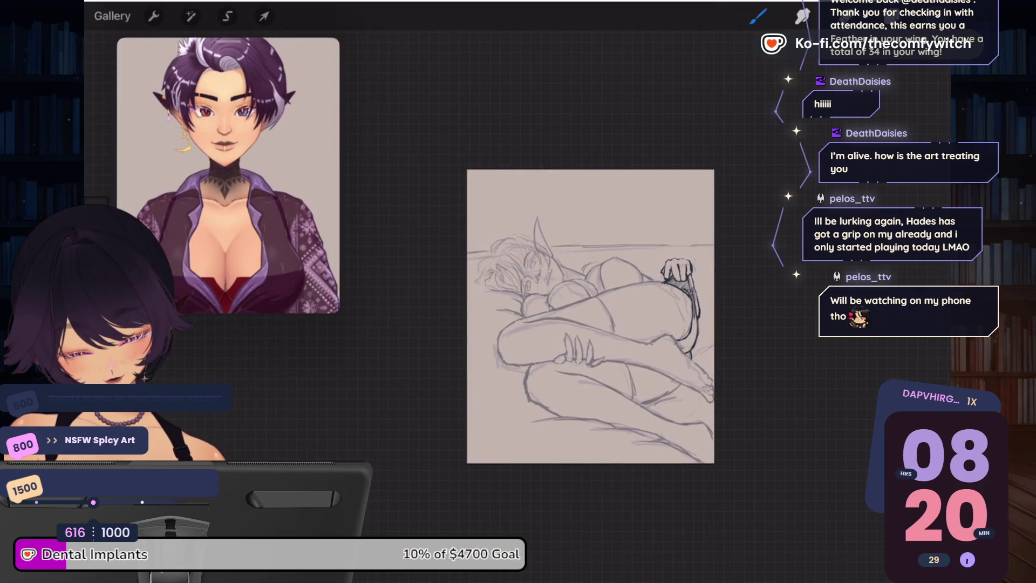
{"action": "scroll", "coordinate": [696, 346], "scroll_direction": "up", "scroll_amount": 5}
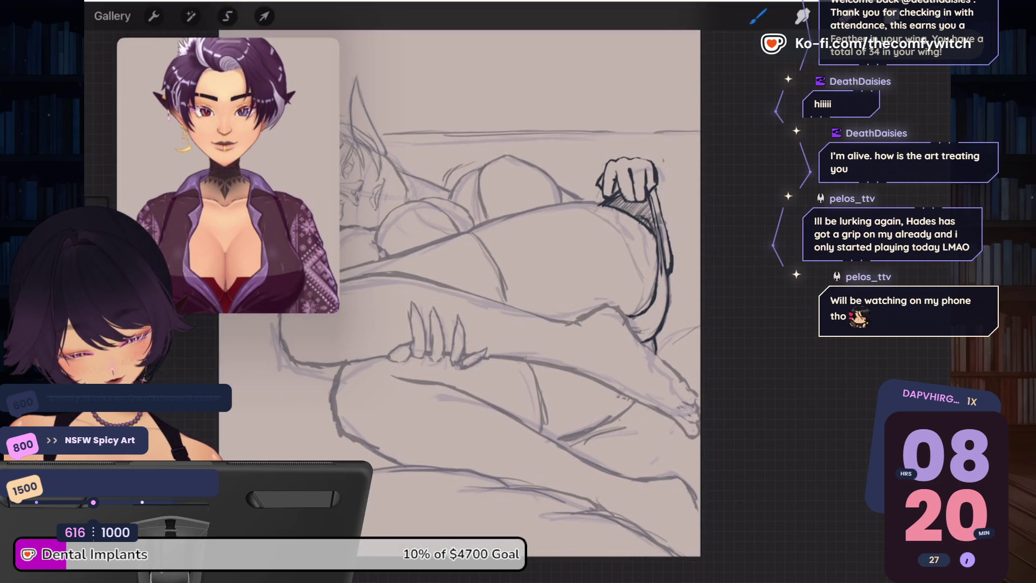
{"action": "scroll", "coordinate": [572, 294], "scroll_direction": "down", "scroll_amount": 5}
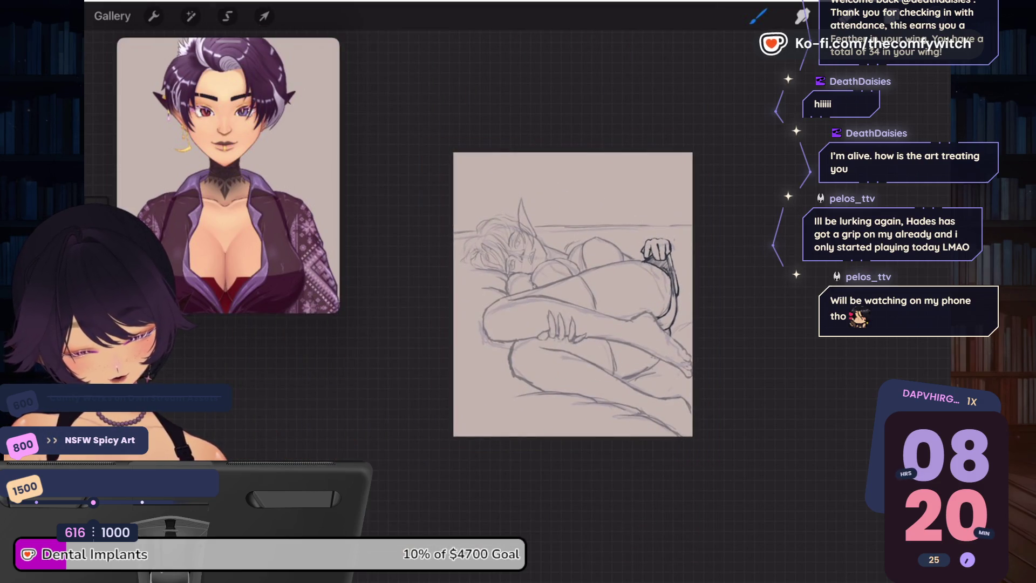
{"action": "left_click", "coordinate": [891, 16]}
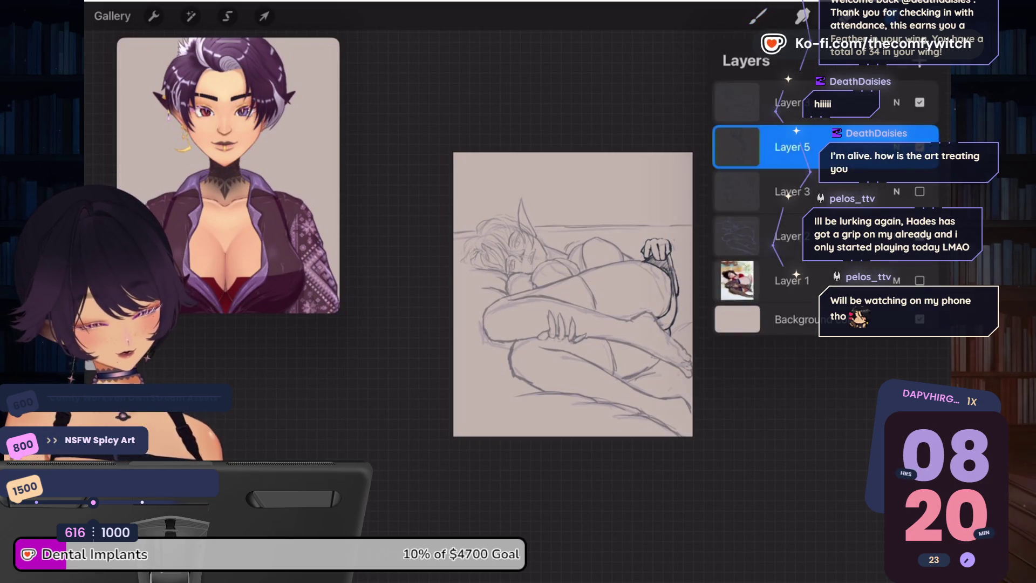
Step: Lower Layer 5 to about 45% opacity with Normal blending, then return to the canvas
{"action": "left_click", "coordinate": [896, 147]}
{"action": "left_click", "coordinate": [896, 147]}
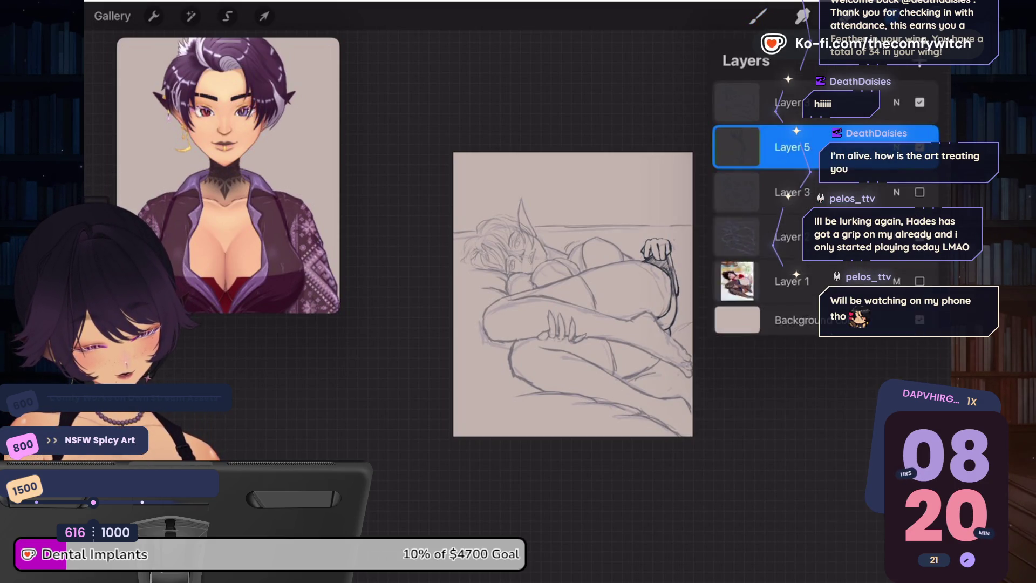
{"action": "left_click", "coordinate": [896, 147]}
{"action": "left_click", "coordinate": [896, 147]}
{"action": "left_click", "coordinate": [896, 164]}
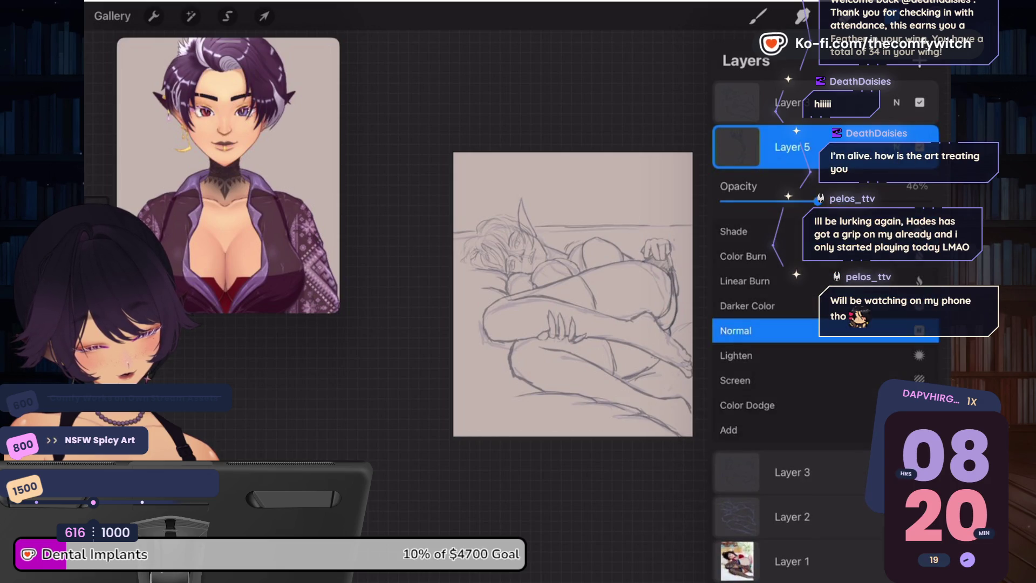
{"action": "left_click_drag", "start_coordinate": [818, 200], "coordinate": [814, 201]}
{"action": "left_click", "coordinate": [896, 146]}
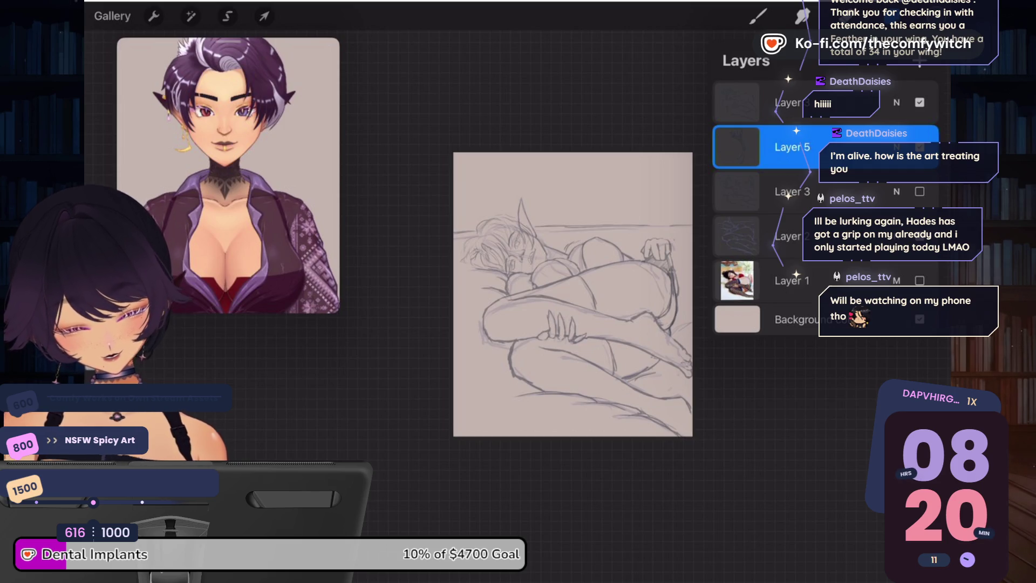
{"action": "left_click", "coordinate": [758, 16]}
{"action": "scroll", "coordinate": [572, 294], "scroll_direction": "up", "scroll_amount": 5}
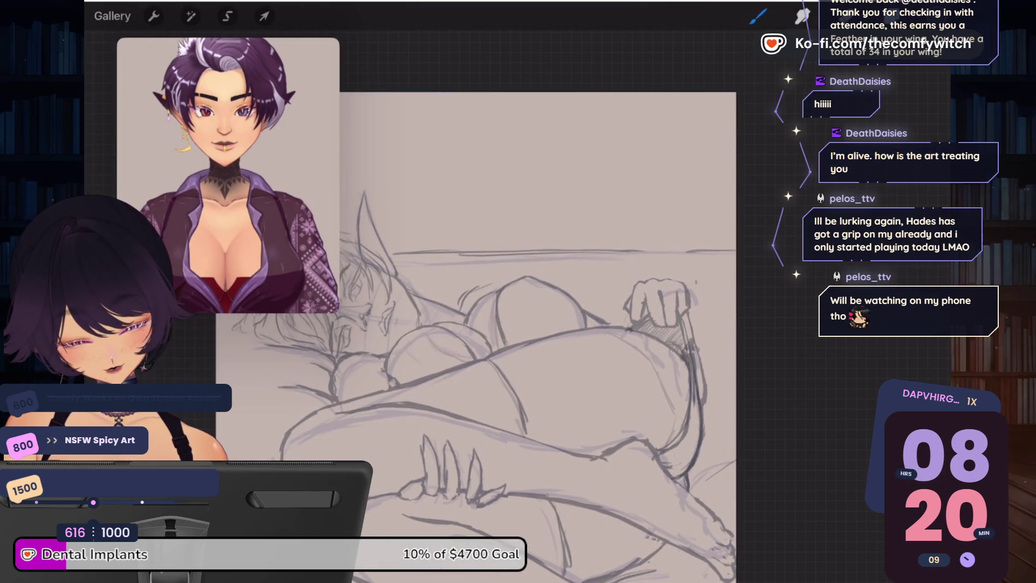
{"action": "left_click", "coordinate": [227, 17]}
Step: Lasso the fist and enlarge it slightly with uniform scaling, redoing the first resize
{"action": "left_click_drag", "start_coordinate": [667, 262], "coordinate": [700, 271]}
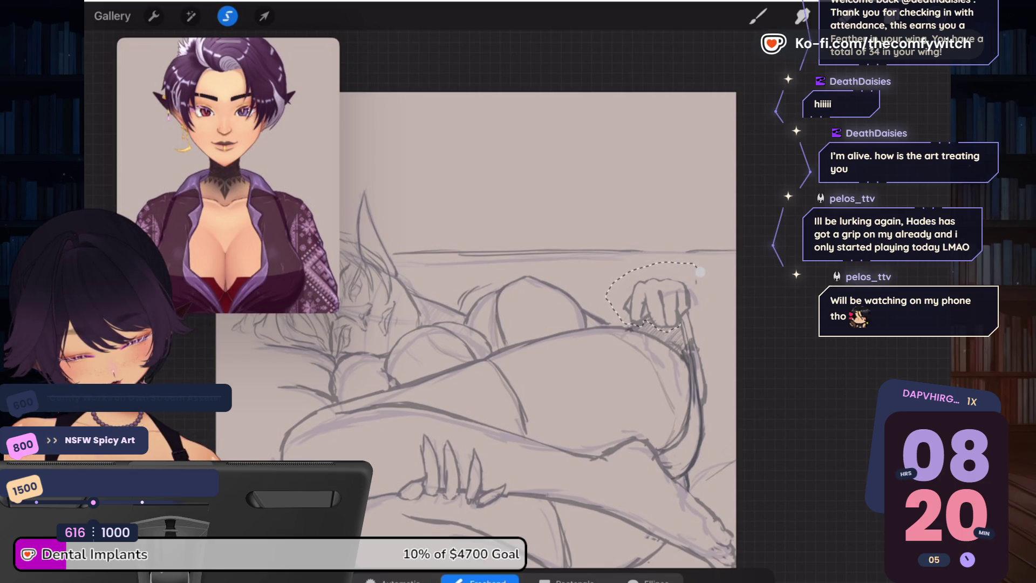
{"action": "left_click", "coordinate": [263, 16]}
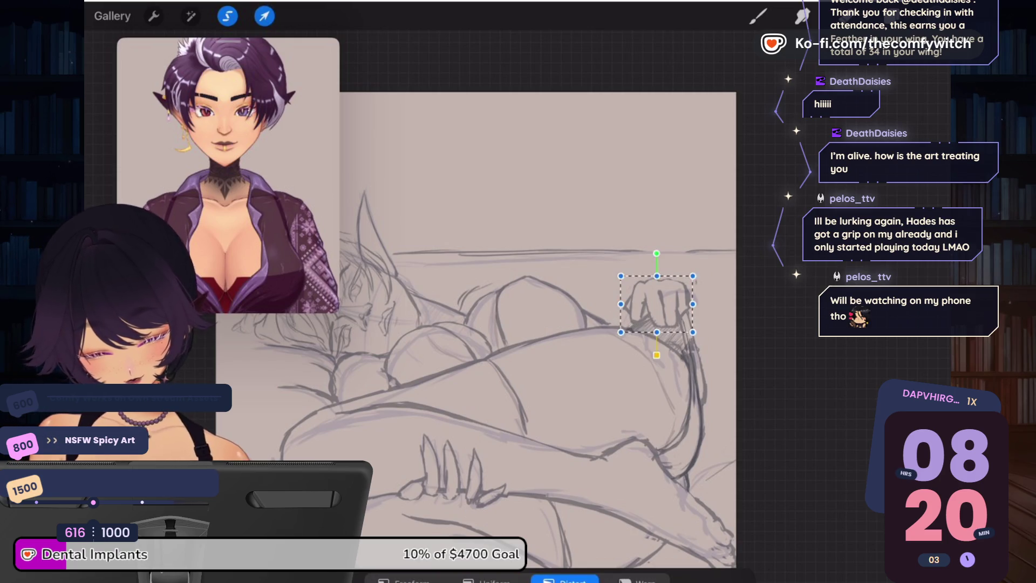
{"action": "left_click", "coordinate": [487, 578]}
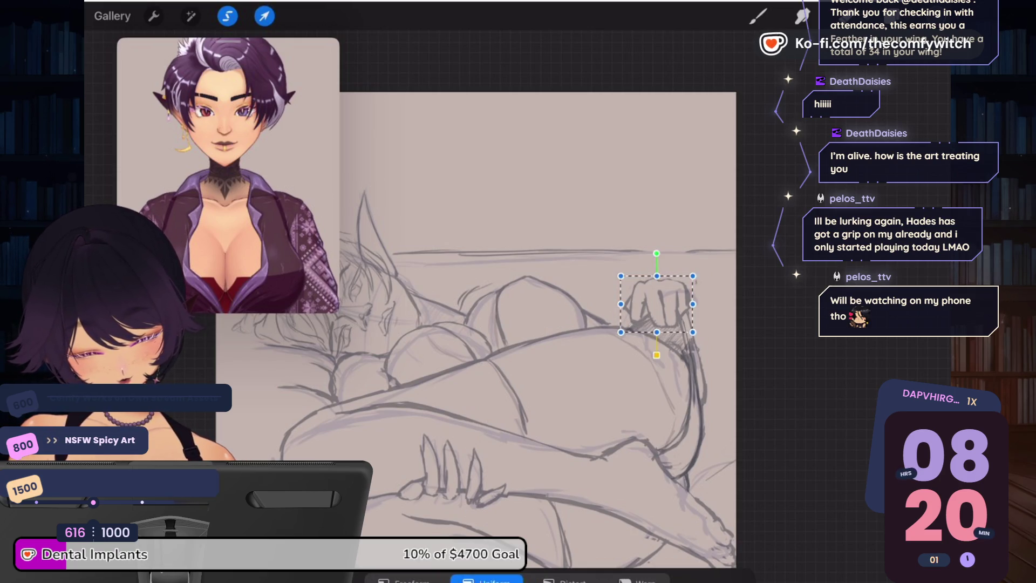
{"action": "mouse_move", "coordinate": [656, 276]}
{"action": "left_mouse_down"}
{"action": "mouse_move", "coordinate": [656, 267]}
{"action": "mouse_move", "coordinate": [656, 300]}
{"action": "left_mouse_up"}
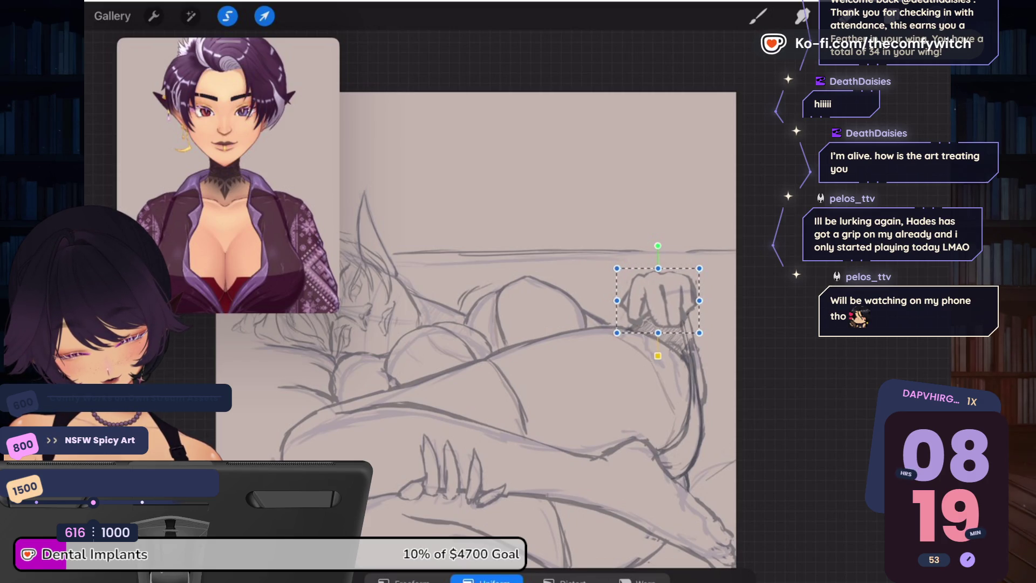
{"action": "key", "text": "ctrl+z"}
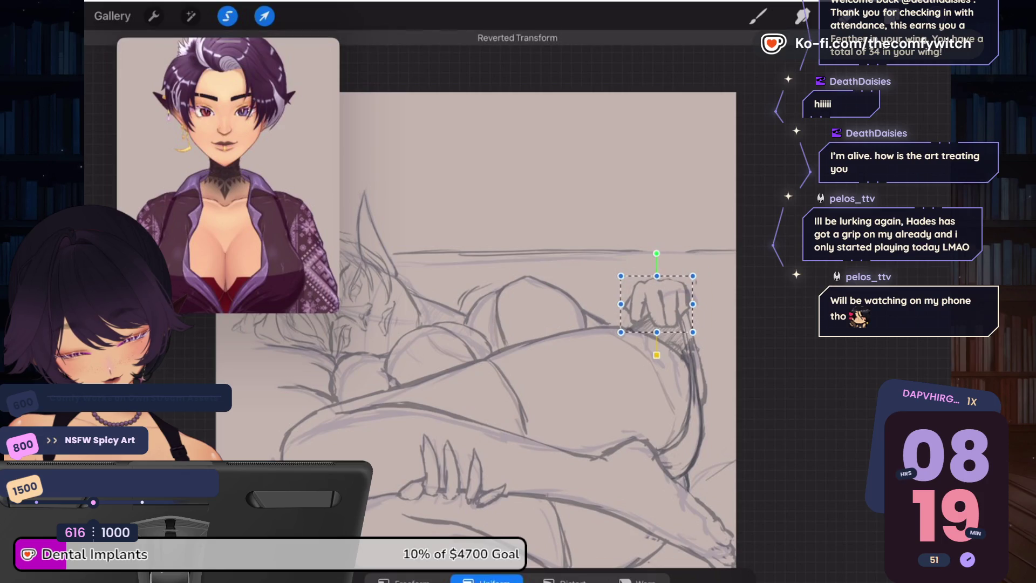
{"action": "left_click_drag", "start_coordinate": [617, 267], "coordinate": [616, 268]}
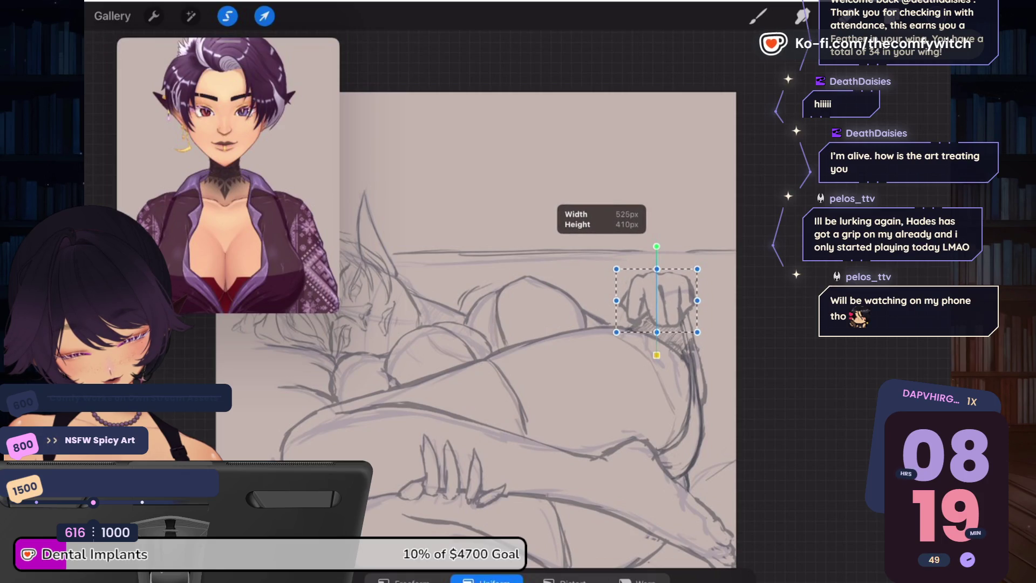
Step: Distort and warp the fist, tilting its top and lower-right corners inward, and apply it
{"action": "left_click", "coordinate": [561, 580]}
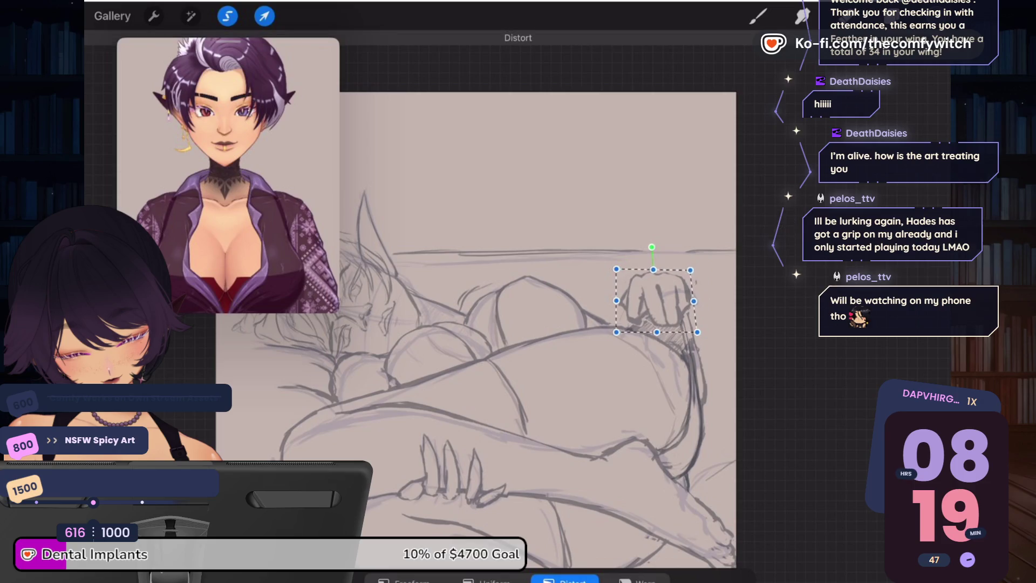
{"action": "left_click_drag", "start_coordinate": [697, 269], "coordinate": [694, 270]}
{"action": "left_click", "coordinate": [636, 580]}
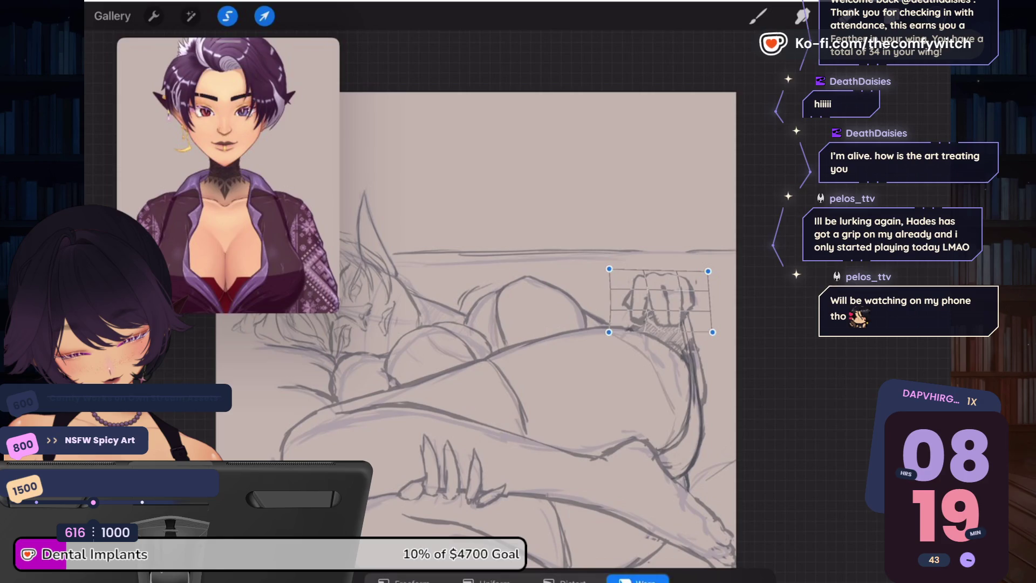
{"action": "left_click_drag", "start_coordinate": [654, 302], "coordinate": [659, 306]}
{"action": "left_click_drag", "start_coordinate": [708, 271], "coordinate": [695, 267]}
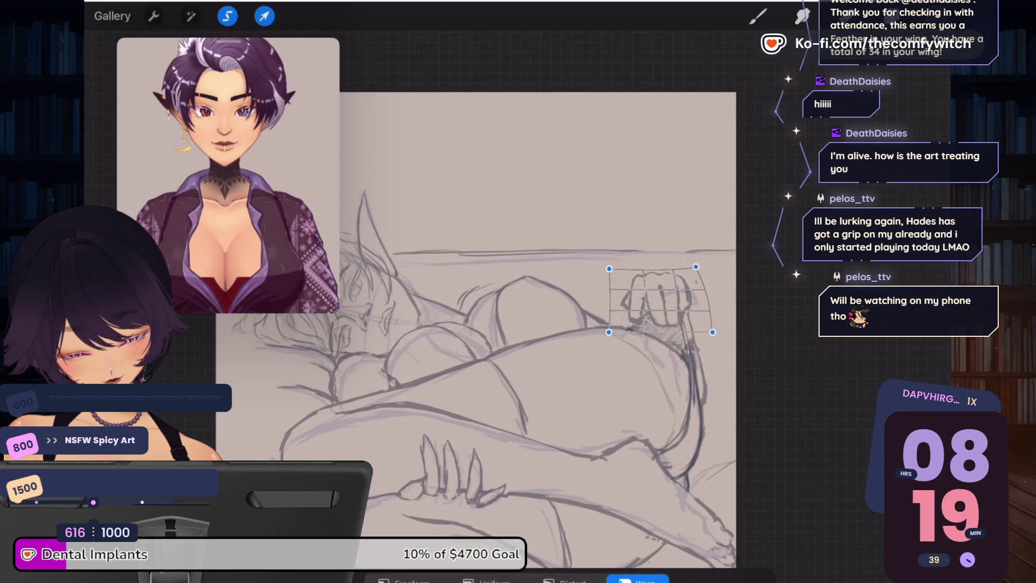
{"action": "left_click_drag", "start_coordinate": [609, 269], "coordinate": [616, 266]}
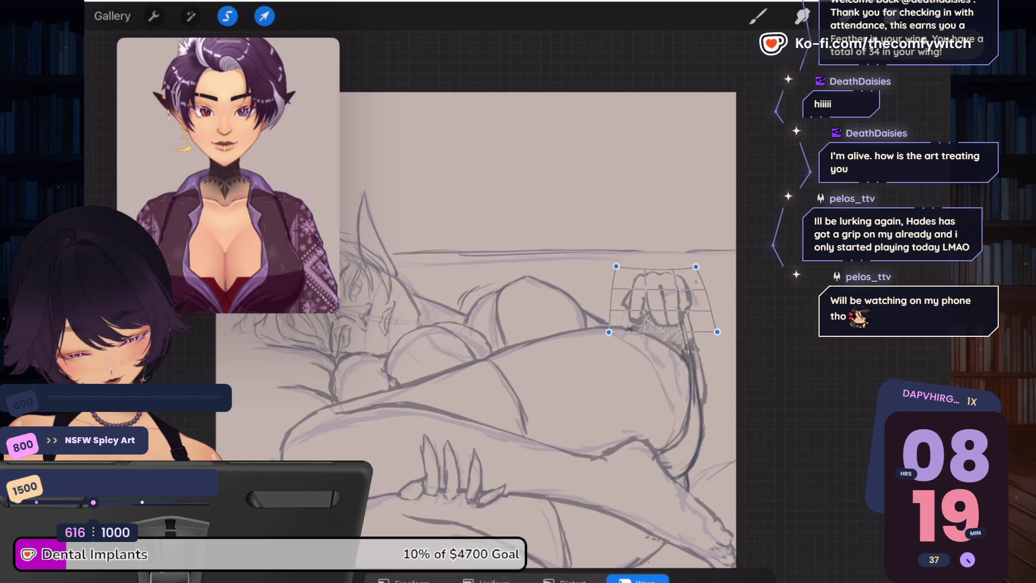
{"action": "left_click_drag", "start_coordinate": [717, 332], "coordinate": [704, 330]}
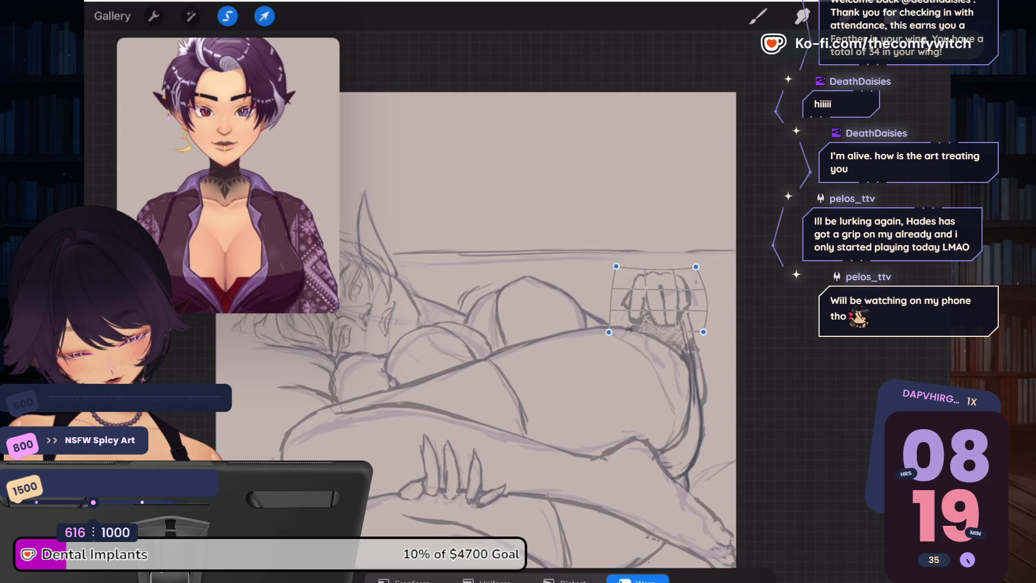
{"action": "left_click", "coordinate": [264, 17]}
Step: Fade the top sketch layer to about 43% opacity and lower Layer 2's opacity further
{"action": "left_click", "coordinate": [920, 16]}
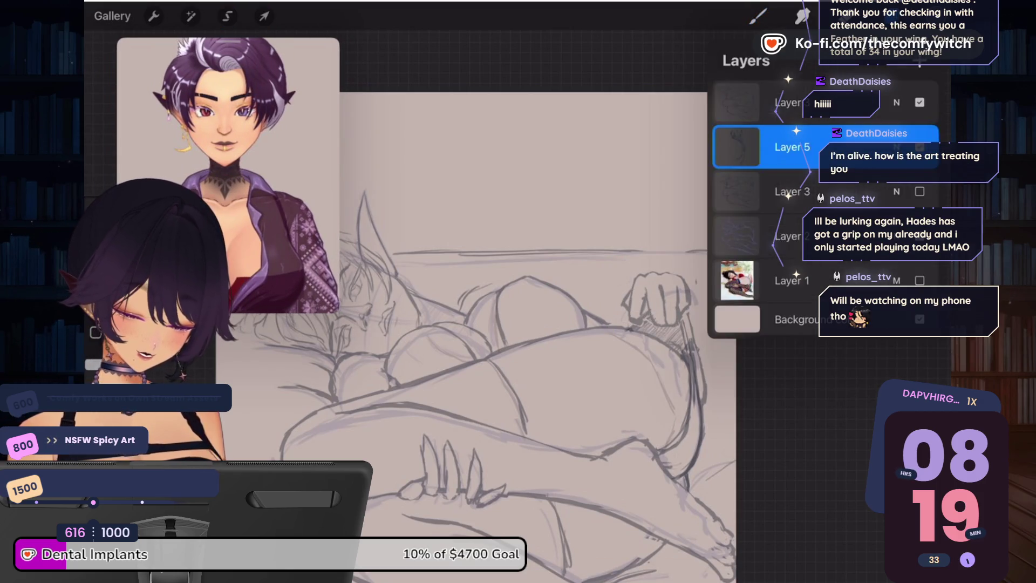
{"action": "left_click", "coordinate": [788, 103]}
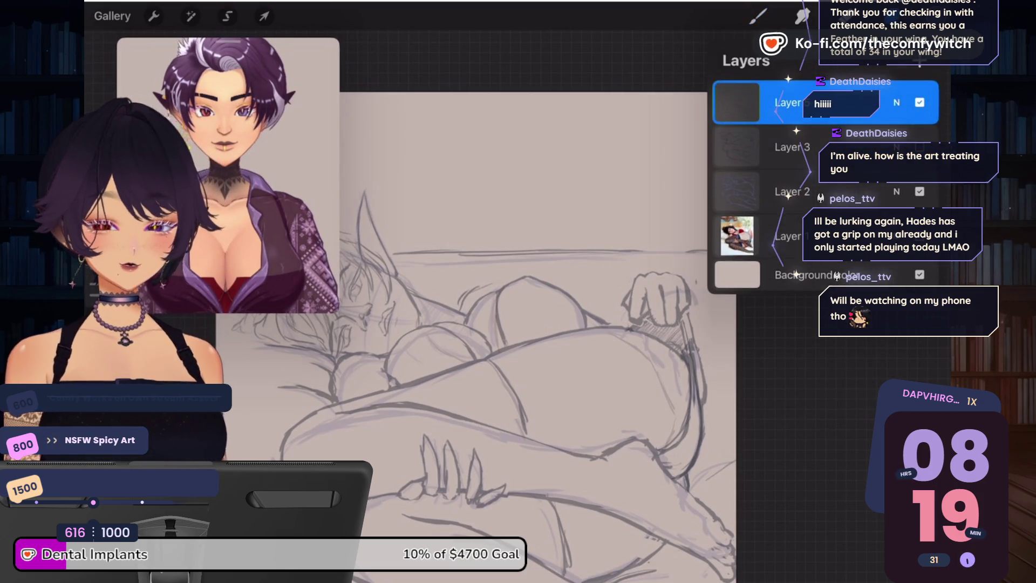
{"action": "left_click", "coordinate": [897, 103]}
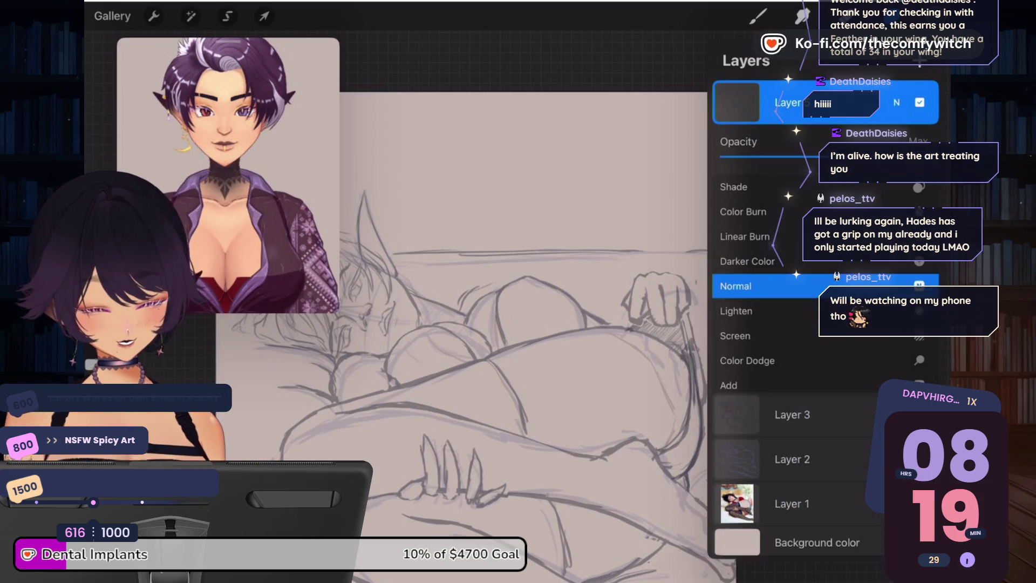
{"action": "left_click_drag", "start_coordinate": [927, 156], "coordinate": [812, 156]}
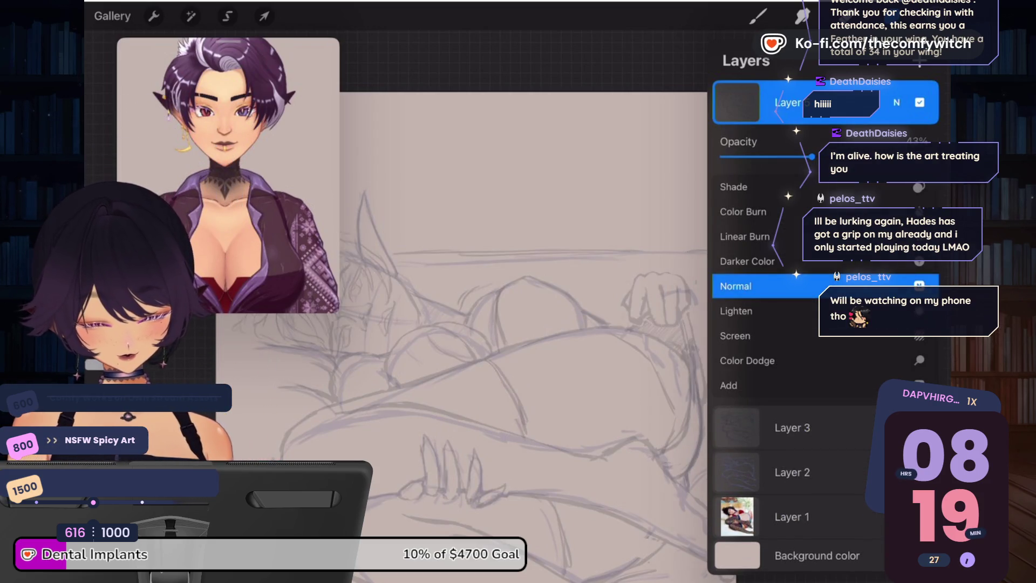
{"action": "left_click", "coordinate": [897, 103]}
{"action": "left_click", "coordinate": [897, 191]}
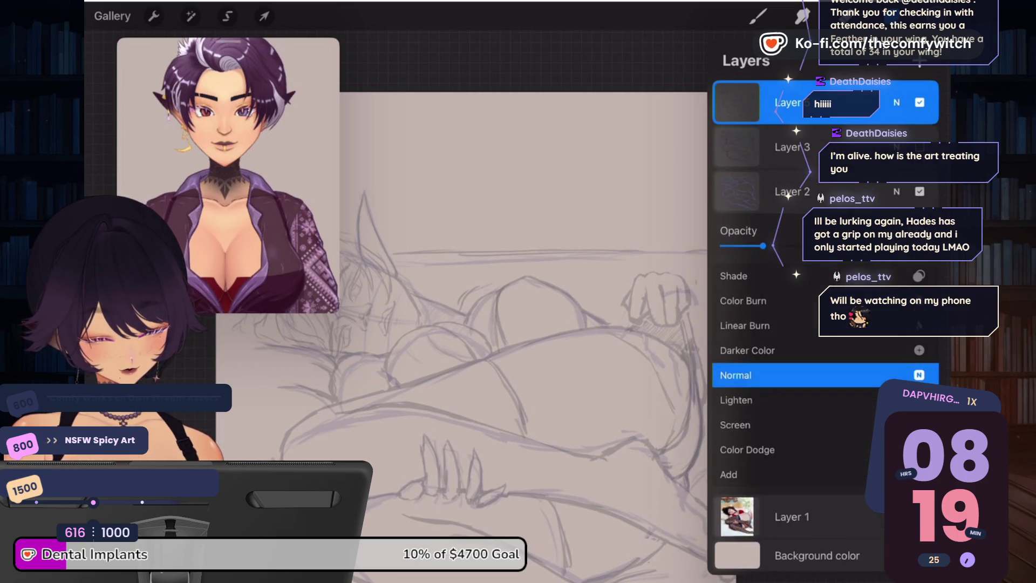
{"action": "left_click_drag", "start_coordinate": [762, 246], "coordinate": [747, 245]}
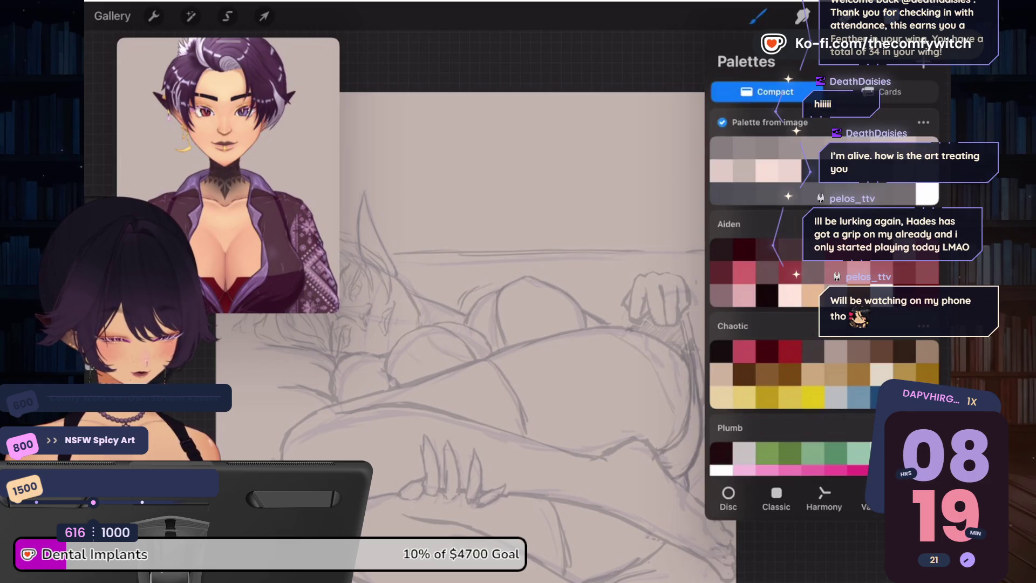
Step: Pick the SAI Ink brush from the Sai Brushes set in the Brush Library
{"action": "scroll", "coordinate": [825, 303], "scroll_direction": "down", "scroll_amount": 15}
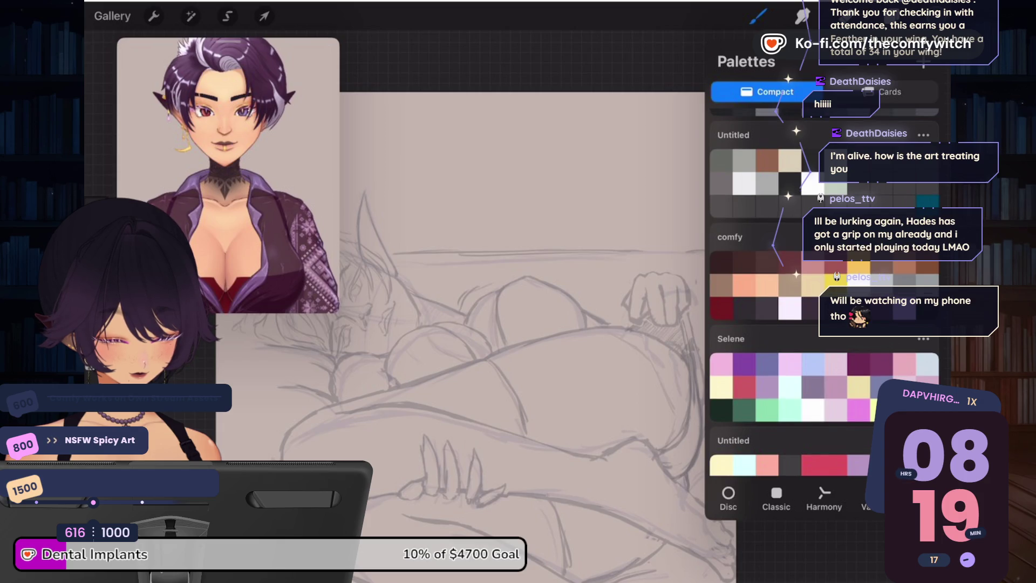
{"action": "key", "text": "b"}
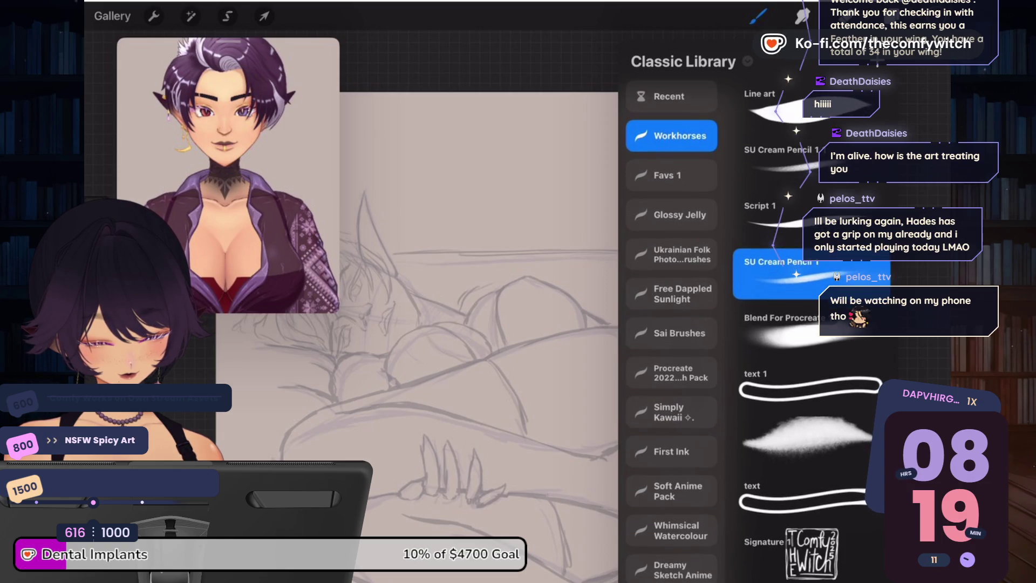
{"action": "left_click", "coordinate": [670, 175]}
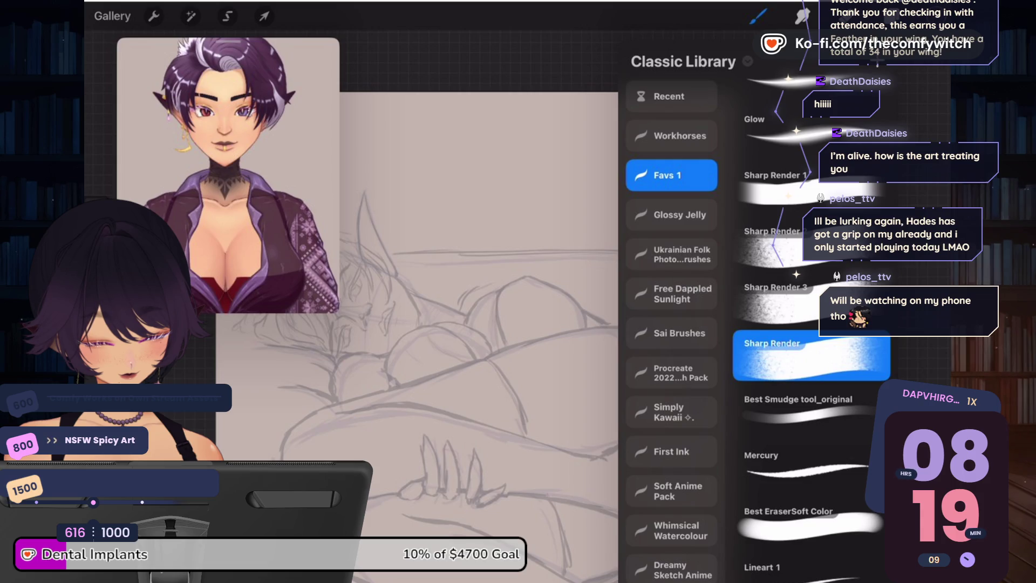
{"action": "left_click", "coordinate": [680, 333]}
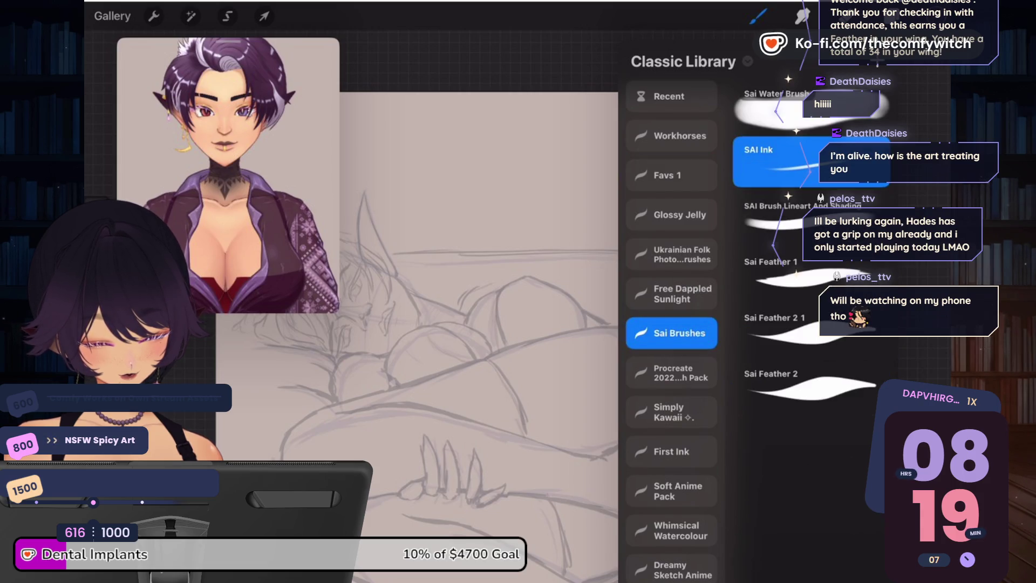
{"action": "left_click", "coordinate": [758, 17]}
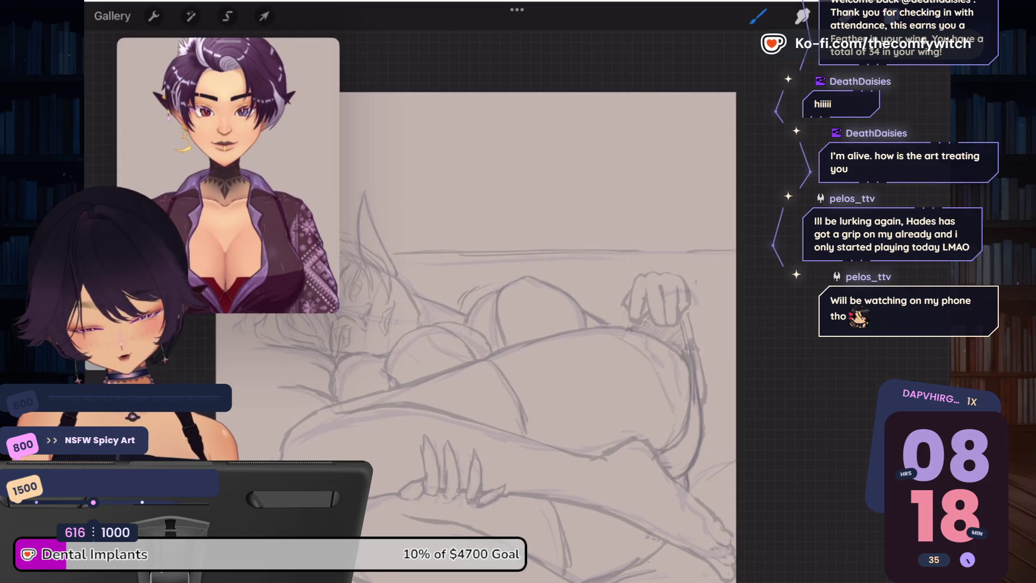
Step: Ink the bold upper eyelid line and add lashes at the eye's outer corner with SAI Ink
{"action": "scroll", "coordinate": [486, 292], "scroll_direction": "up", "scroll_amount": 5}
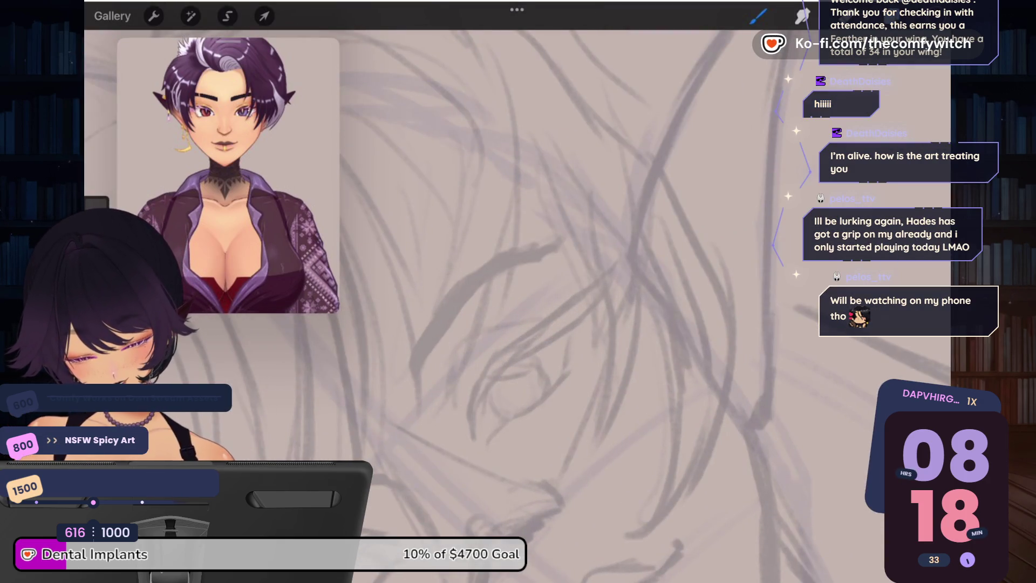
{"action": "left_click_drag", "start_coordinate": [468, 413], "coordinate": [470, 436]}
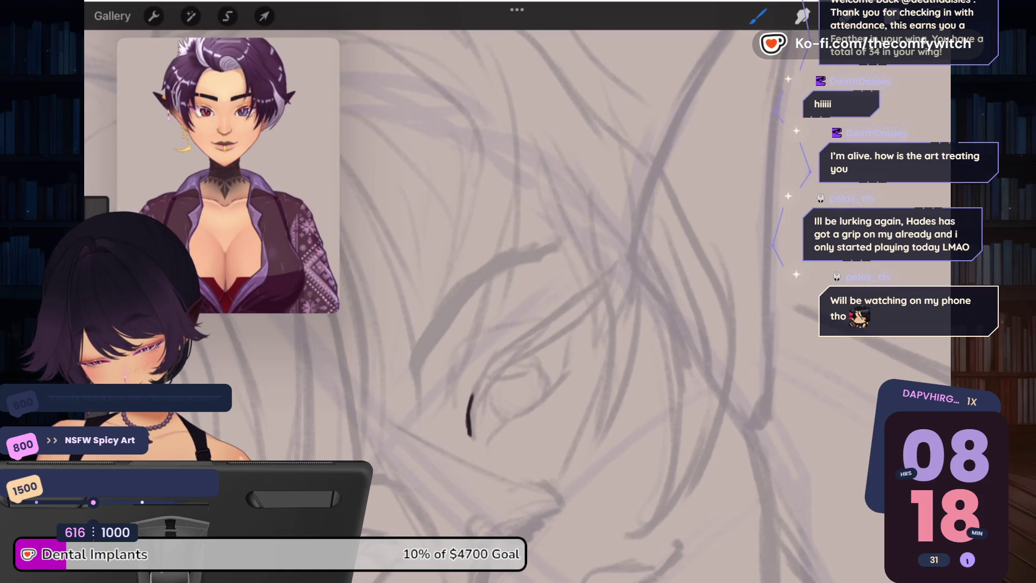
{"action": "left_click_drag", "start_coordinate": [472, 395], "coordinate": [469, 435]}
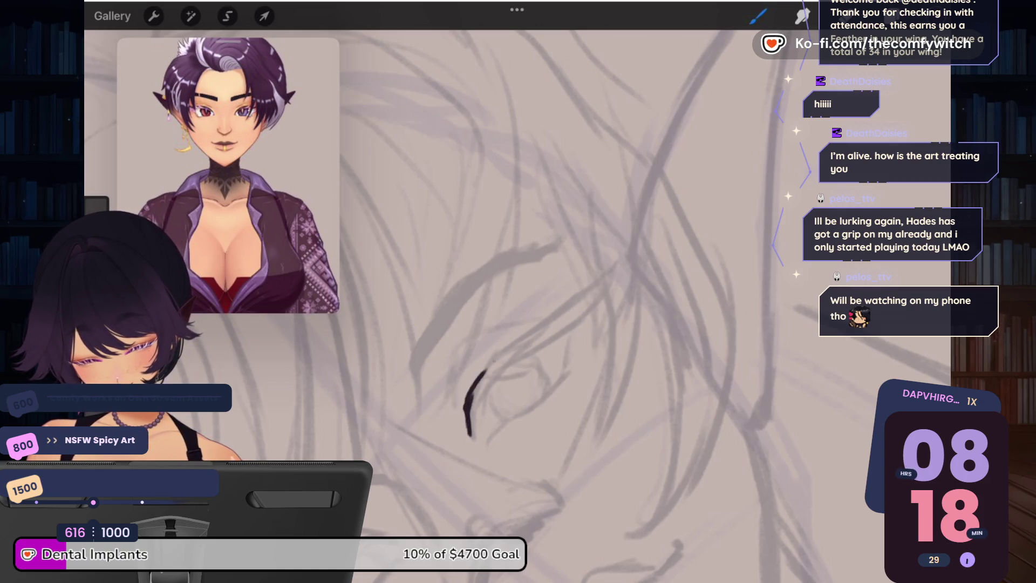
{"action": "left_click_drag", "start_coordinate": [468, 397], "coordinate": [536, 328]}
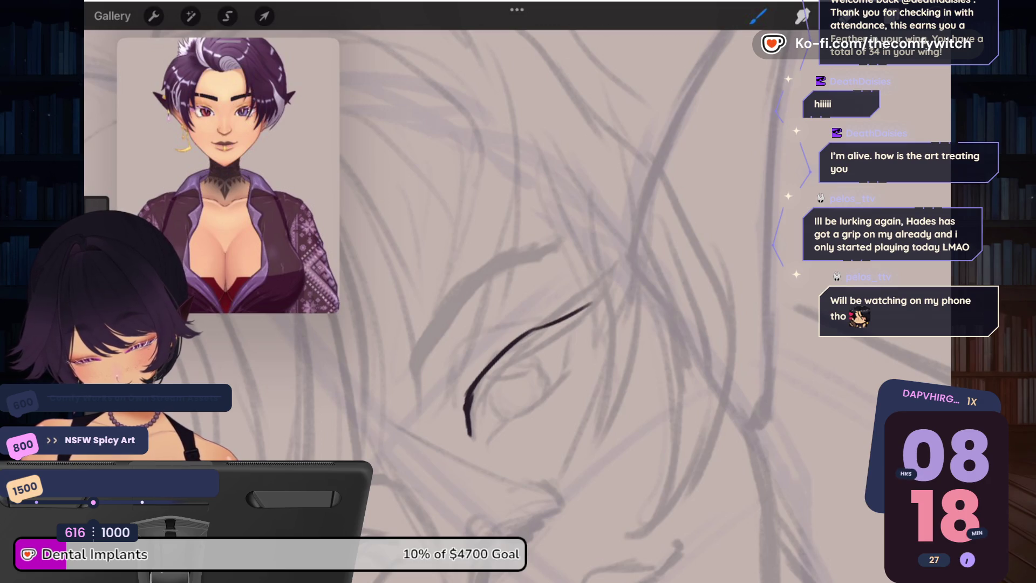
{"action": "left_click_drag", "start_coordinate": [606, 287], "coordinate": [613, 275]}
{"action": "left_click_drag", "start_coordinate": [558, 322], "coordinate": [612, 278]}
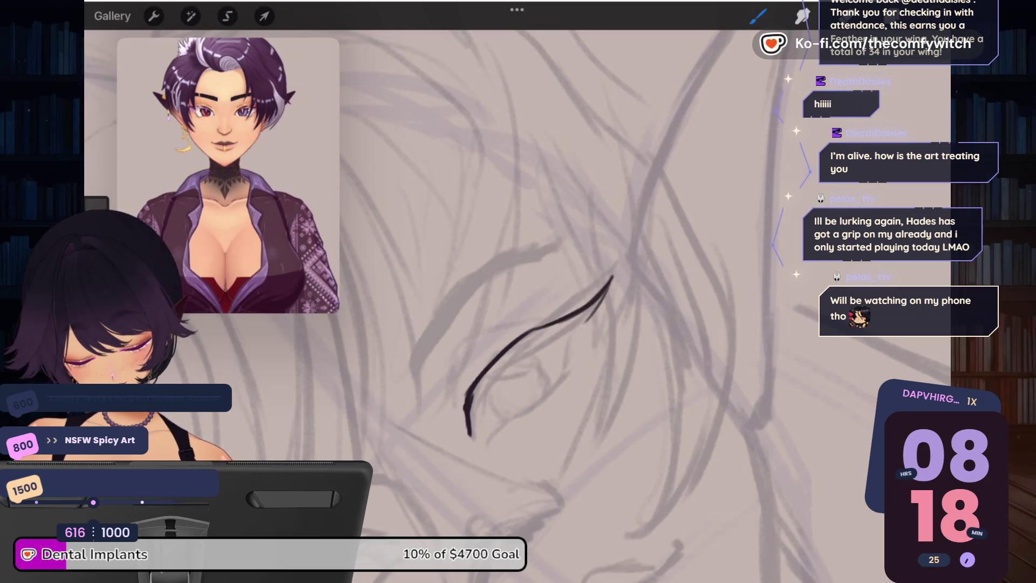
{"action": "left_click_drag", "start_coordinate": [544, 341], "coordinate": [581, 324]}
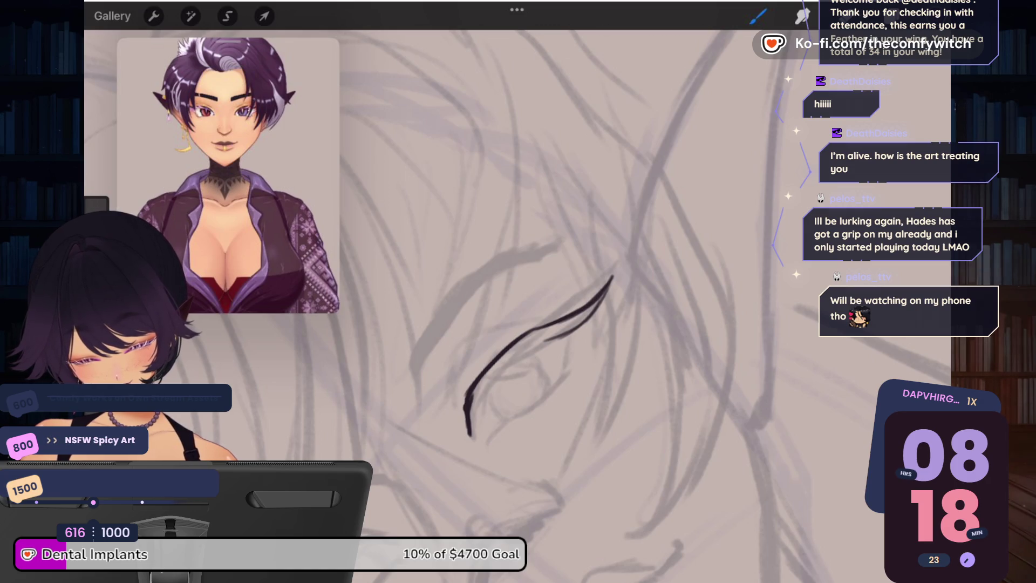
{"action": "scroll", "coordinate": [228, 176], "scroll_direction": "up", "scroll_amount": 5}
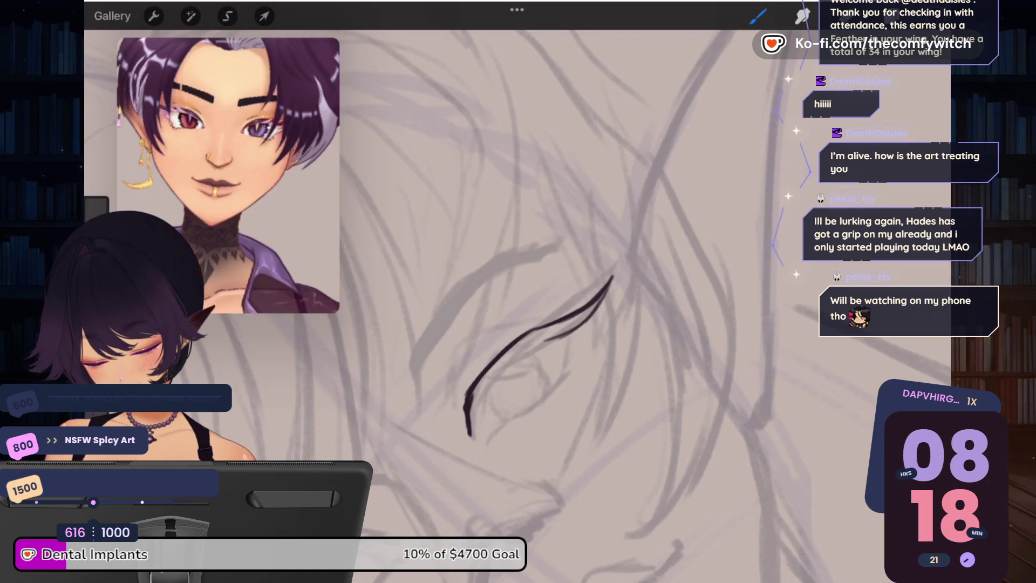
{"action": "scroll", "coordinate": [228, 175], "scroll_direction": "up", "scroll_amount": 1}
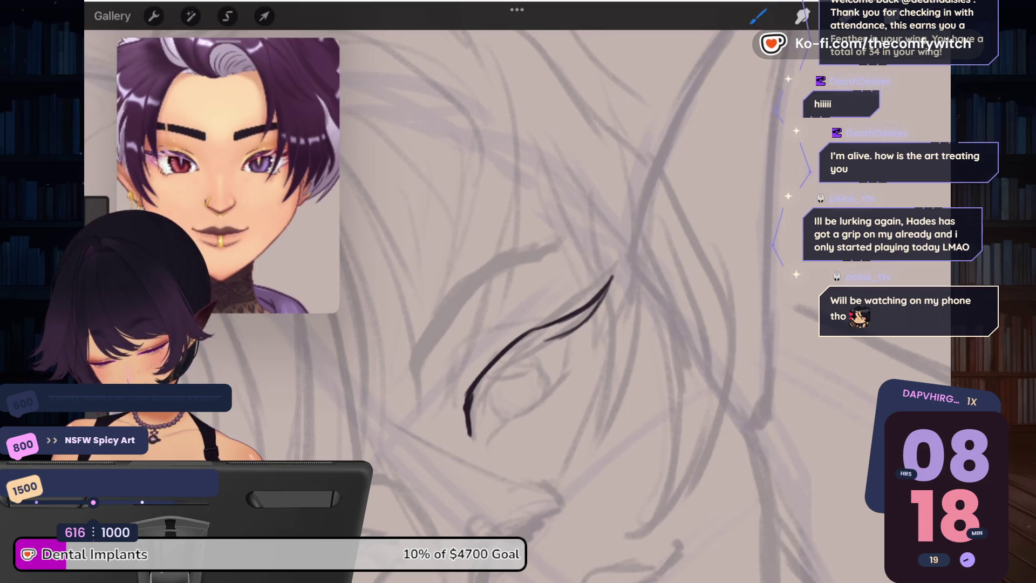
{"action": "scroll", "coordinate": [547, 367], "scroll_direction": "up", "scroll_amount": 3}
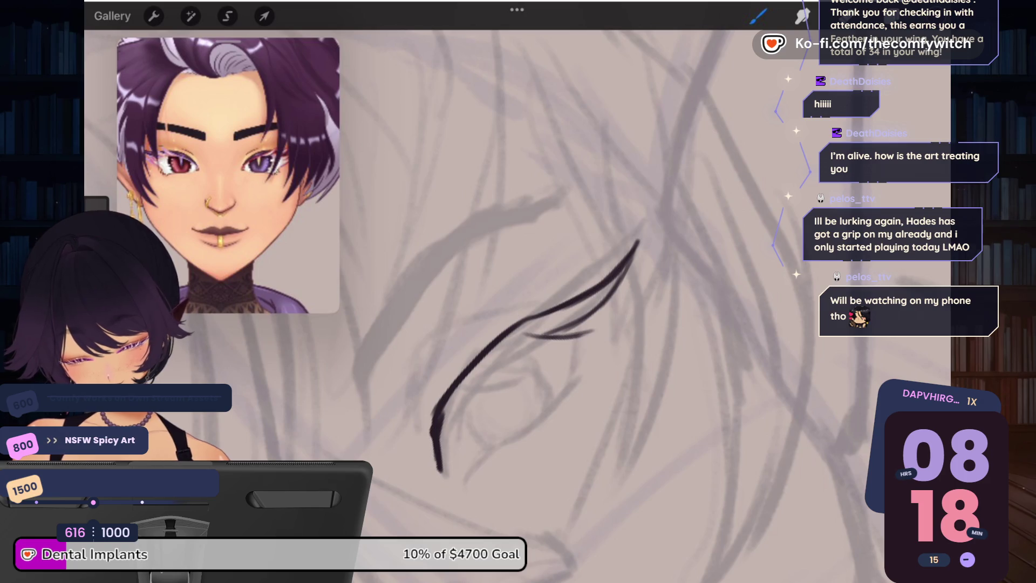
{"action": "mouse_move", "coordinate": [589, 334]}
{"action": "left_mouse_down"}
{"action": "mouse_move", "coordinate": [514, 355]}
{"action": "mouse_move", "coordinate": [489, 383]}
{"action": "left_mouse_up"}
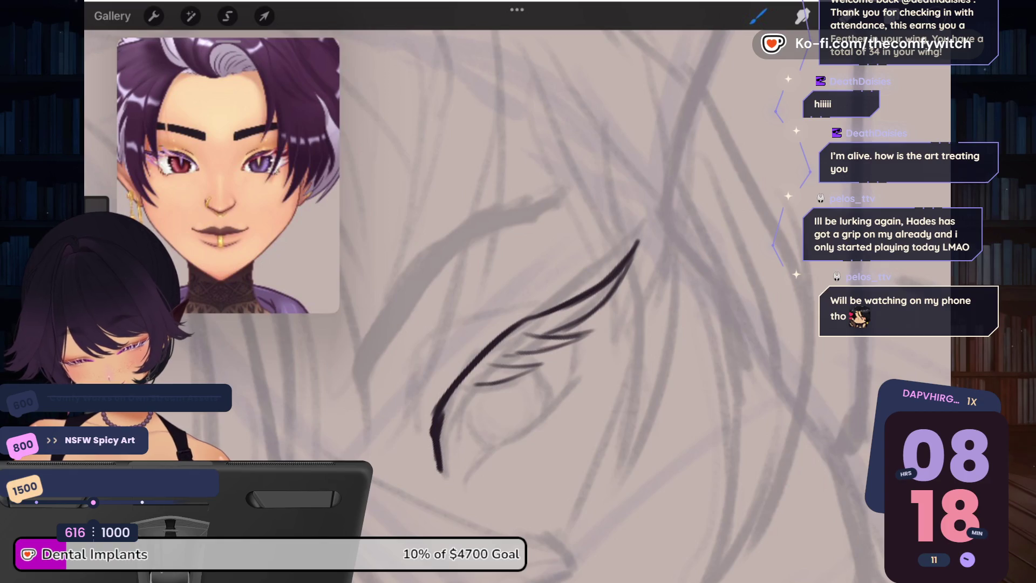
{"action": "left_click_drag", "start_coordinate": [560, 348], "coordinate": [500, 365]}
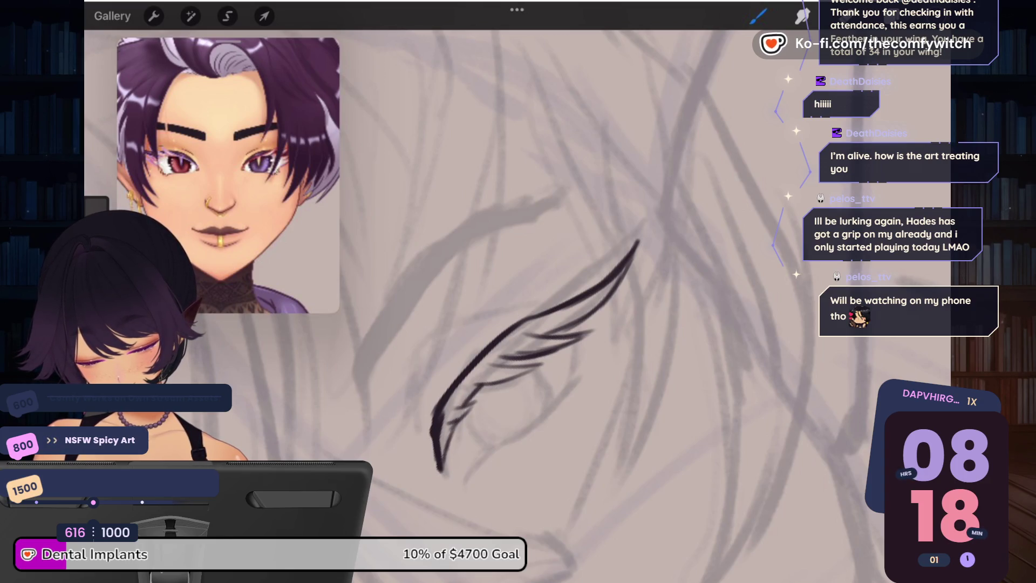
{"action": "left_click_drag", "start_coordinate": [442, 471], "coordinate": [450, 486]}
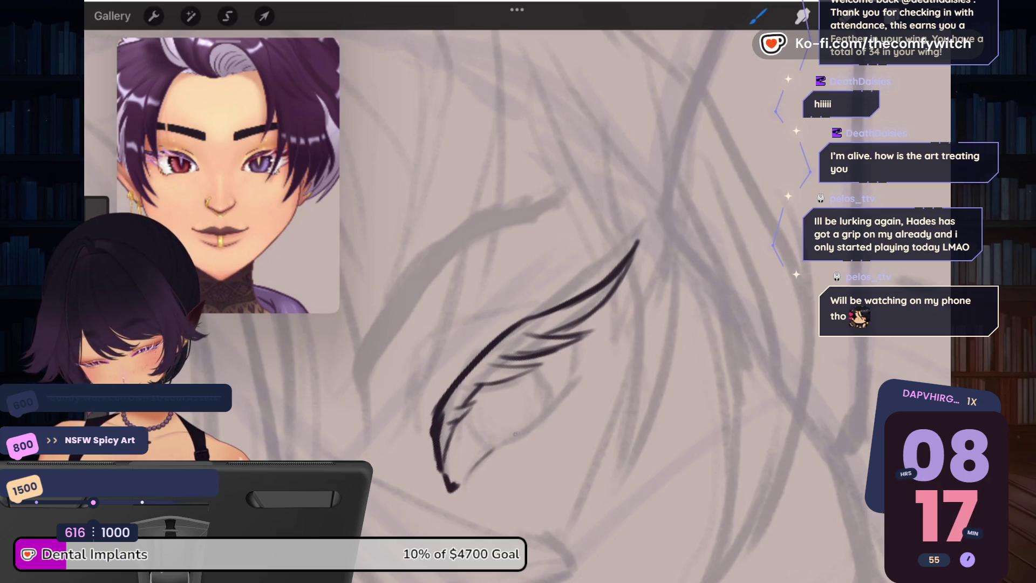
{"action": "left_click_drag", "start_coordinate": [517, 431], "coordinate": [582, 372]}
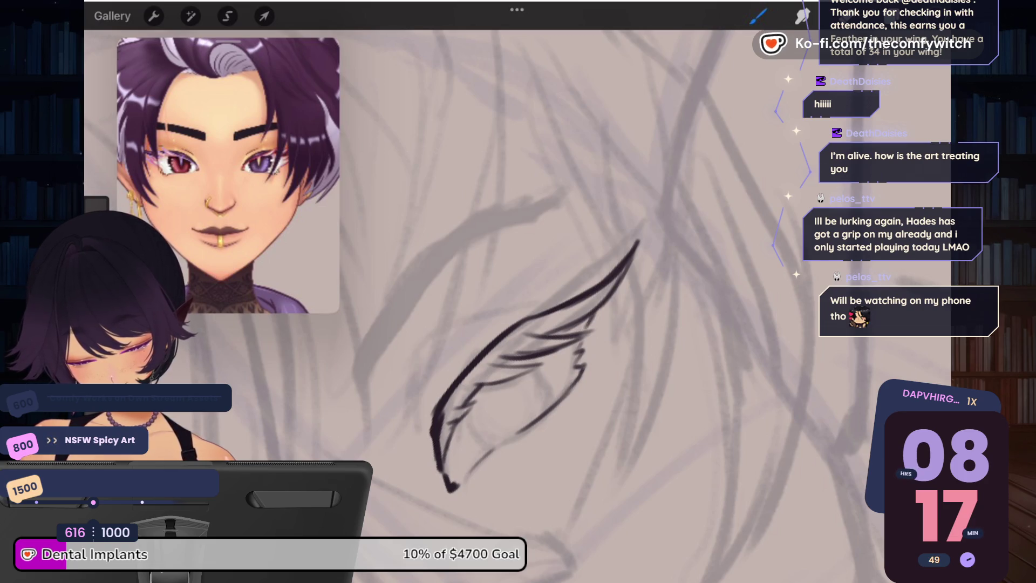
Step: Draw the curved crease above the eye, redrawing it once after an undo
{"action": "mouse_move", "coordinate": [637, 243]}
{"action": "left_mouse_down"}
{"action": "mouse_move", "coordinate": [613, 289]}
{"action": "mouse_move", "coordinate": [606, 277]}
{"action": "mouse_move", "coordinate": [734, 229]}
{"action": "left_mouse_up"}
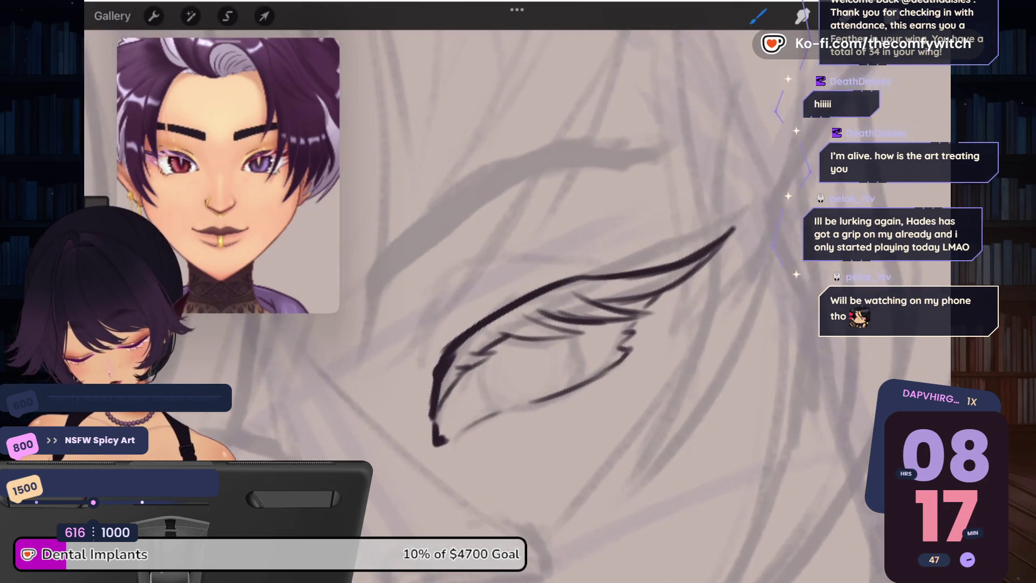
{"action": "mouse_move", "coordinate": [428, 339]}
{"action": "left_mouse_down"}
{"action": "mouse_move", "coordinate": [495, 233]}
{"action": "mouse_move", "coordinate": [564, 228]}
{"action": "mouse_move", "coordinate": [610, 246]}
{"action": "left_mouse_up"}
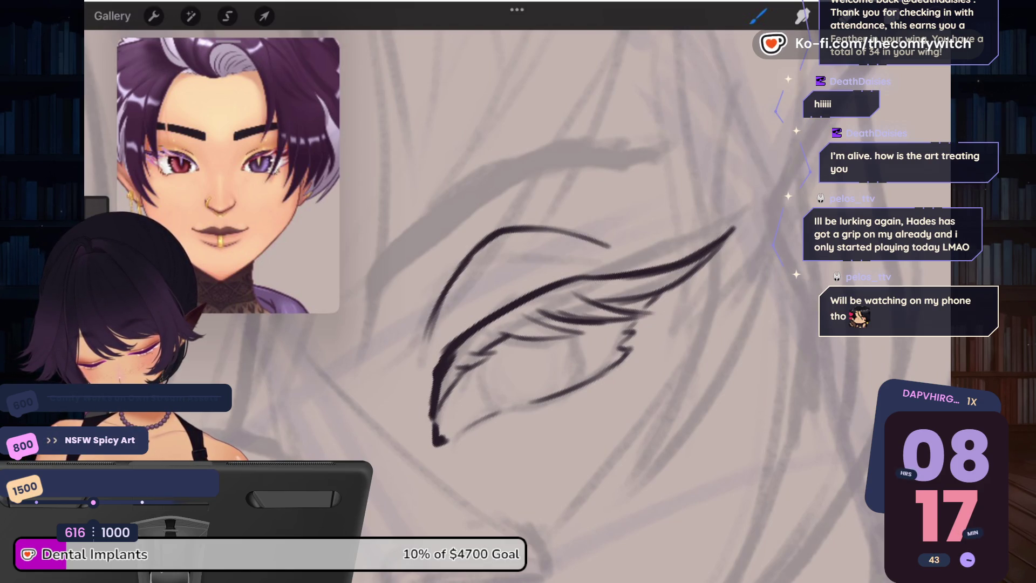
{"action": "scroll", "coordinate": [594, 302], "scroll_direction": "down", "scroll_amount": 10}
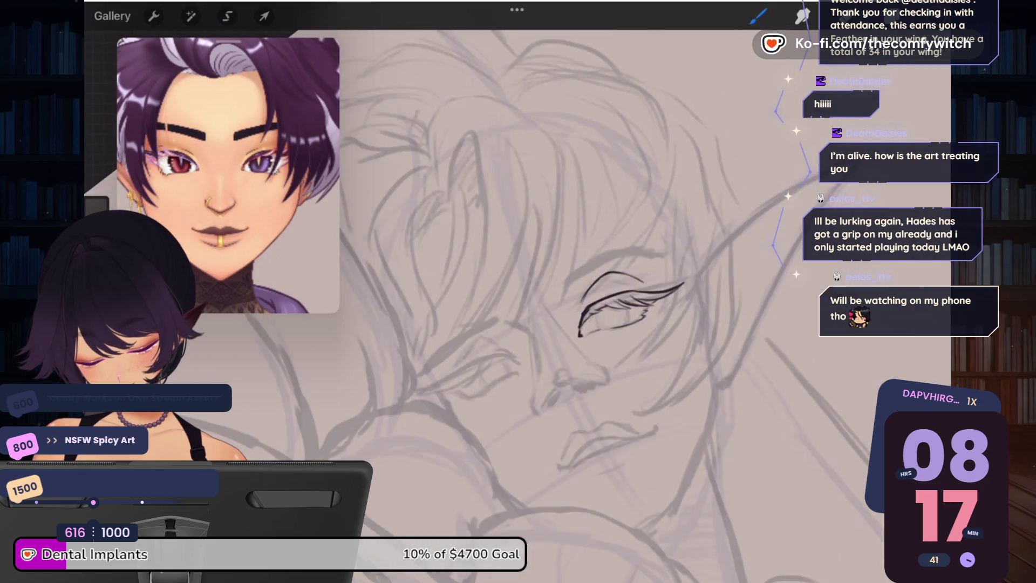
{"action": "scroll", "coordinate": [594, 313], "scroll_direction": "up", "scroll_amount": 5}
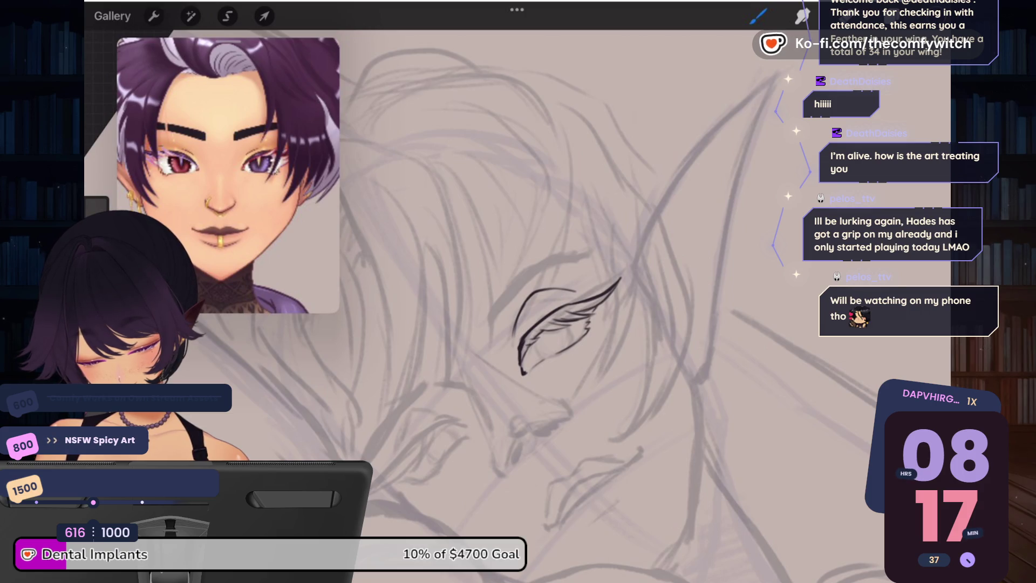
{"action": "key", "text": "ctrl+z"}
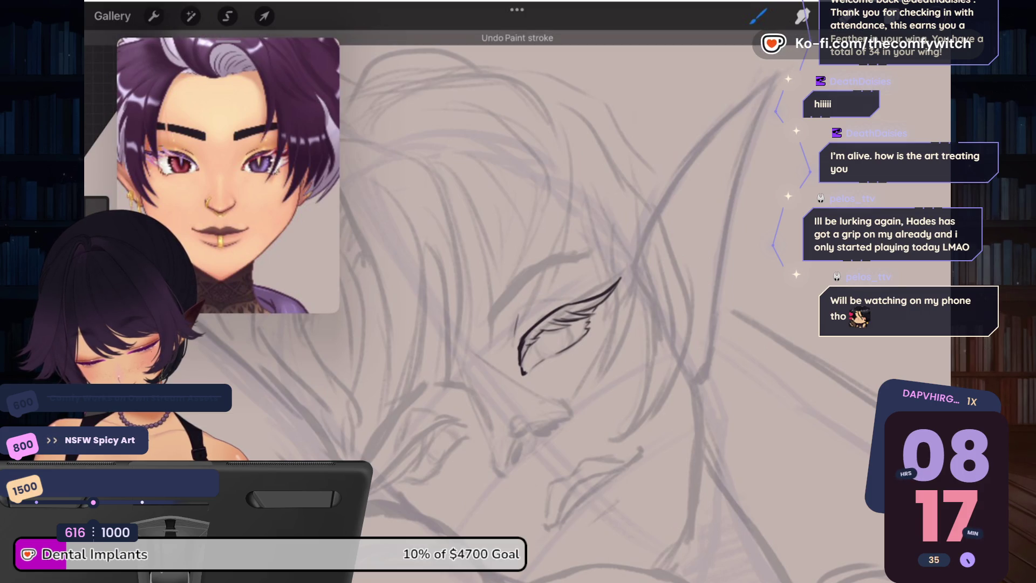
{"action": "scroll", "coordinate": [539, 350], "scroll_direction": "up", "scroll_amount": 3}
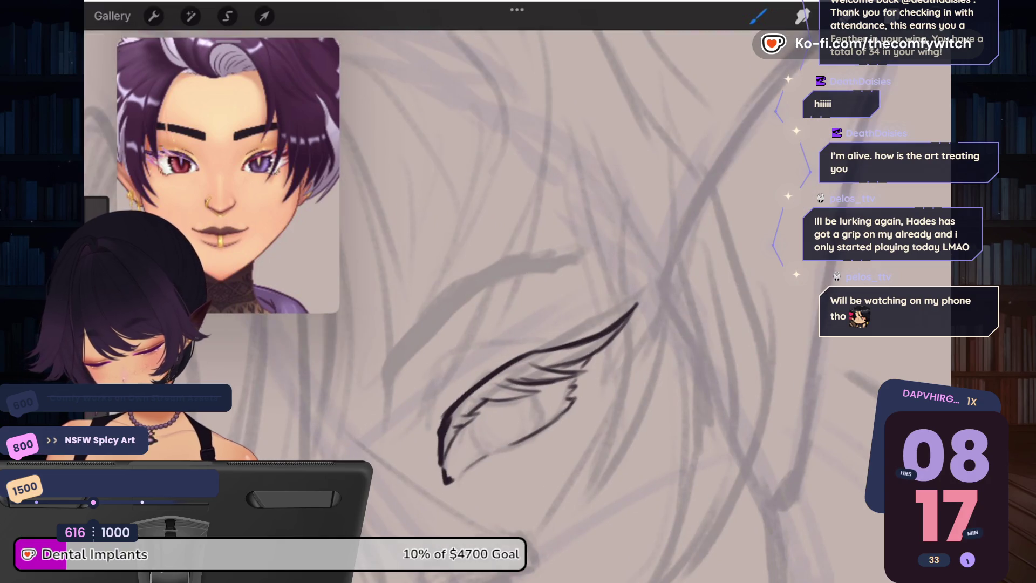
{"action": "mouse_move", "coordinate": [430, 429]}
{"action": "left_mouse_down"}
{"action": "mouse_move", "coordinate": [434, 379]}
{"action": "mouse_move", "coordinate": [515, 330]}
{"action": "mouse_move", "coordinate": [544, 334]}
{"action": "mouse_move", "coordinate": [508, 331]}
{"action": "left_mouse_up"}
{"action": "scroll", "coordinate": [540, 351], "scroll_direction": "down", "scroll_amount": 3}
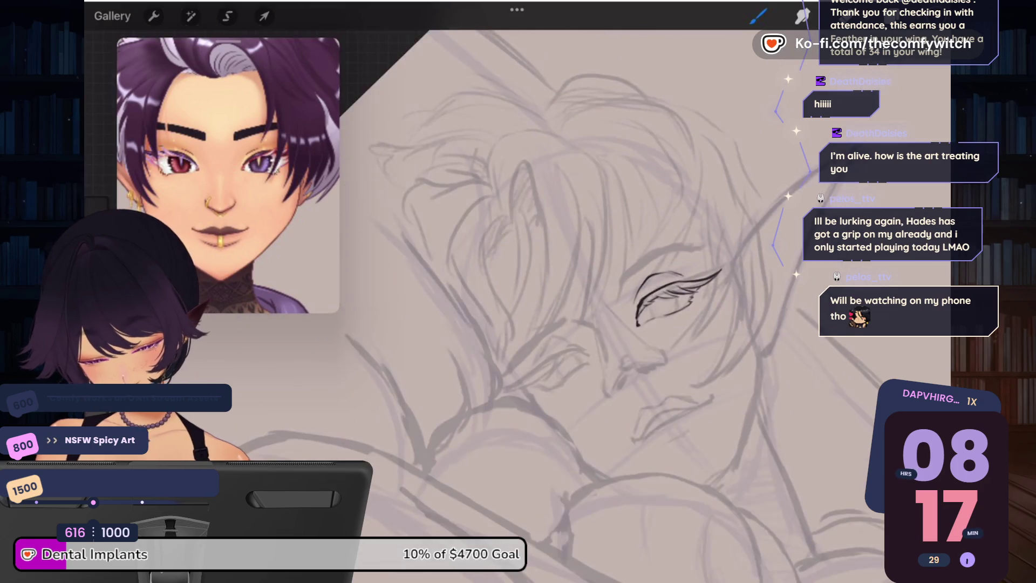